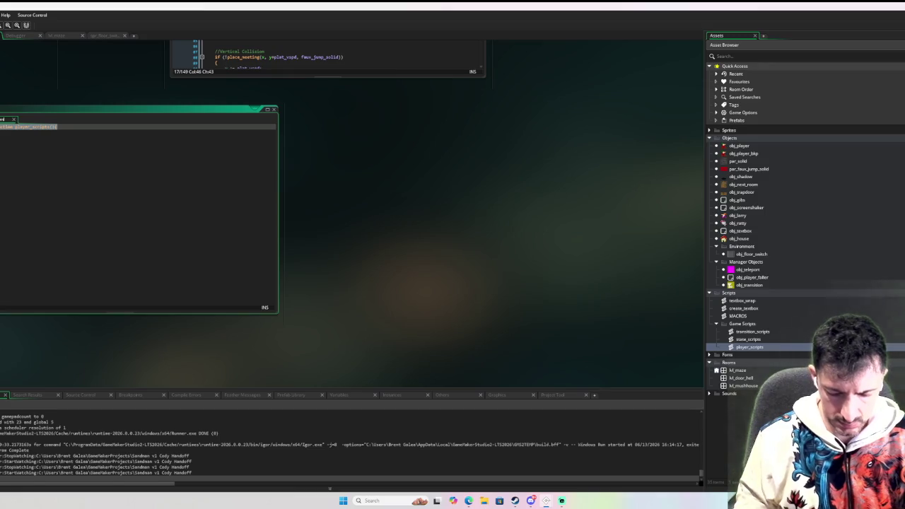
# Rename the function header to player_set_prev_position( _xx, _yy) {
pyautogui.write('function ')
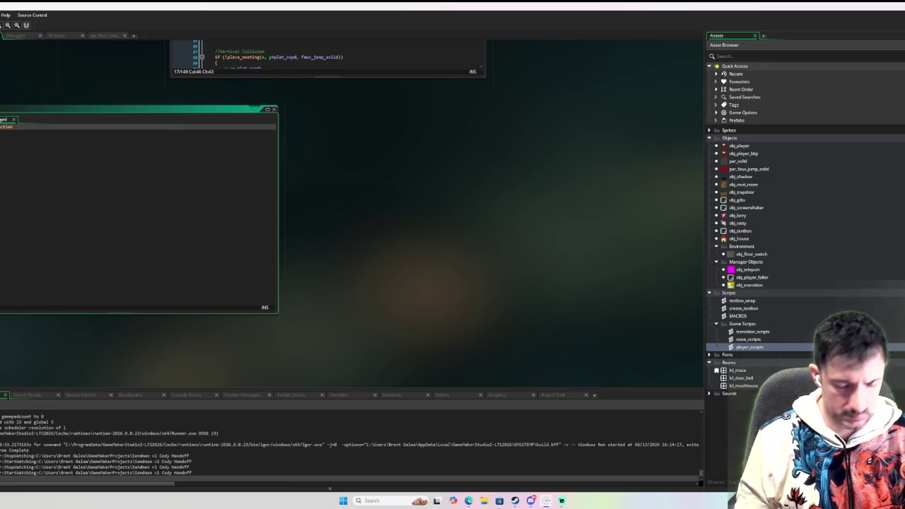
pyautogui.write('et_')
pyautogui.press('BackSpace')
pyautogui.press('BackSpace')
pyautogui.press('BackSpace')
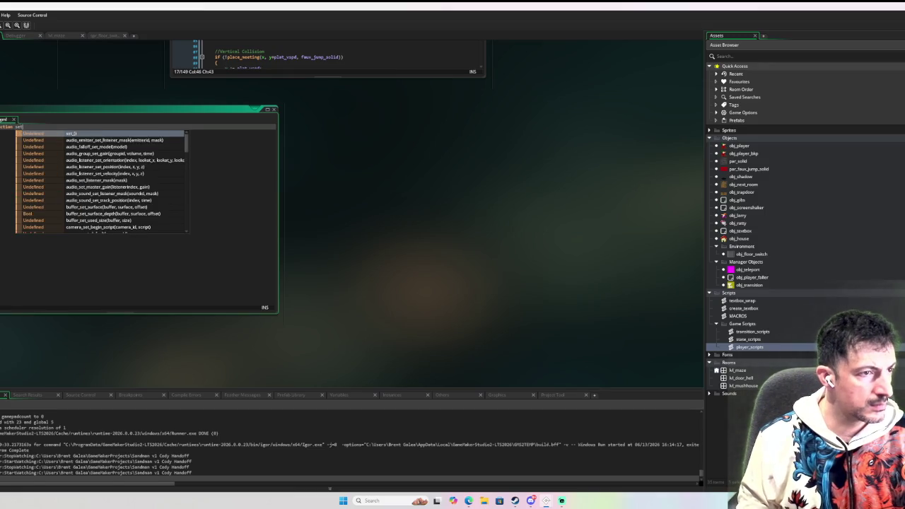
pyautogui.write('player_')
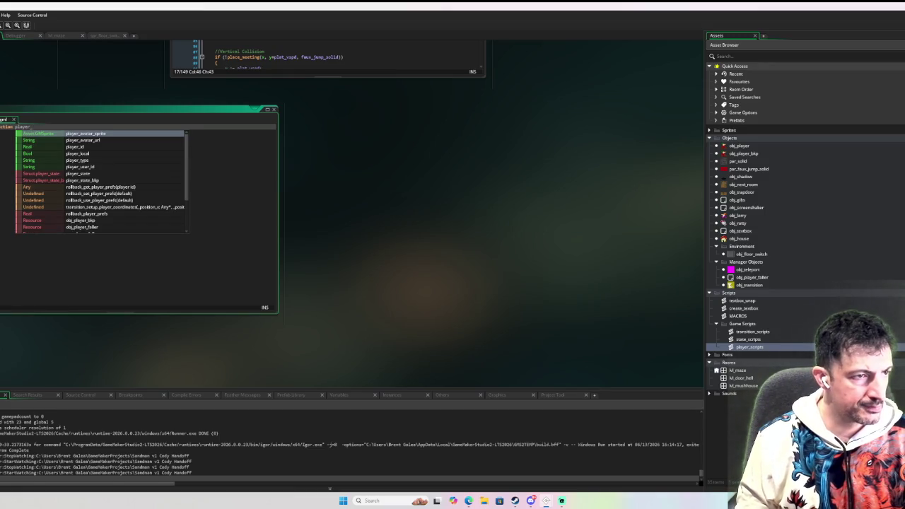
pyautogui.write('set_')
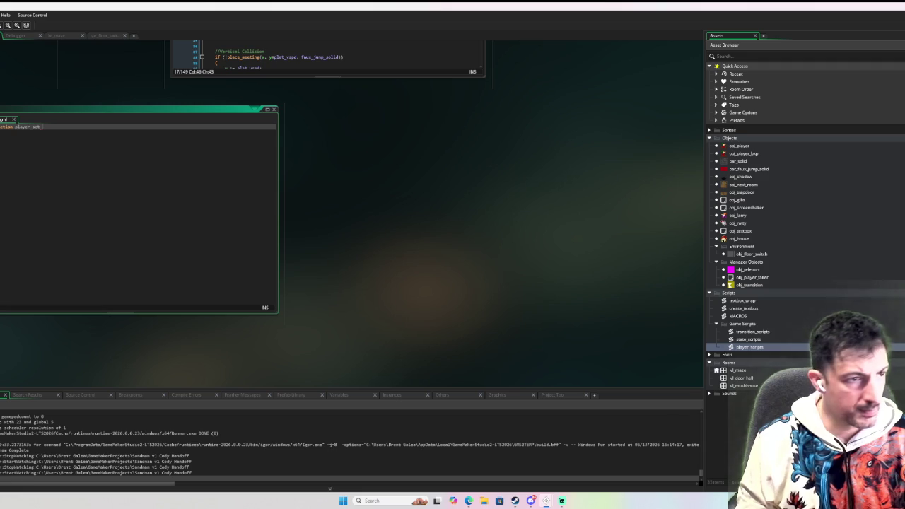
pyautogui.write('prev')
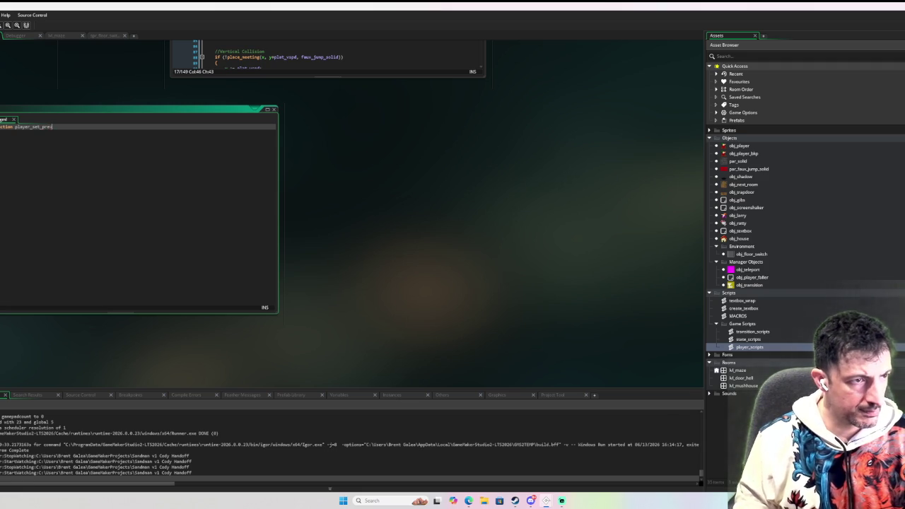
pyautogui.write('_position')
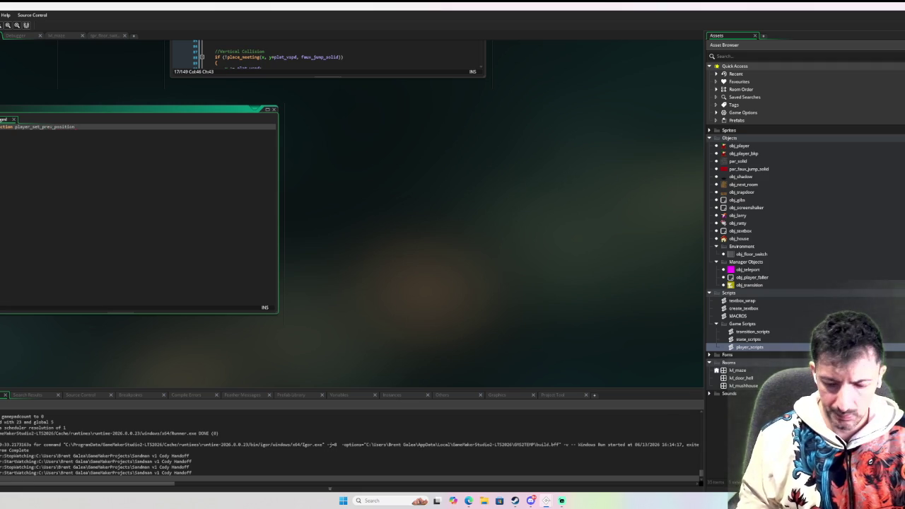
pyautogui.write('(')
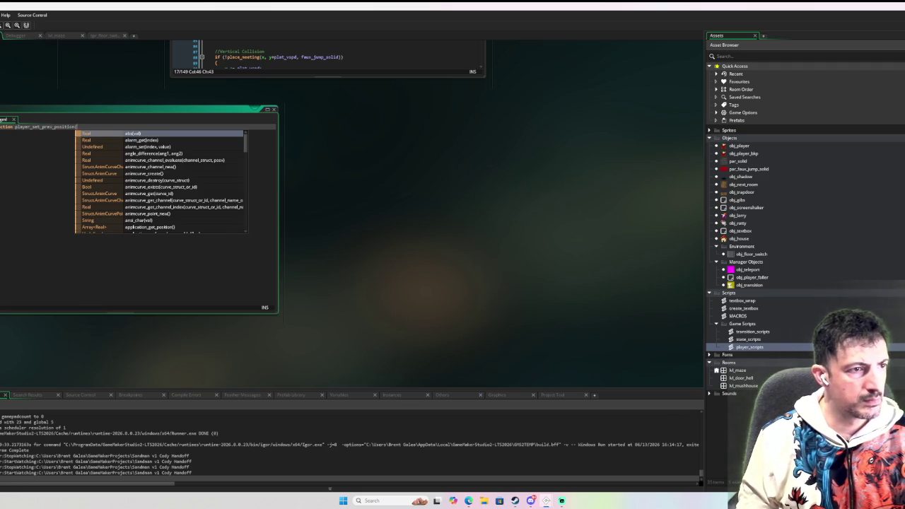
pyautogui.write(' _xx, ')
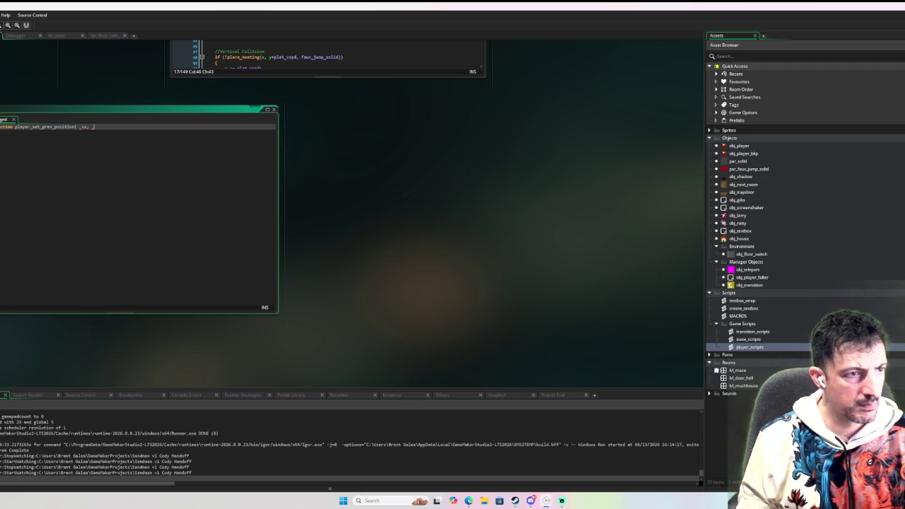
pyautogui.write('_yy) {')
pyautogui.press('Return')
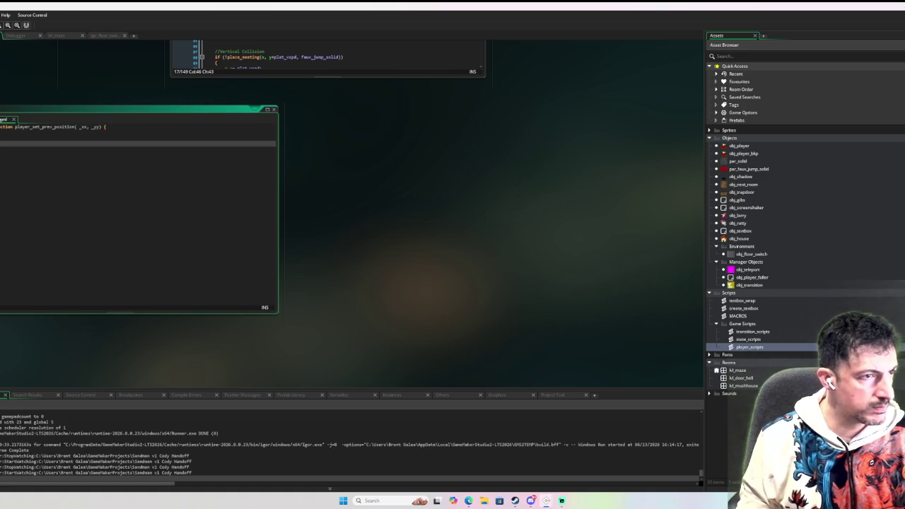
# Add a comment line saying it sets the player's last position before jumping
pyautogui.write('//this function can be used to set the')
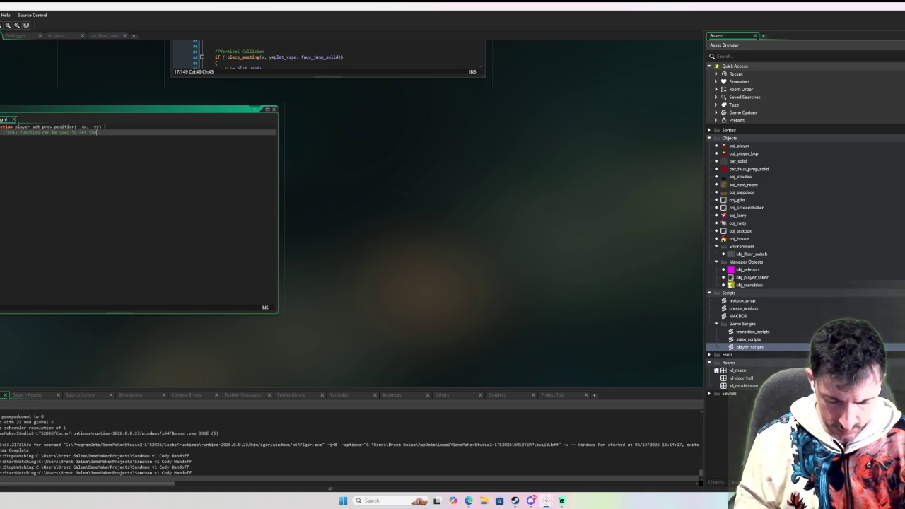
pyautogui.write(' players las')
pyautogui.write('t po')
pyautogui.write('position be')
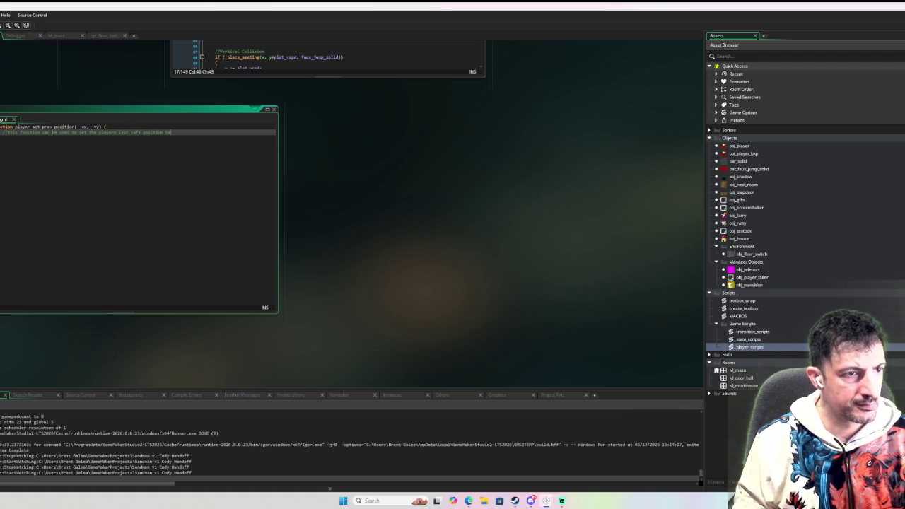
pyautogui.write('fore jumping')
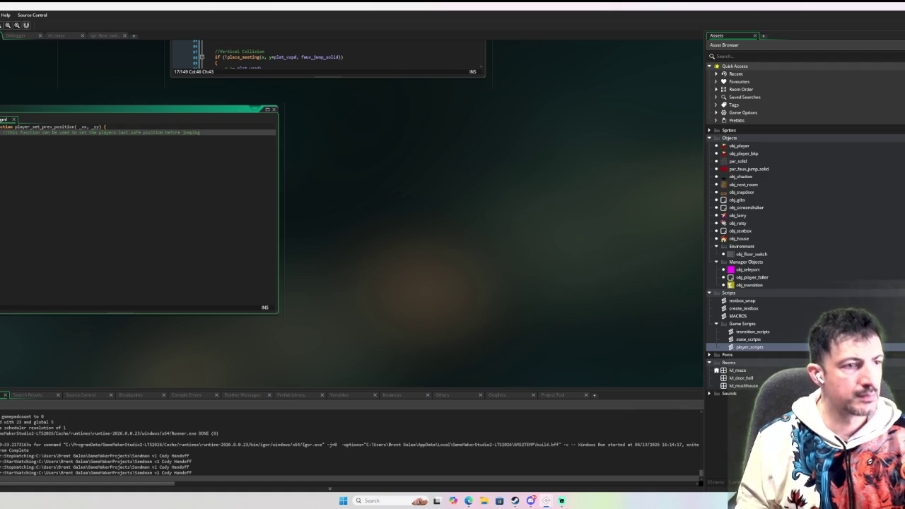
pyautogui.press('Return')
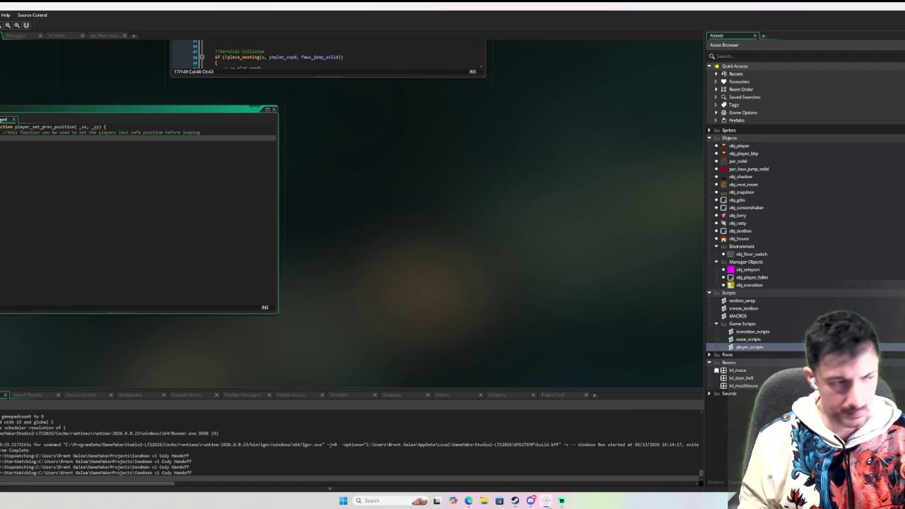
pyautogui.press('BackSpace')
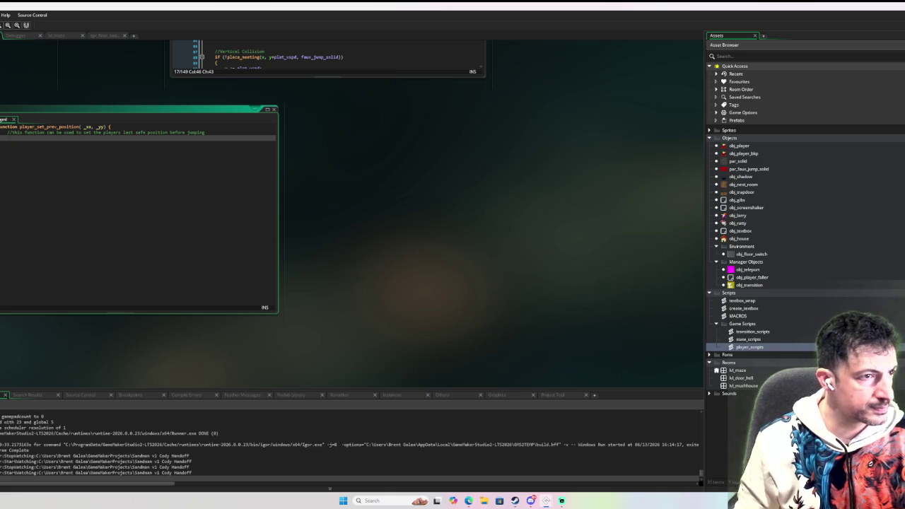
pyautogui.press('Return')
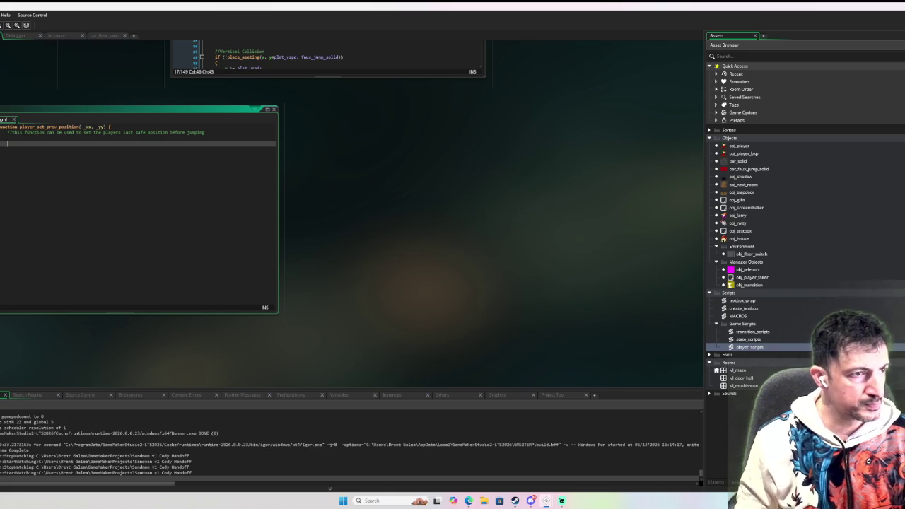
# Add a with obj_player block that sets prev_position[0] = _xx
pyautogui.write('with ob')
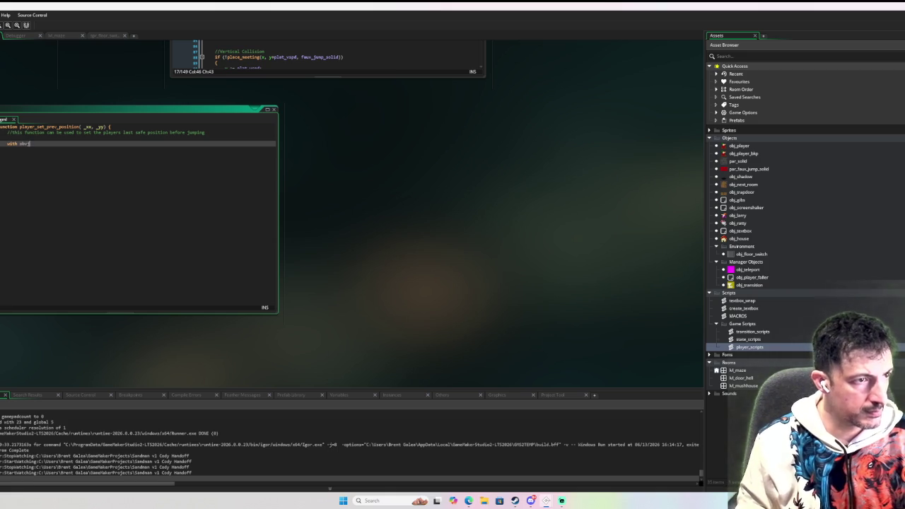
pyautogui.write('j_playe')
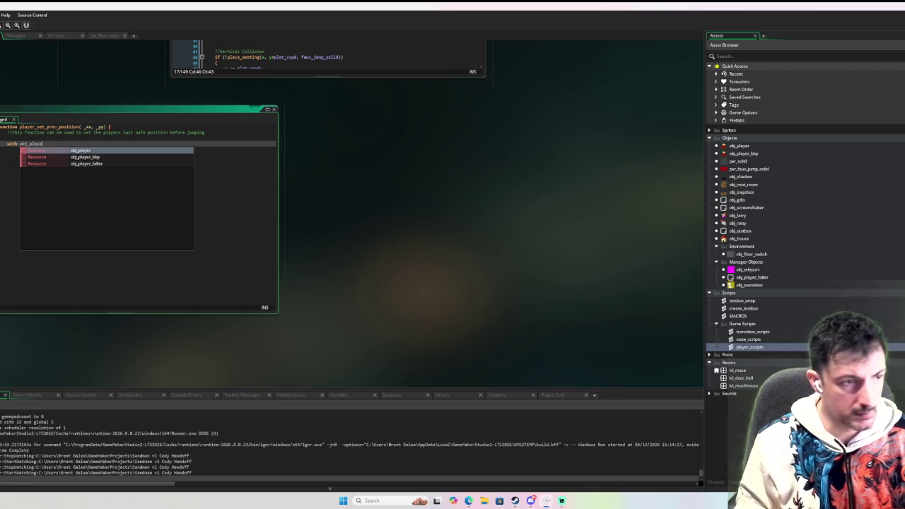
pyautogui.write('r {')
pyautogui.press('Return')
pyautogui.write('layer_s')
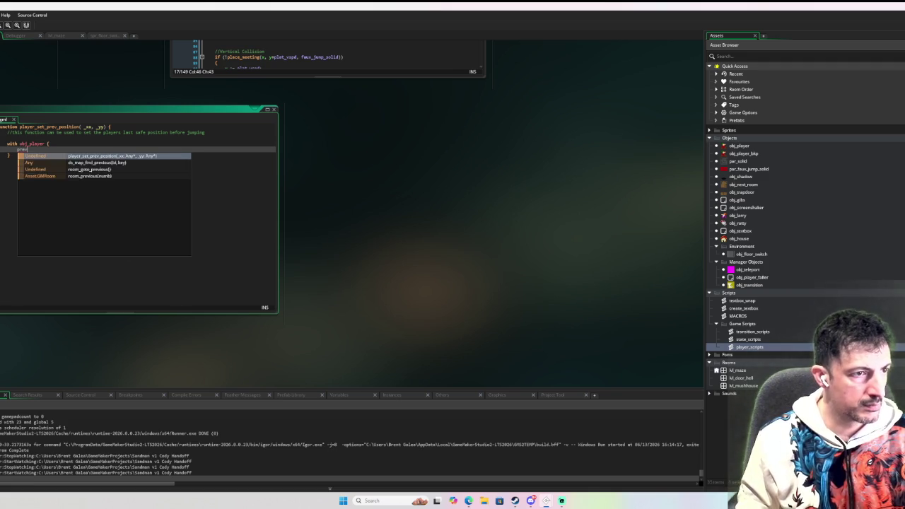
pyautogui.press('Return')
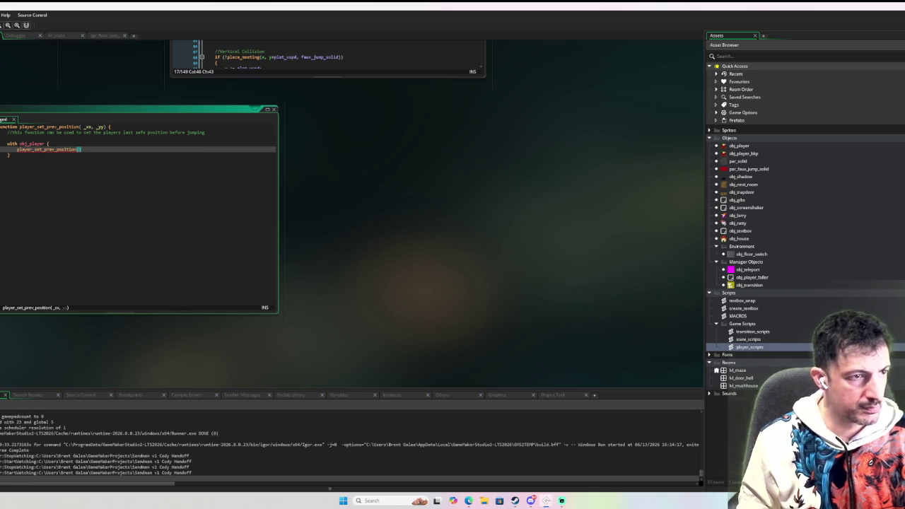
pyautogui.write('x')
pyautogui.write(' = ')
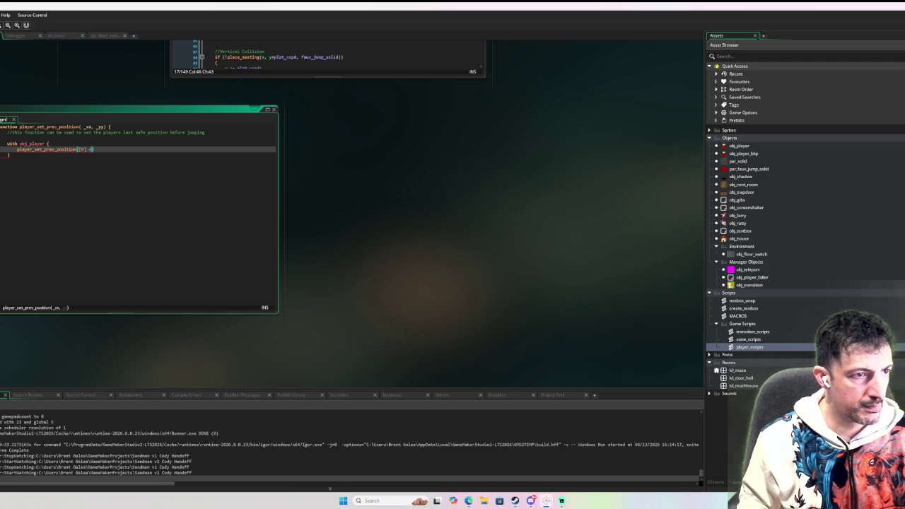
pyautogui.write('_xx')
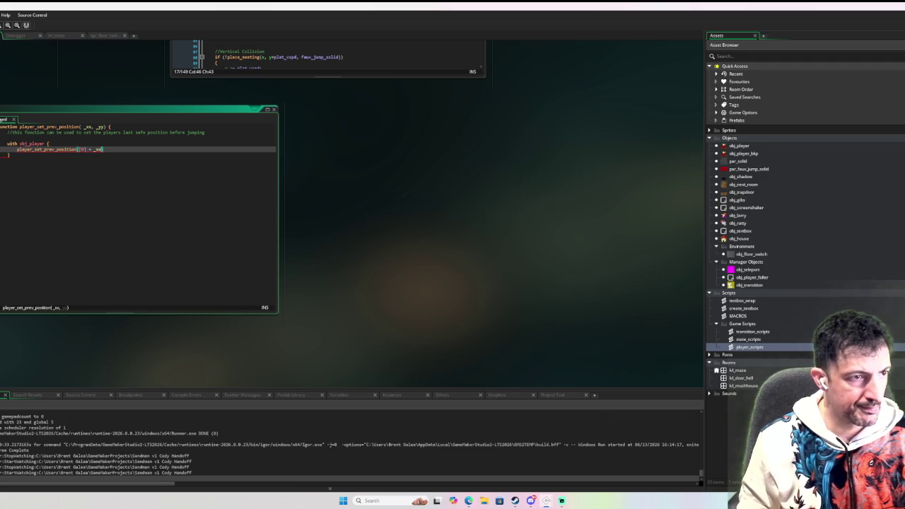
pyautogui.write(';')
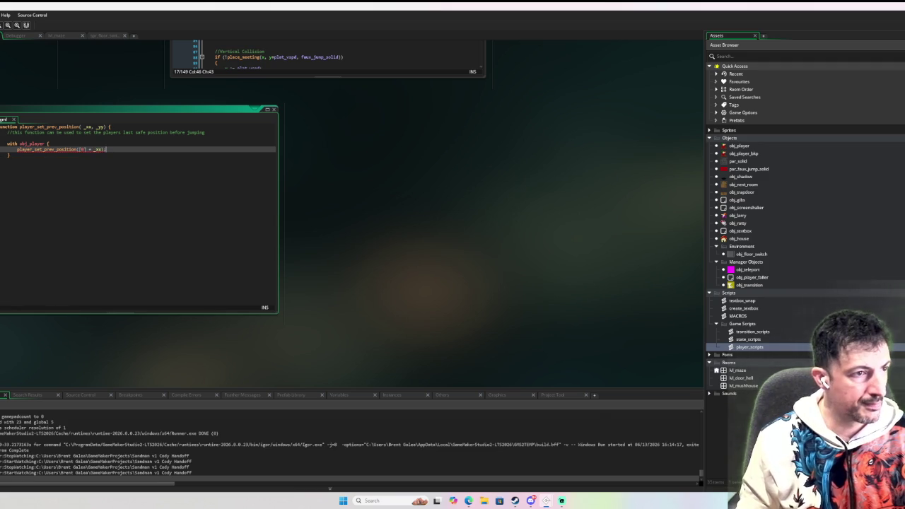
pyautogui.click(103, 149)
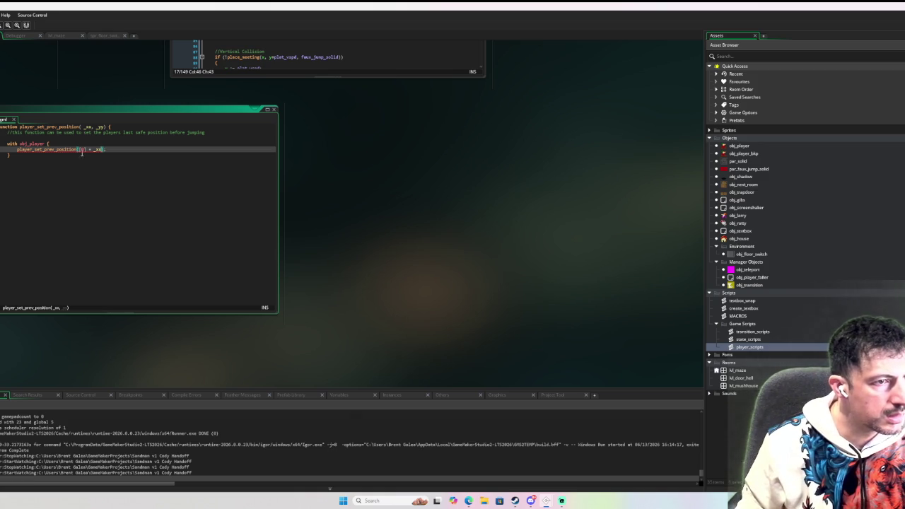
pyautogui.write('0')
pyautogui.press('BackSpace')
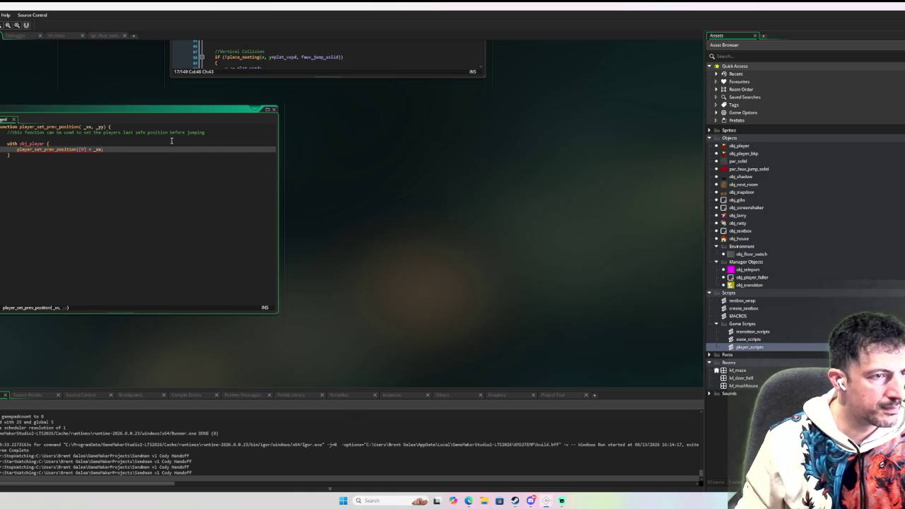
pyautogui.doubleClick(31, 149)
pyautogui.write('prev_pos')
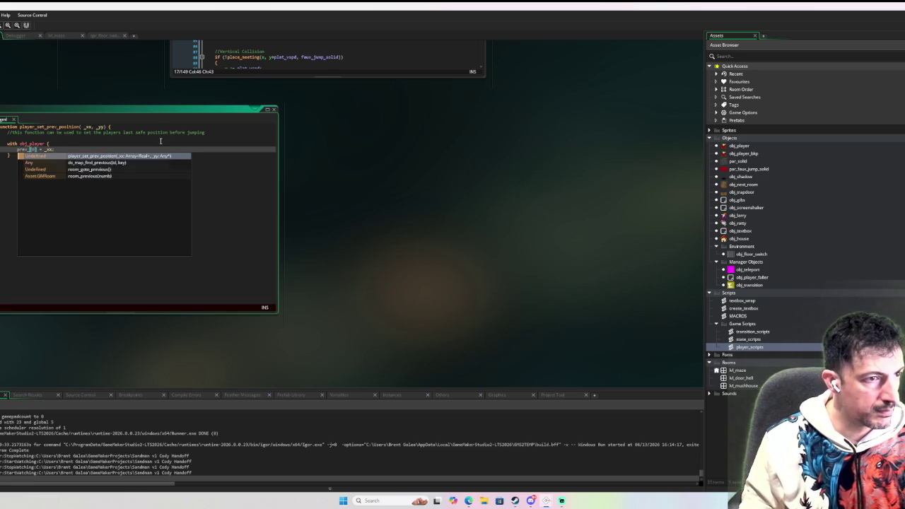
pyautogui.write('ition_x')
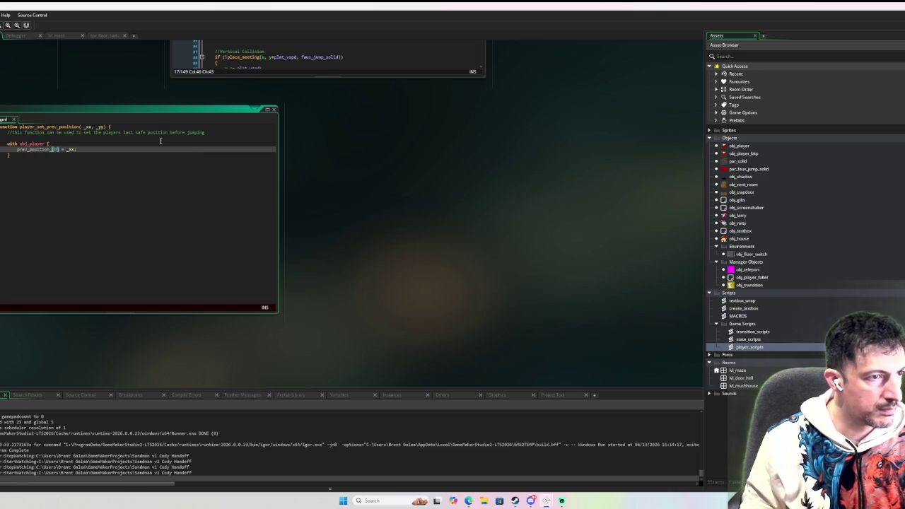
pyautogui.press('BackSpace')
# Duplicate that line to set prev_position[1] = _yy
pyautogui.click(99, 150)
pyautogui.hotkey('ctrl', 'd')
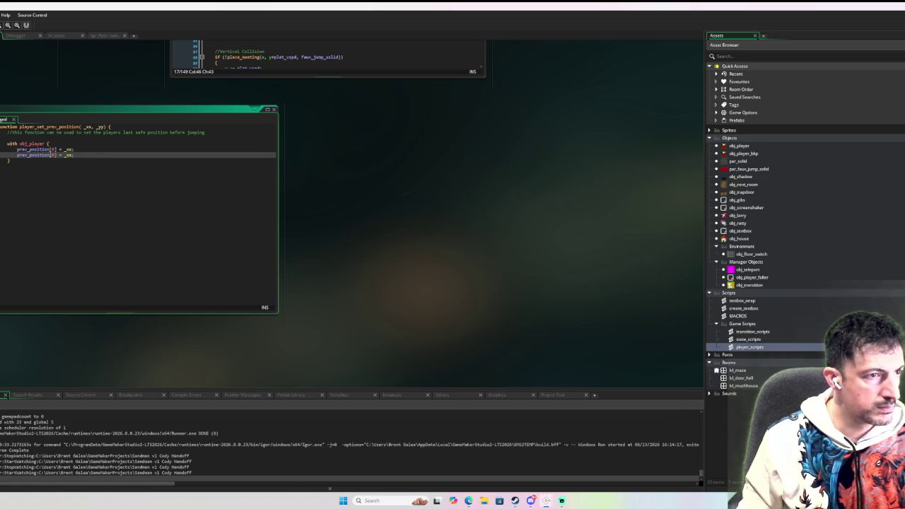
pyautogui.click(56, 154)
pyautogui.press('BackSpace')
pyautogui.write('1')
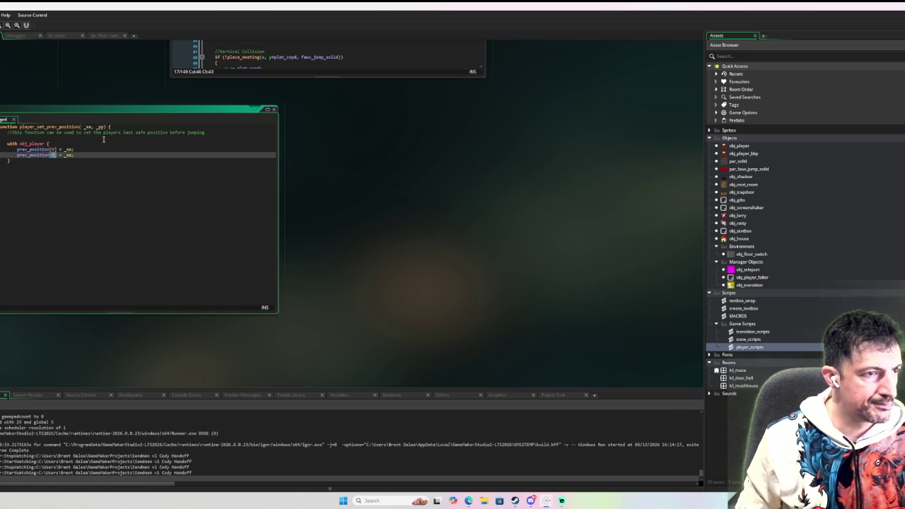
pyautogui.hotkey('ctrl', 'shift', 'Right')
pyautogui.write('yy')
pyautogui.click(97, 174)
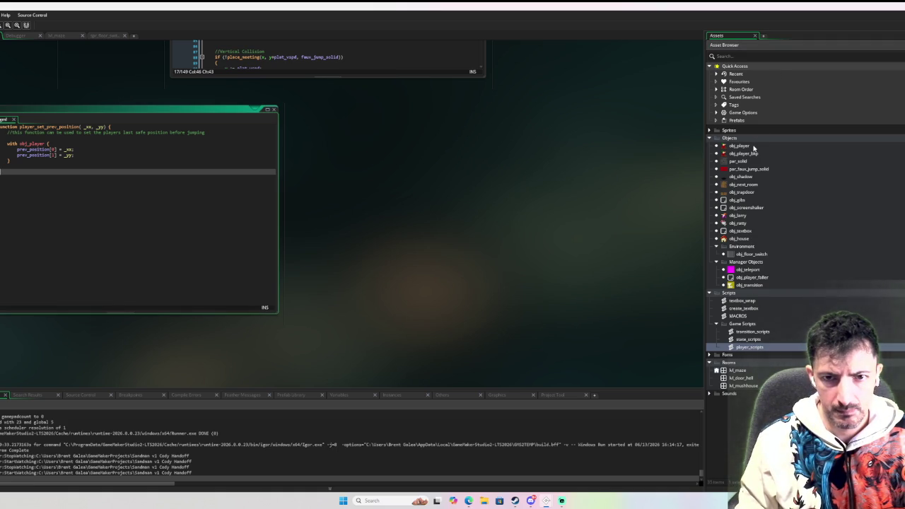
pyautogui.doubleClick(754, 146)
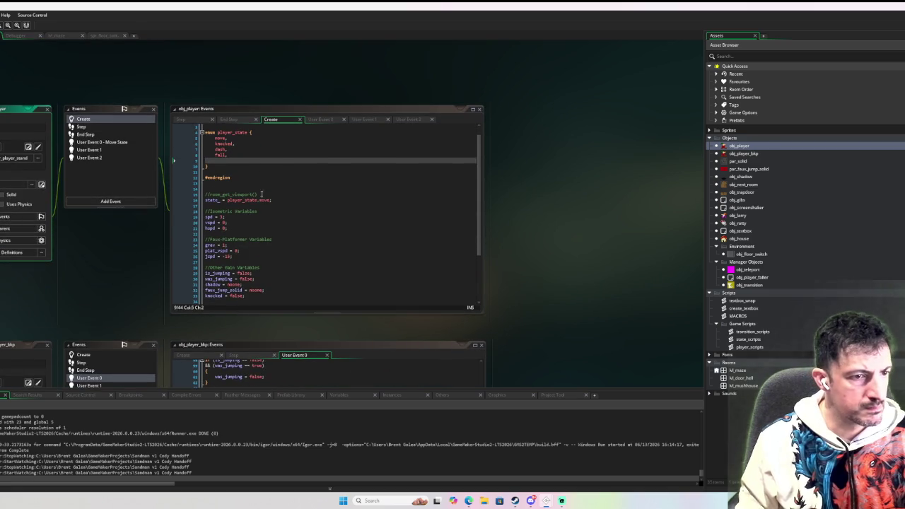
# Add an Other > Outside Room event to obj_player
pyautogui.click(110, 205)
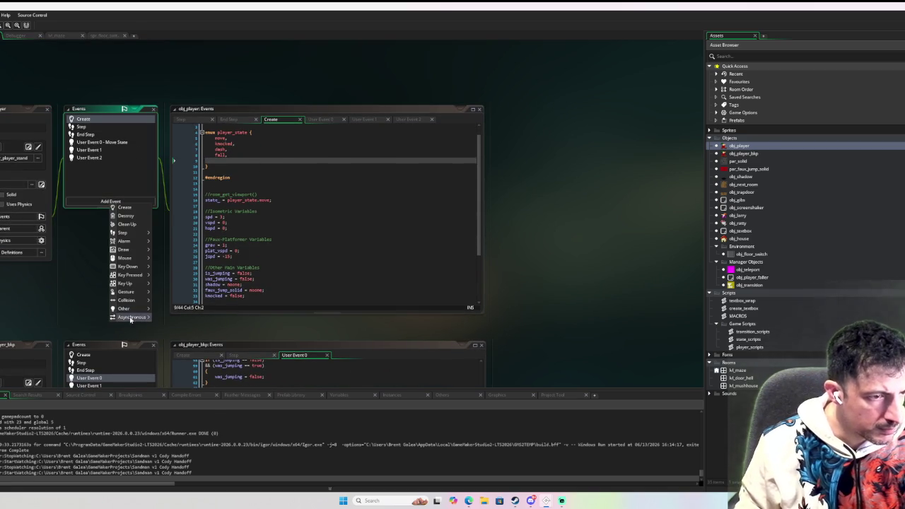
pyautogui.moveTo(127, 309)
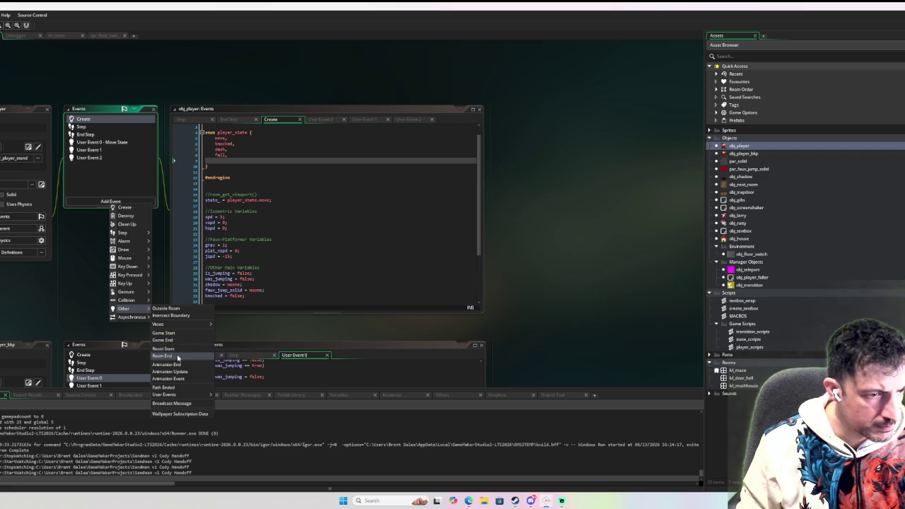
pyautogui.moveTo(186, 325)
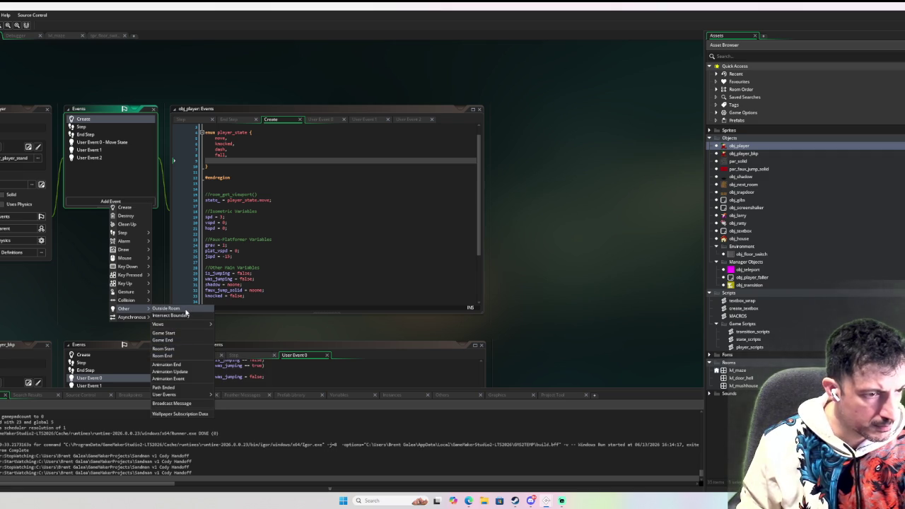
pyautogui.click(187, 312)
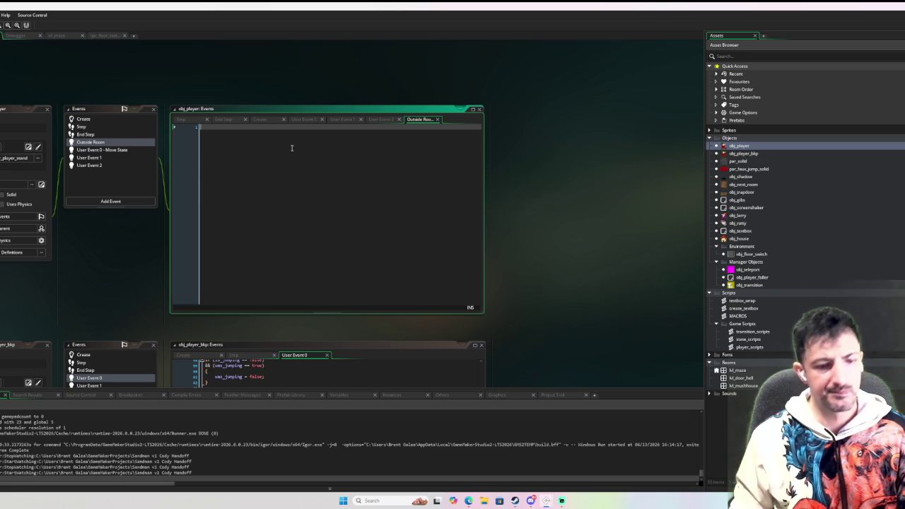
# Write an if block for move state, not jumping, setting x and y from prev_position[0] and [1]
pyautogui.write('if state')
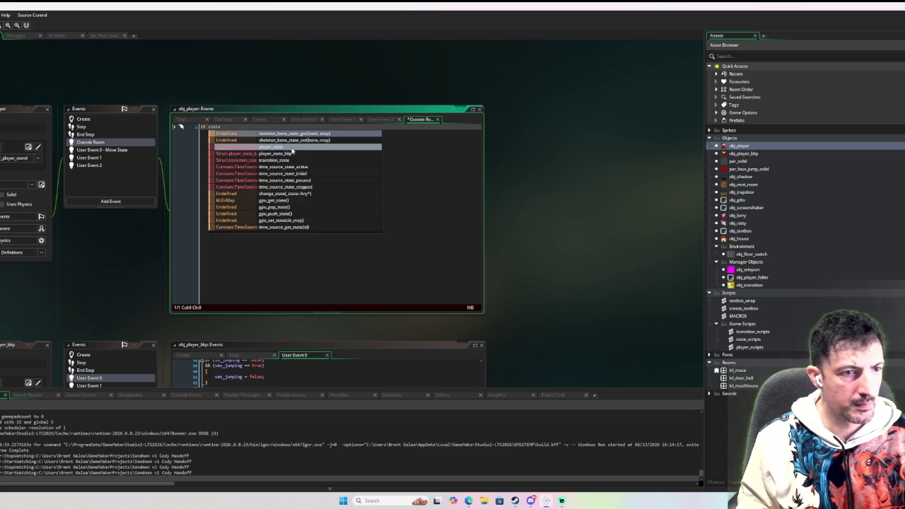
pyautogui.write('_1player')
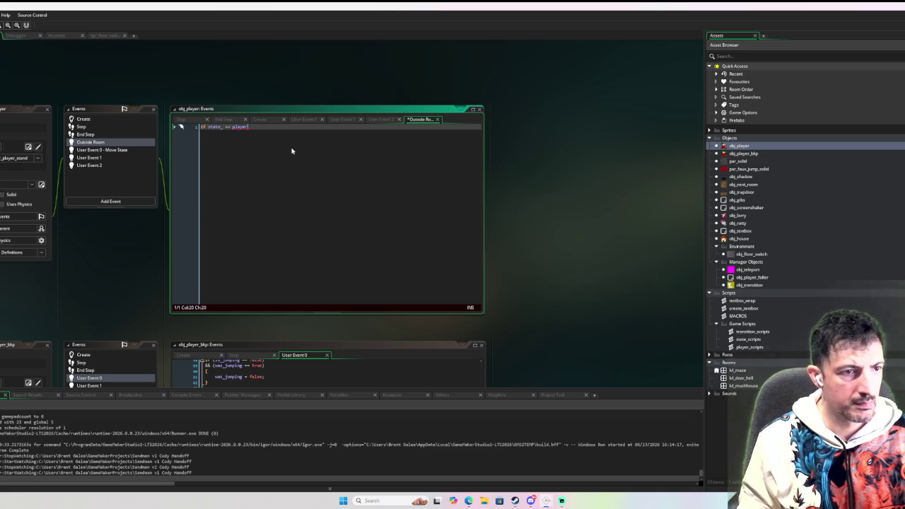
pyautogui.write('_state.move')
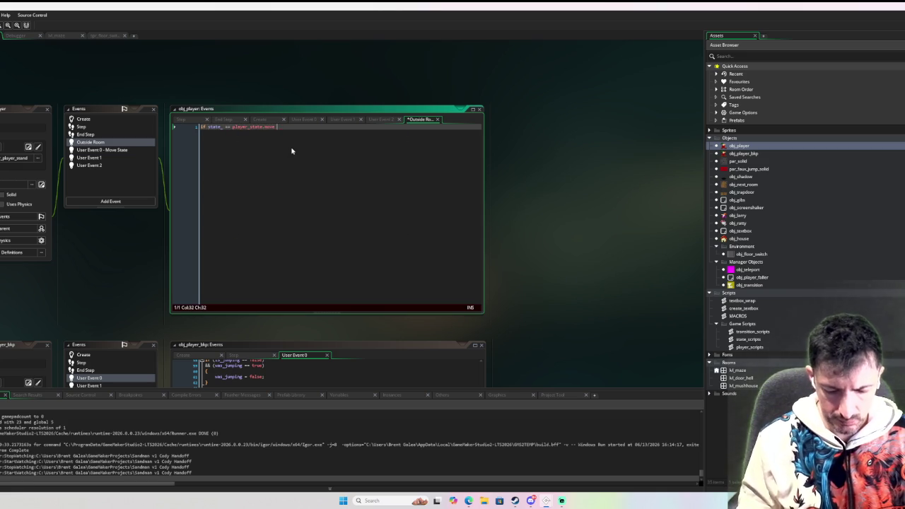
pyautogui.write('&& !is_jump')
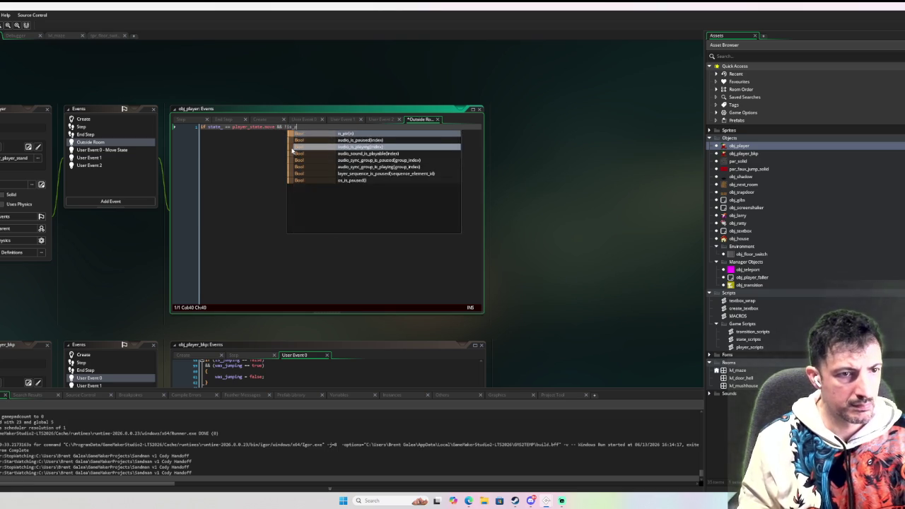
pyautogui.write('ing')
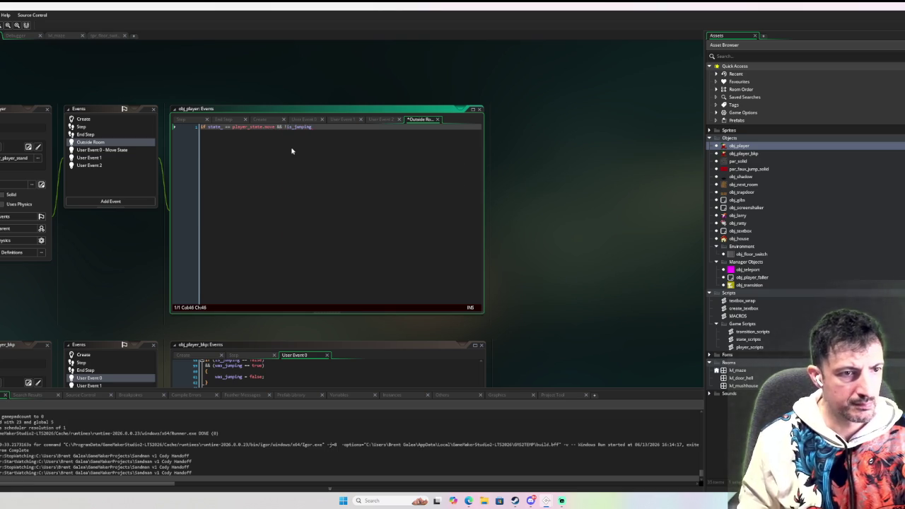
pyautogui.write(' {')
pyautogui.press('Return')
pyautogui.press('Up')
pyautogui.press('Return')
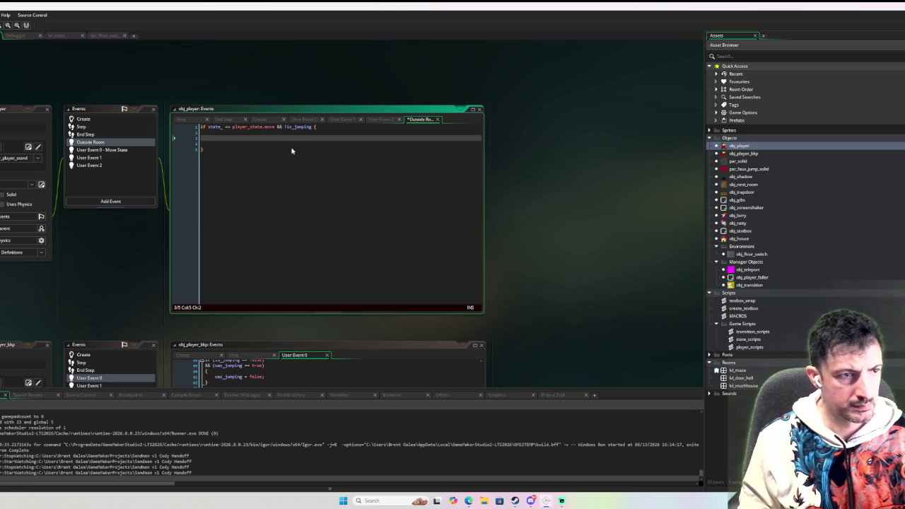
pyautogui.write('prev_position[0')
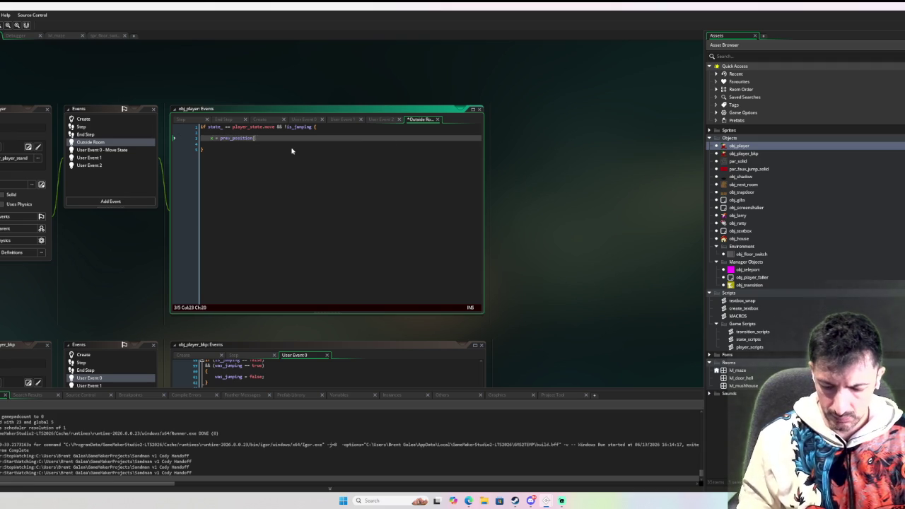
pyautogui.write('];')
pyautogui.hotkey('ctrl', 'd')
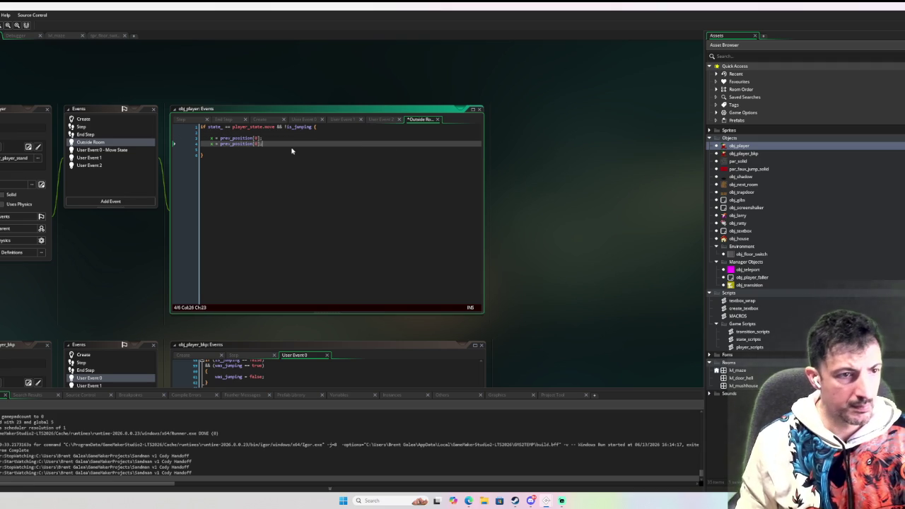
pyautogui.press('Left')
pyautogui.press('Delete')
pyautogui.write('1')
pyautogui.hotkey('ctrl', 'Left')
pyautogui.hotkey('ctrl', 'Left')
pyautogui.write('y')
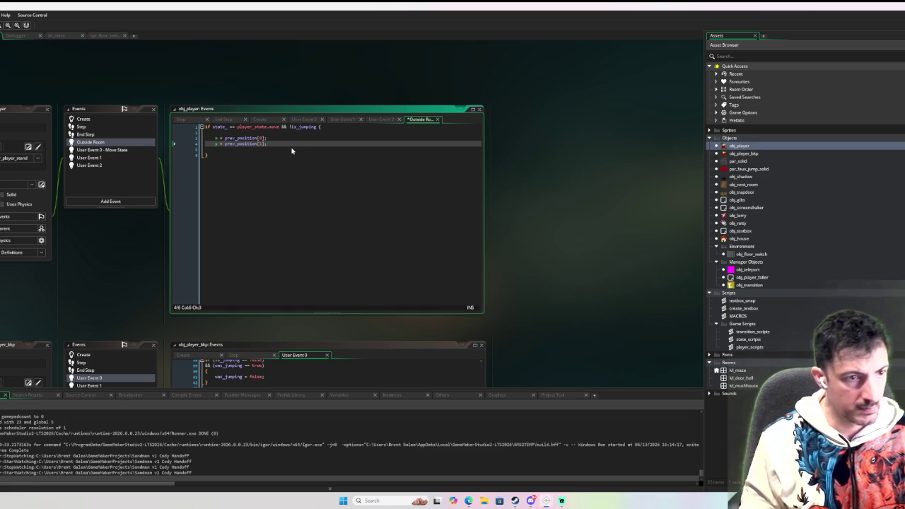
pyautogui.press('Delete')
# Add a comment: if the player leaves the room, return to the last safe position
pyautogui.click(294, 132)
pyautogui.press('Return')
pyautogui.write('//if yoayer finds hims')
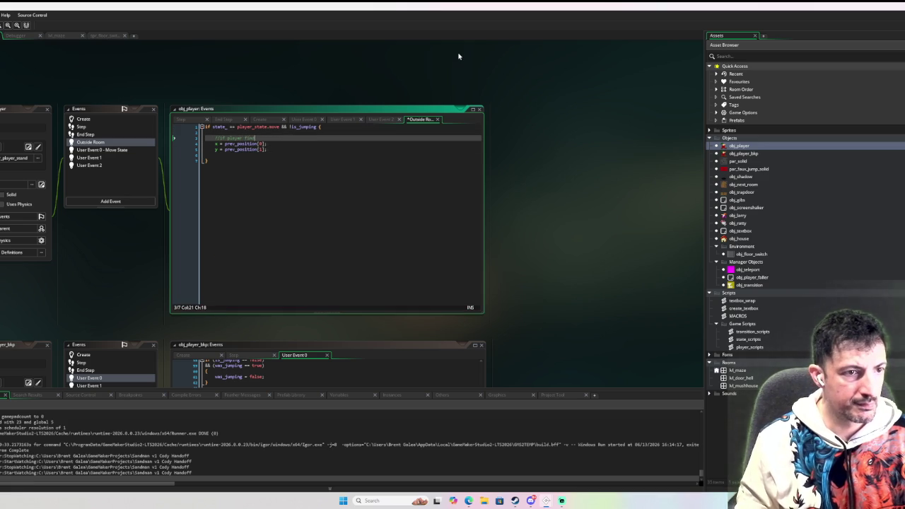
pyautogui.write('elf out ')
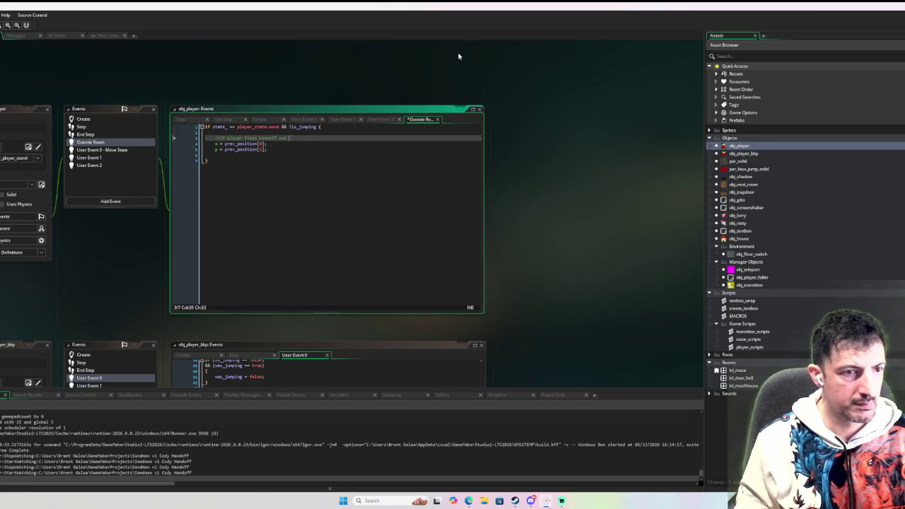
pyautogui.write('e roomand')
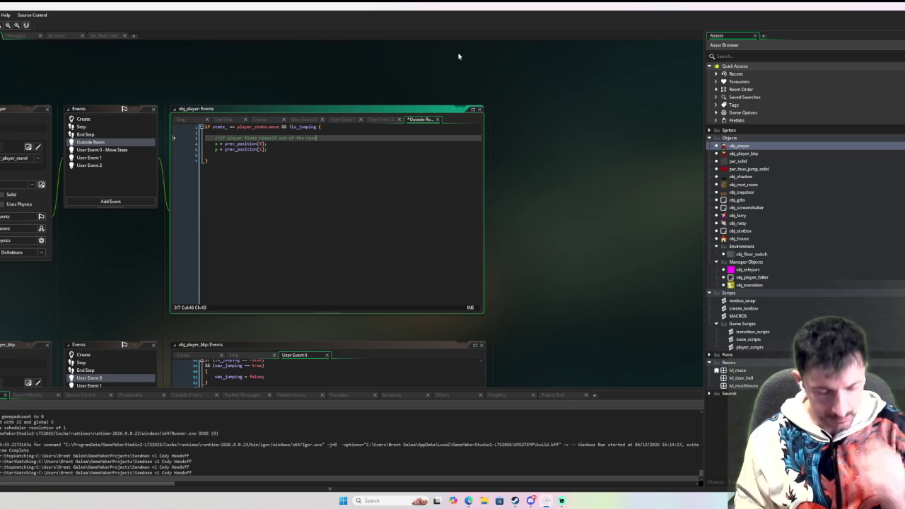
pyautogui.write('retu')
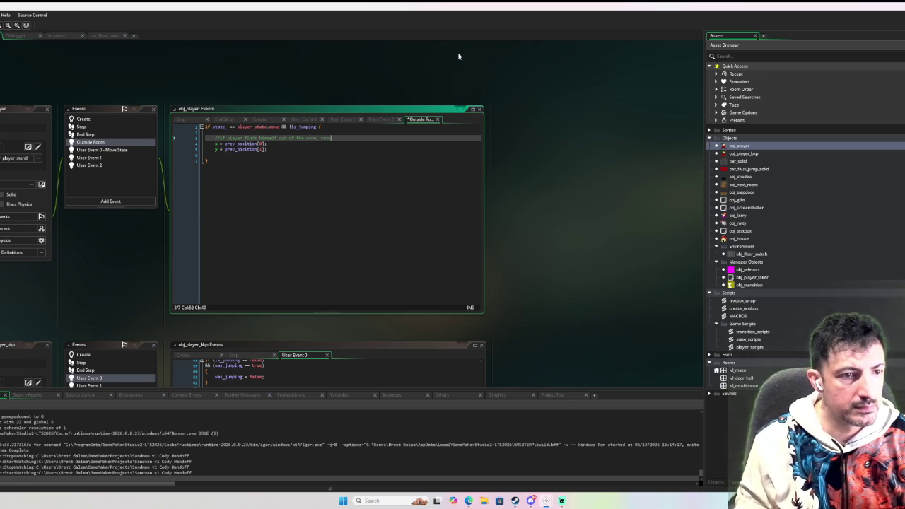
pyautogui.write('rn to the last safe')
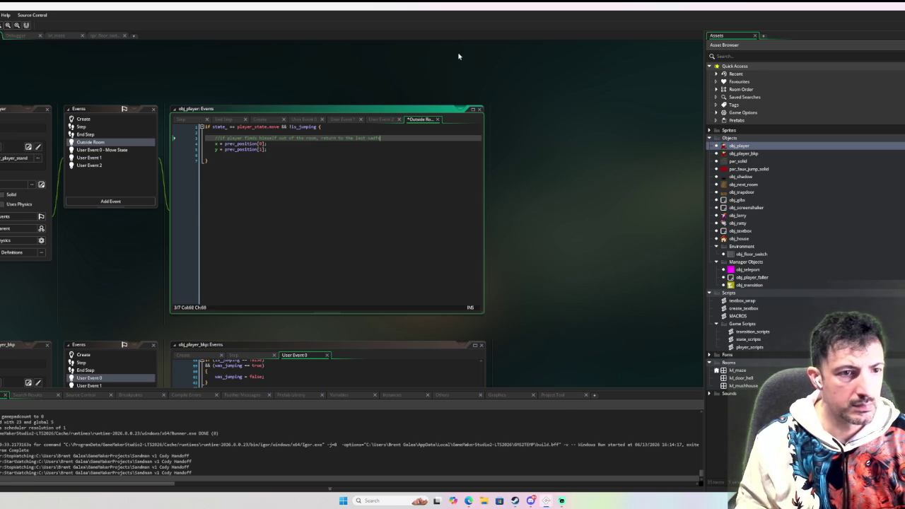
pyautogui.write(' position')
pyautogui.click(294, 186)
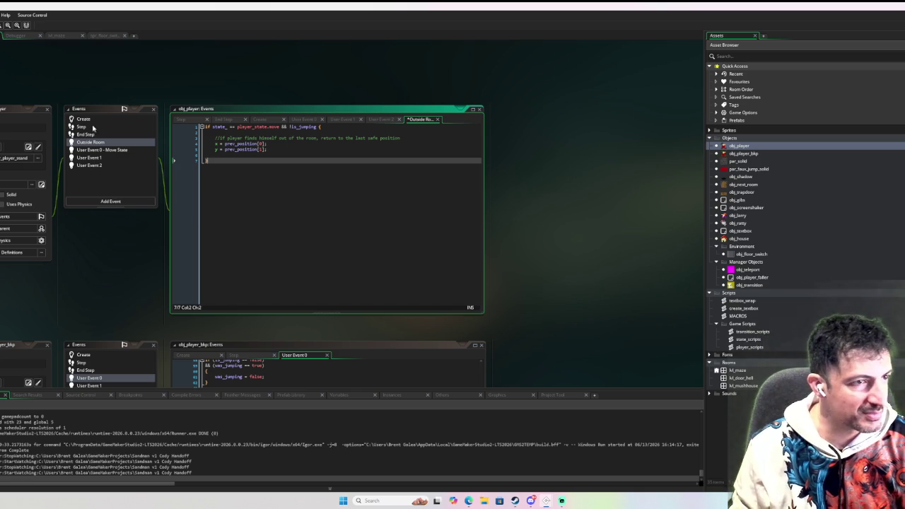
# In obj_player's Move State code, start replacing line 67's keyboard_check_pressed(vk_space) with _jump
pyautogui.click(96, 120)
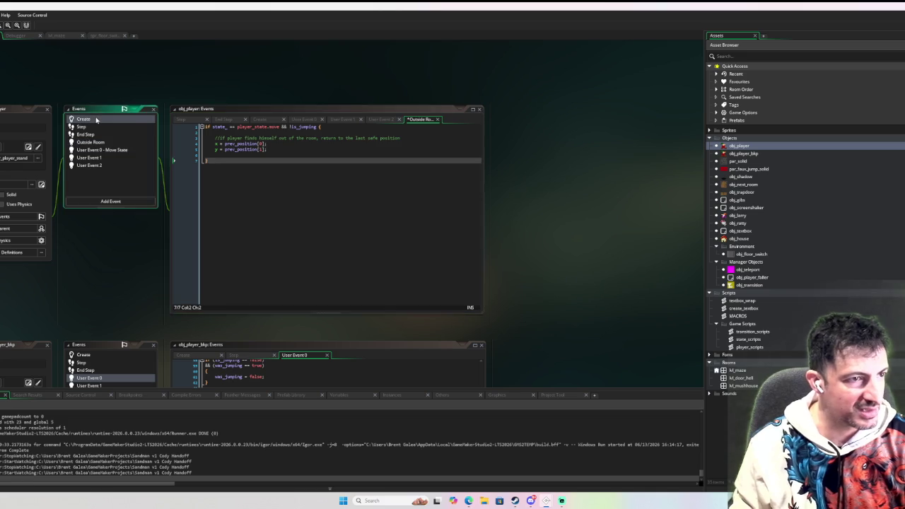
pyautogui.click(115, 150)
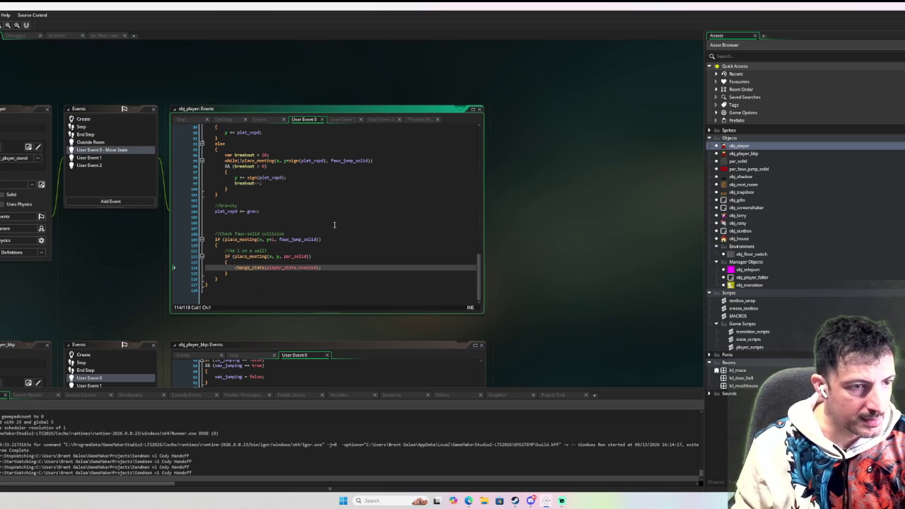
pyautogui.scroll(10, 334, 225)
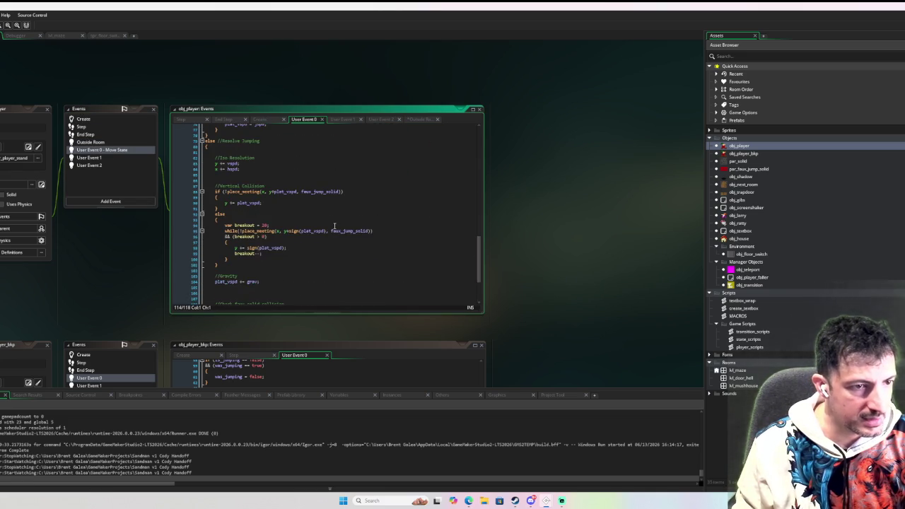
pyautogui.scroll(-5, 334, 225)
pyautogui.scroll(12, 334, 225)
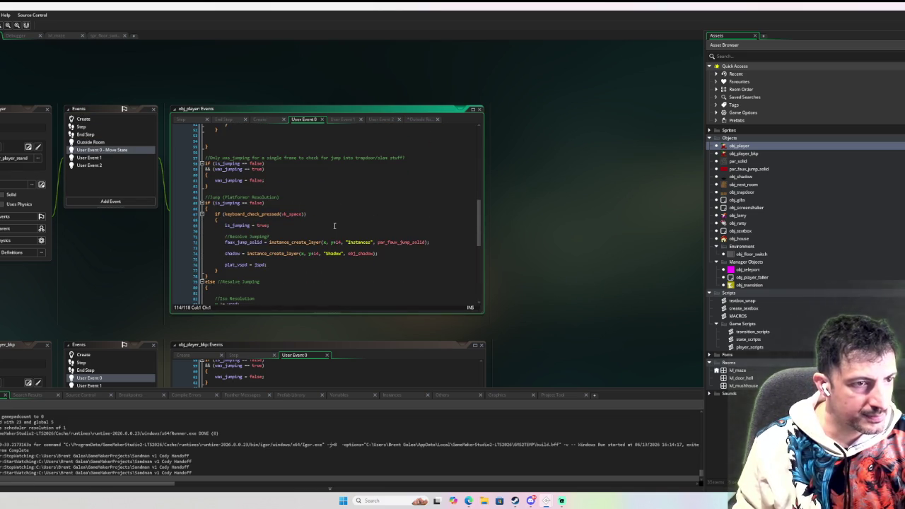
pyautogui.scroll(10, 296, 208)
pyautogui.scroll(7, 294, 215)
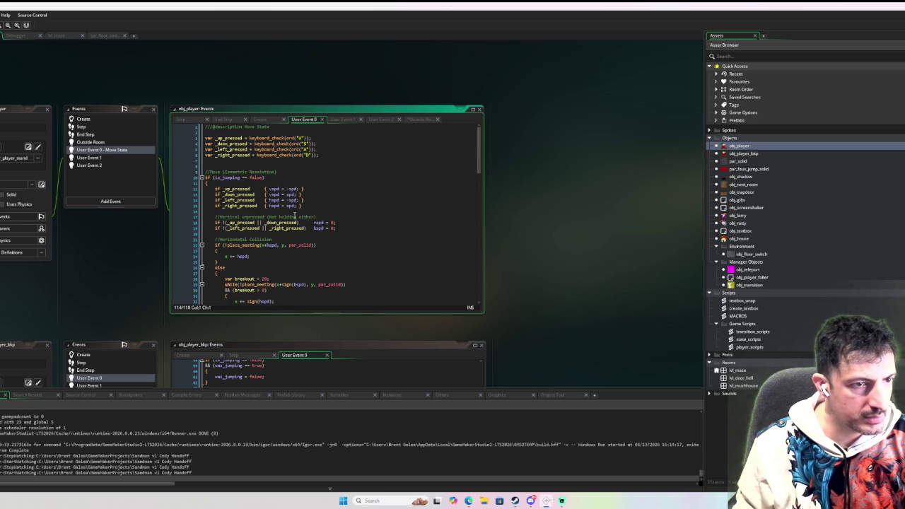
pyautogui.scroll(-7, 286, 191)
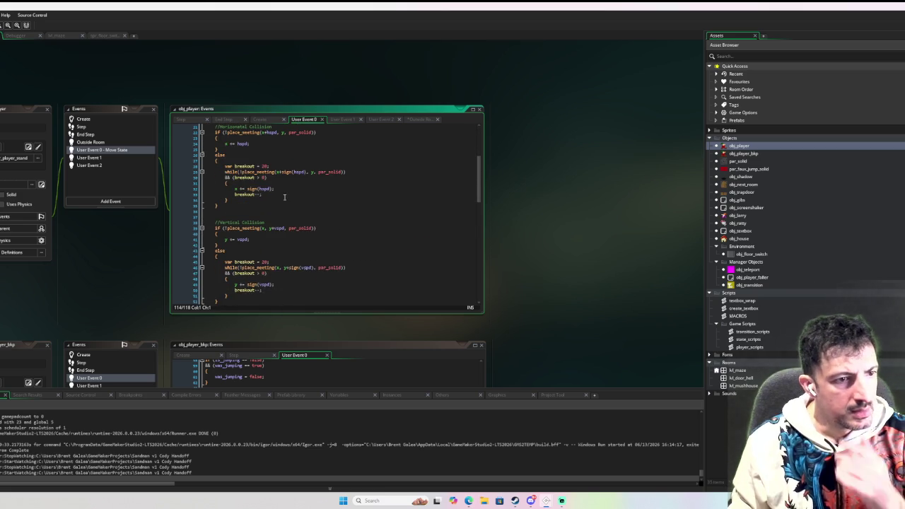
pyautogui.scroll(-1, 284, 197)
pyautogui.scroll(-6, 285, 188)
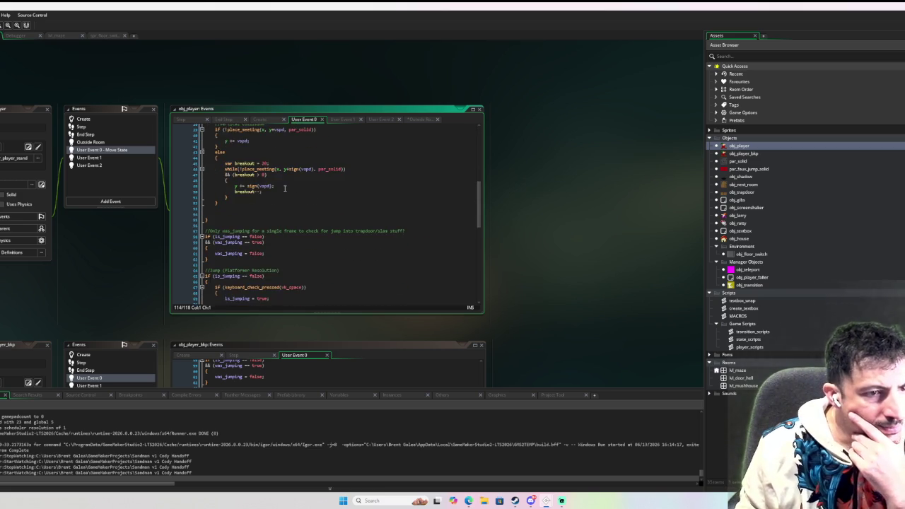
pyautogui.moveTo(307, 258); pyautogui.dragTo(222, 259)
pyautogui.write('_jumping')
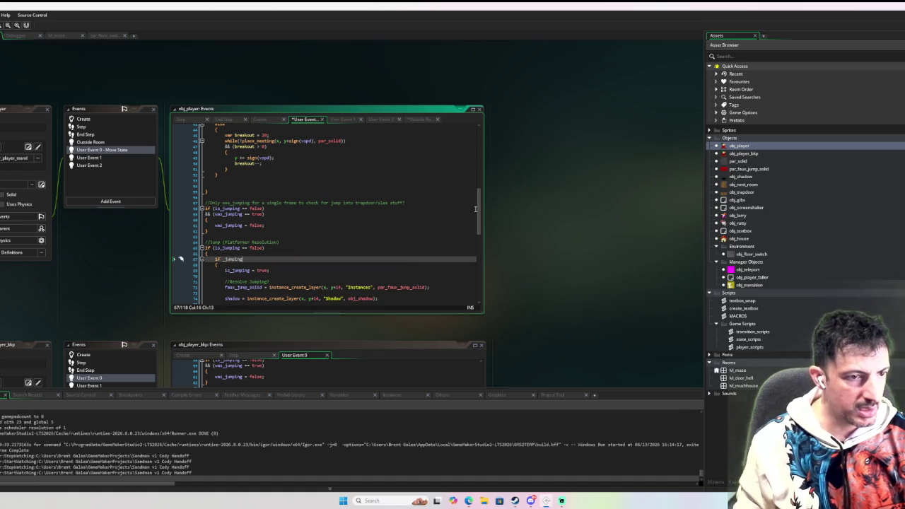
# Check the Step event code, then bring up obj_player_bkp's User Event 0 code
pyautogui.scroll(10, 369, 186)
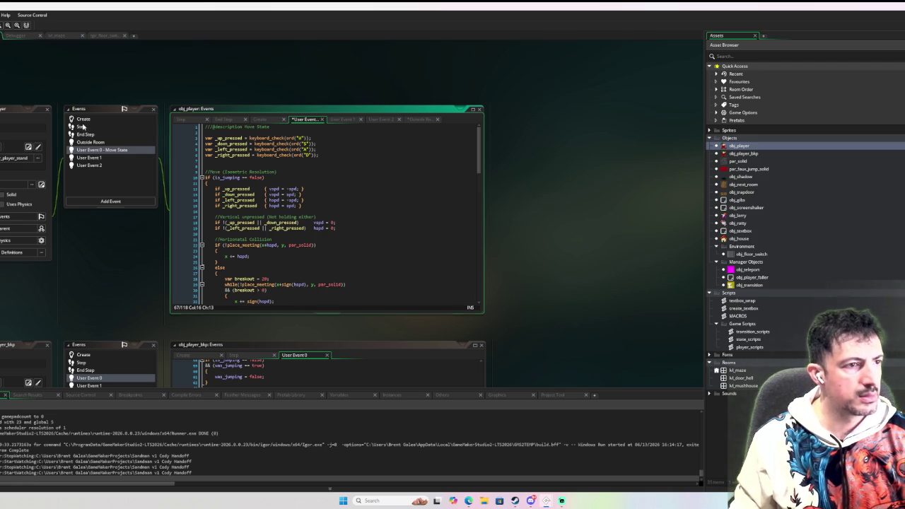
pyautogui.click(82, 127)
pyautogui.scroll(15, 407, 196)
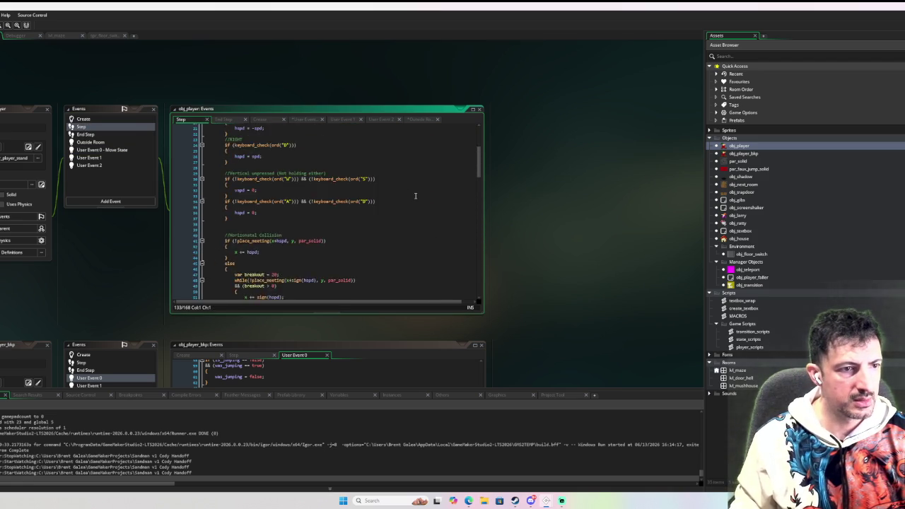
pyautogui.scroll(5, 415, 196)
pyautogui.scroll(-5, 415, 196)
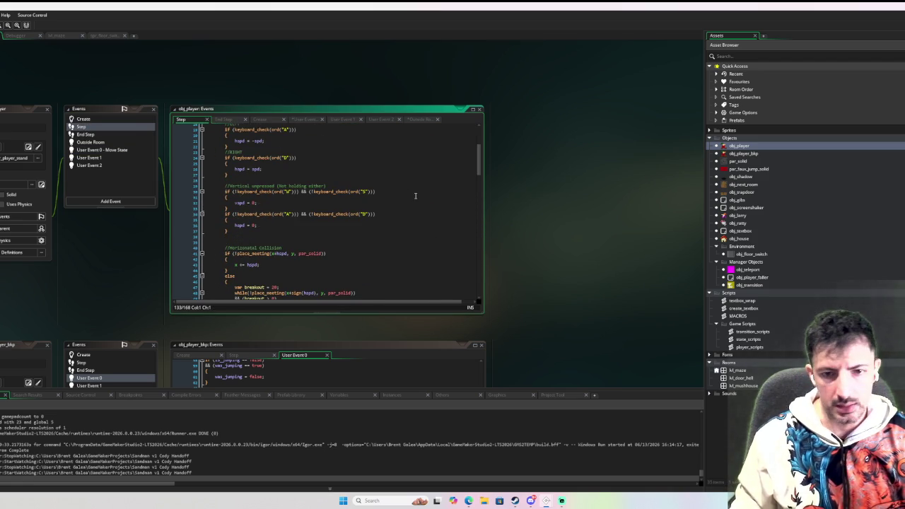
pyautogui.doubleClick(768, 154)
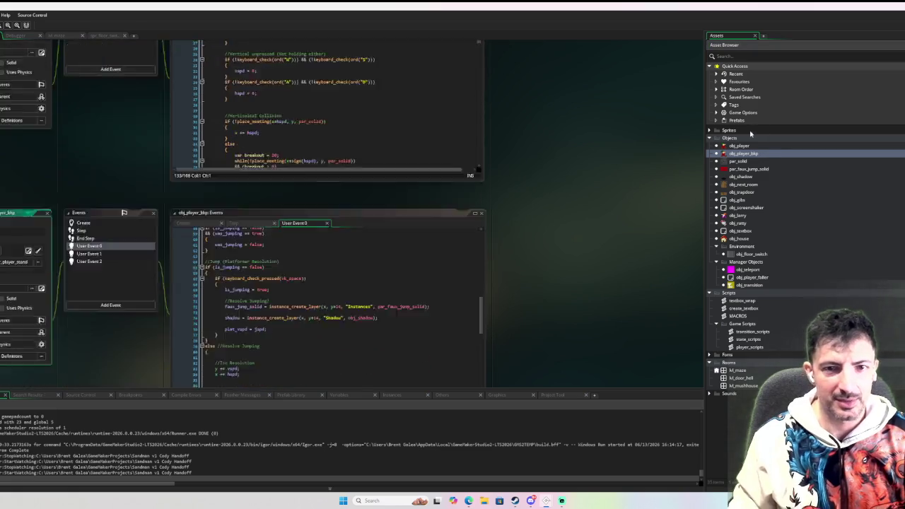
# Copy the backup's jump-key line and paste it as line 7 of obj_player's Move State
pyautogui.scroll(10, 368, 193)
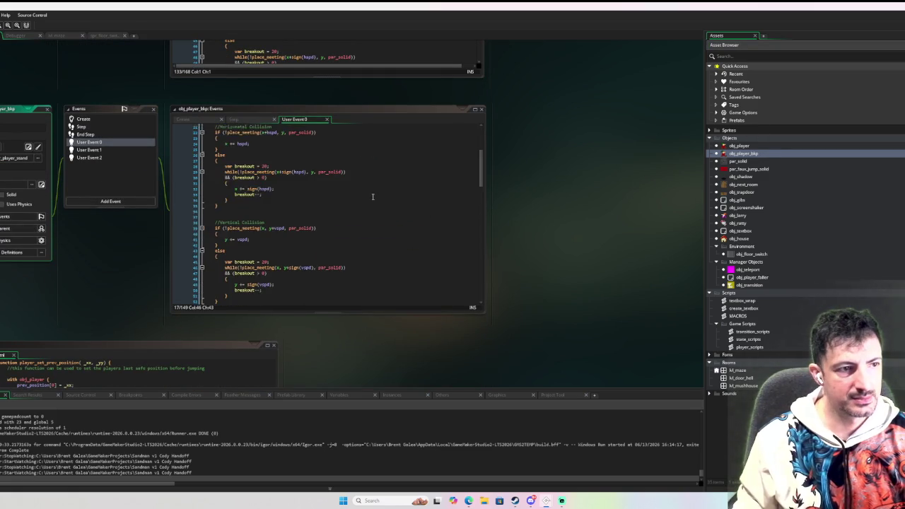
pyautogui.moveTo(348, 162); pyautogui.dragTo(347, 159)
pyautogui.hotkey('ctrl', 'c')
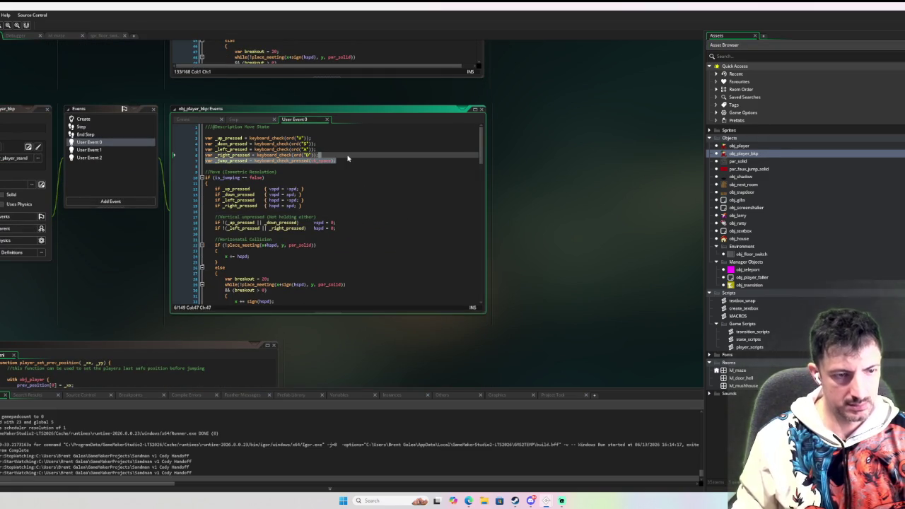
pyautogui.doubleClick(746, 146)
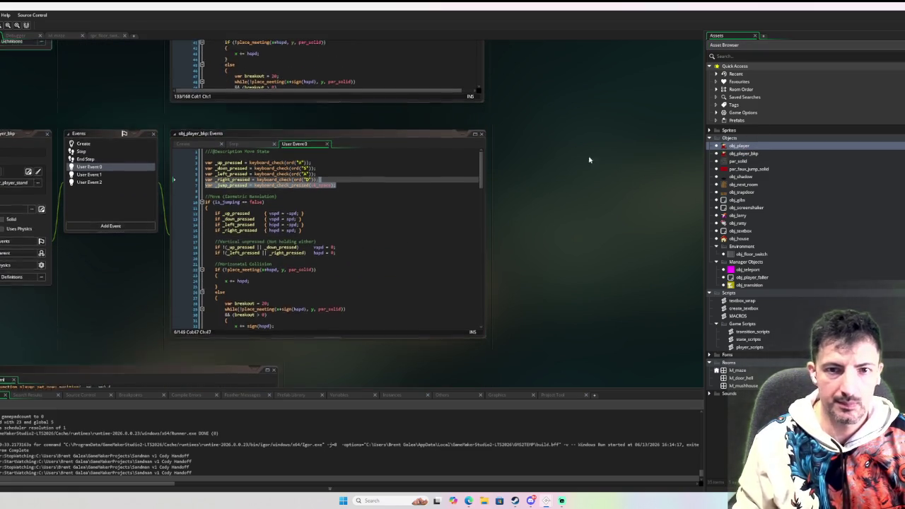
pyautogui.scroll(5, 382, 176)
pyautogui.scroll(-5, 378, 176)
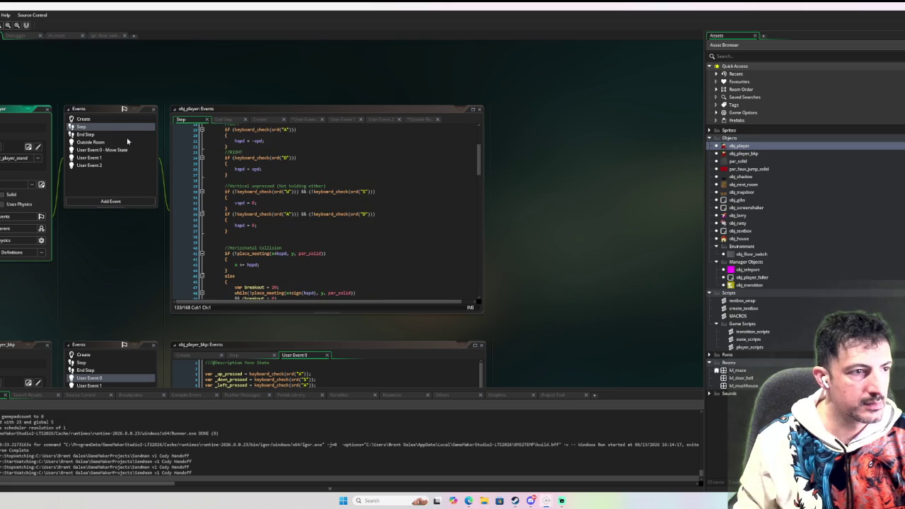
pyautogui.click(114, 158)
pyautogui.click(113, 150)
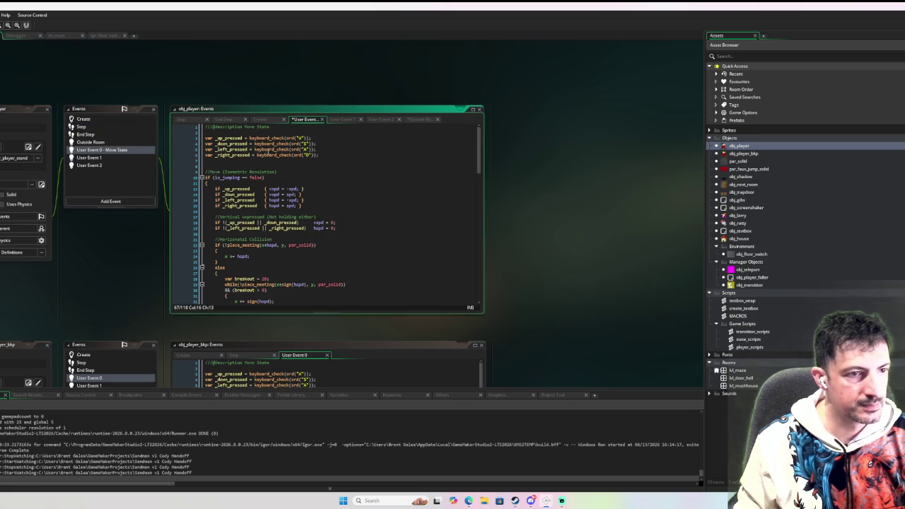
pyautogui.click(326, 155)
pyautogui.press('Return')
pyautogui.hotkey('ctrl', 'v')
# Review the pasted line and undo back to the original space-key check
pyautogui.doubleClick(229, 161)
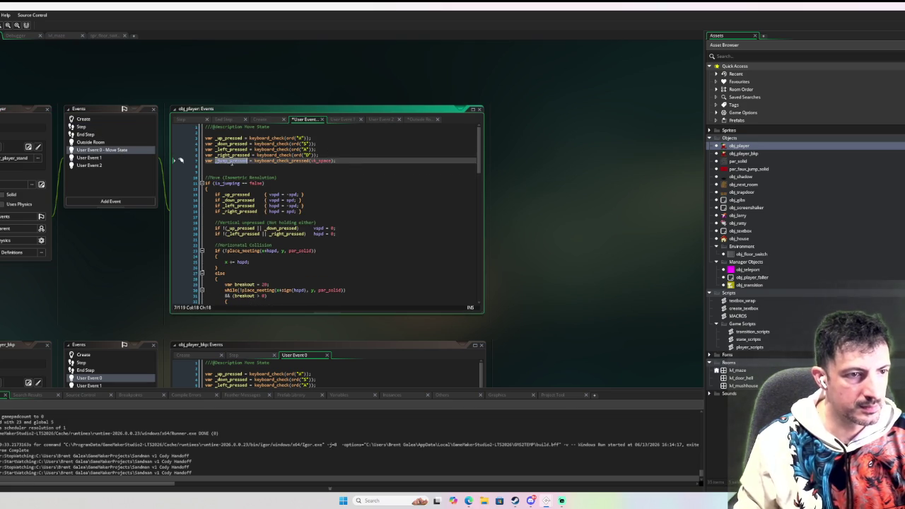
pyautogui.scroll(-10, 318, 212)
pyautogui.scroll(-10, 296, 201)
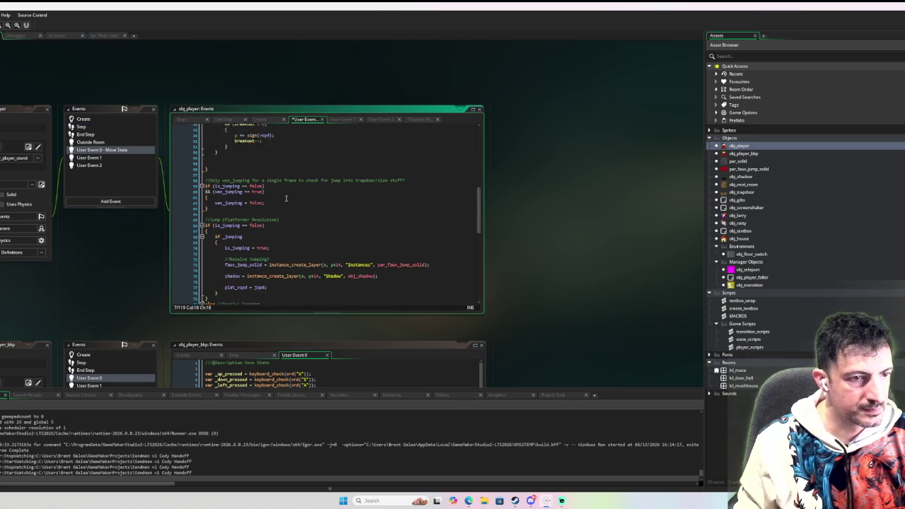
pyautogui.scroll(10, 308, 206)
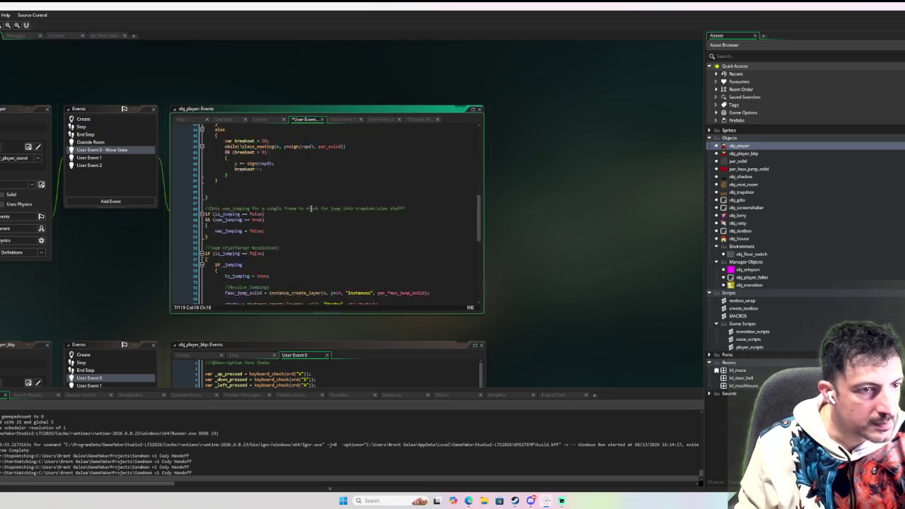
pyautogui.scroll(5, 338, 203)
pyautogui.scroll(-15, 338, 202)
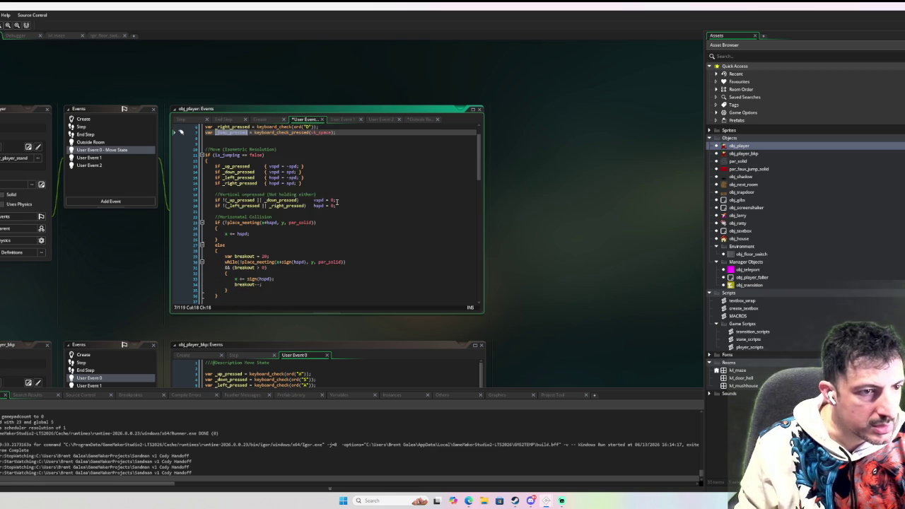
pyautogui.scroll(-3, 338, 202)
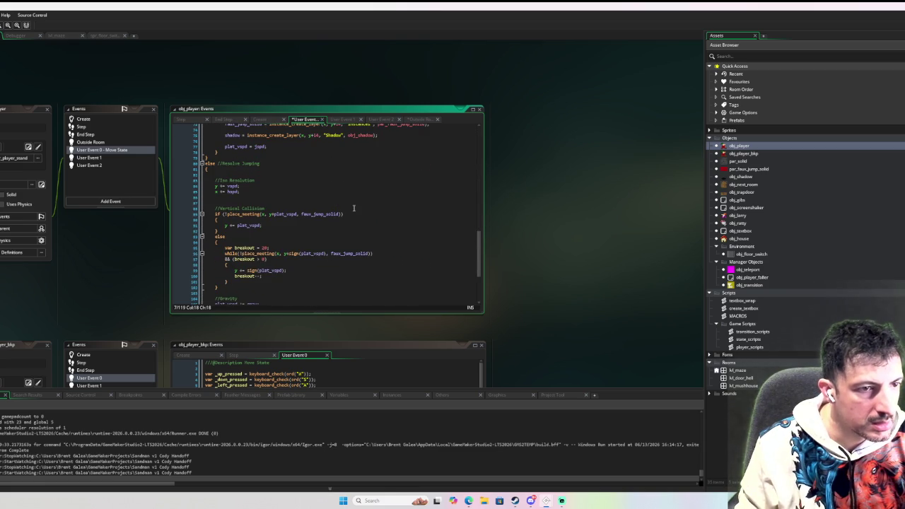
pyautogui.scroll(-4, 355, 208)
pyautogui.scroll(8, 354, 208)
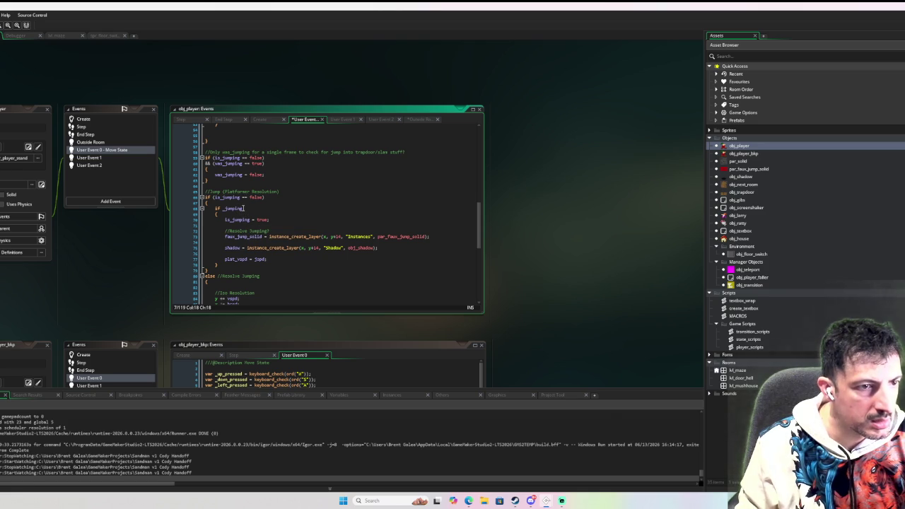
pyautogui.hotkey('ctrl', 'z')
pyautogui.hotkey('ctrl', 'z')
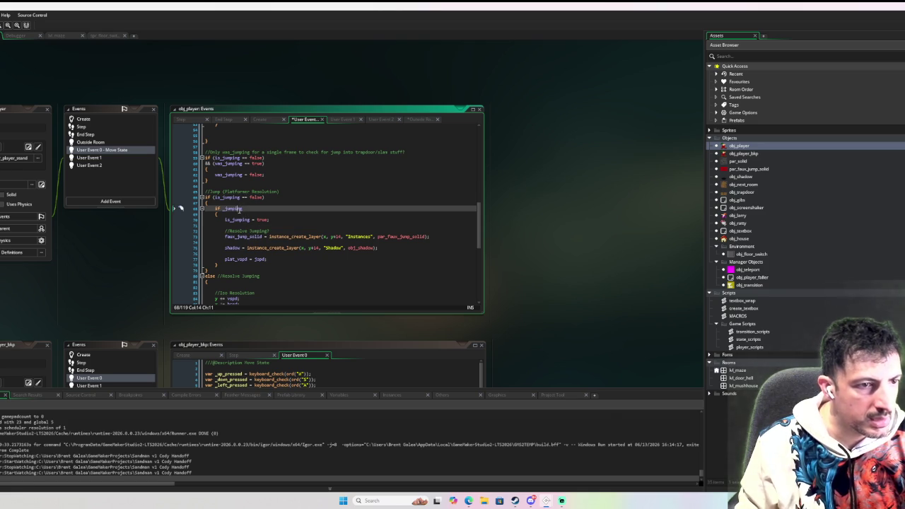
pyautogui.hotkey('ctrl', 'z')
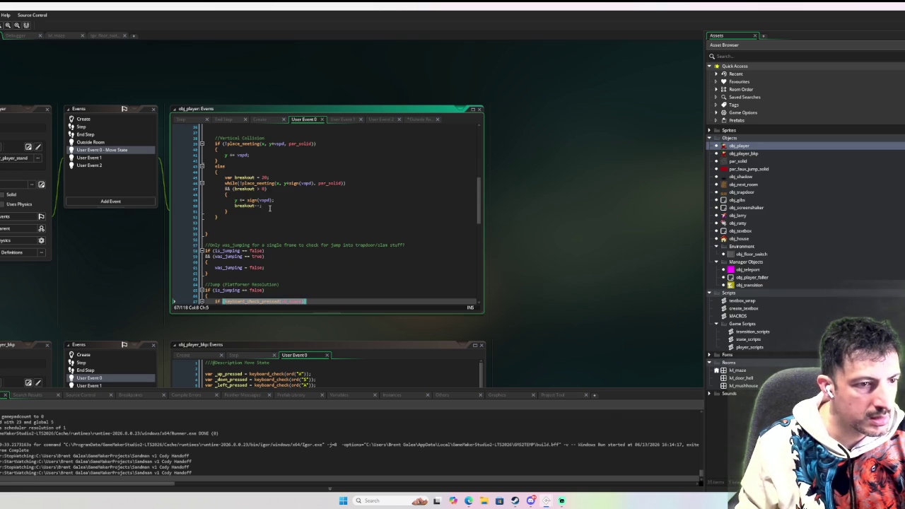
pyautogui.hotkey('ctrl', 'z')
pyautogui.scroll(15, 304, 223)
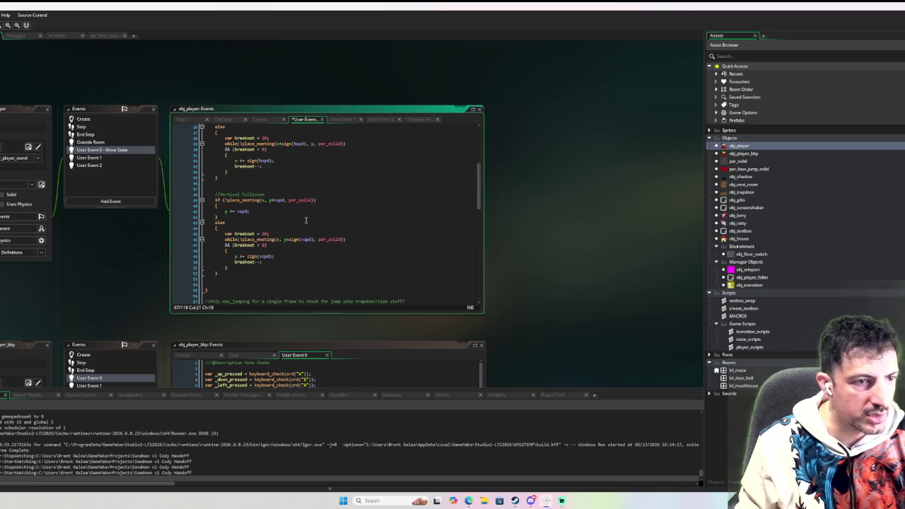
# Declare var _jump_pressed = keyboard_check_pressed(vk_space); on line 7
pyautogui.click(235, 162)
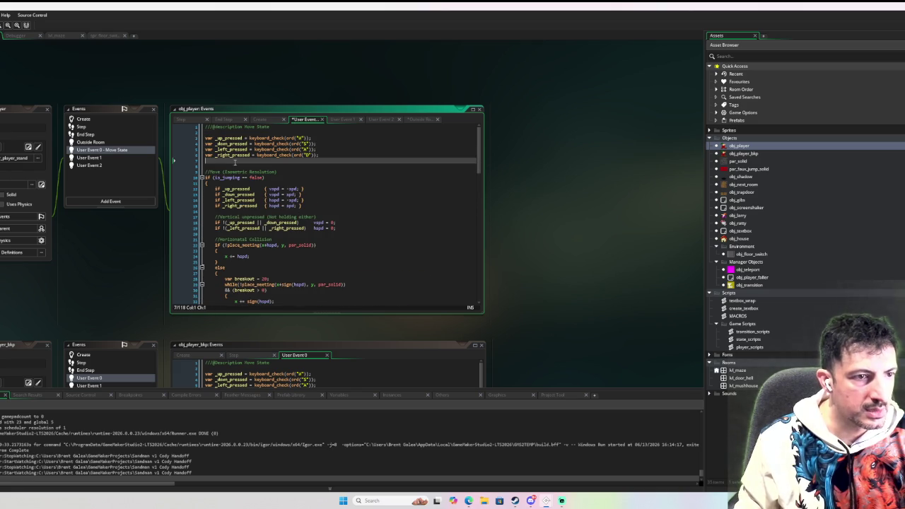
pyautogui.hotkey('ctrl', 'z')
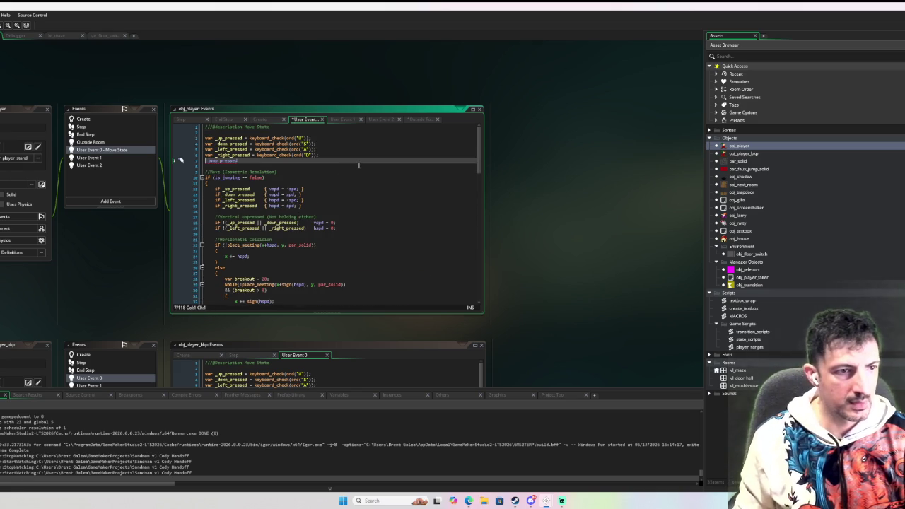
pyautogui.hotkey('ctrl', 'z')
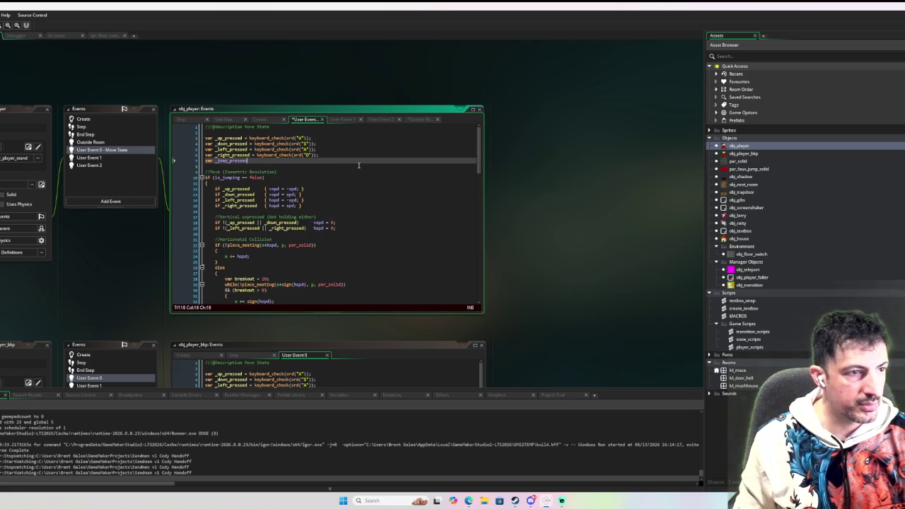
pyautogui.write(' = keyboar')
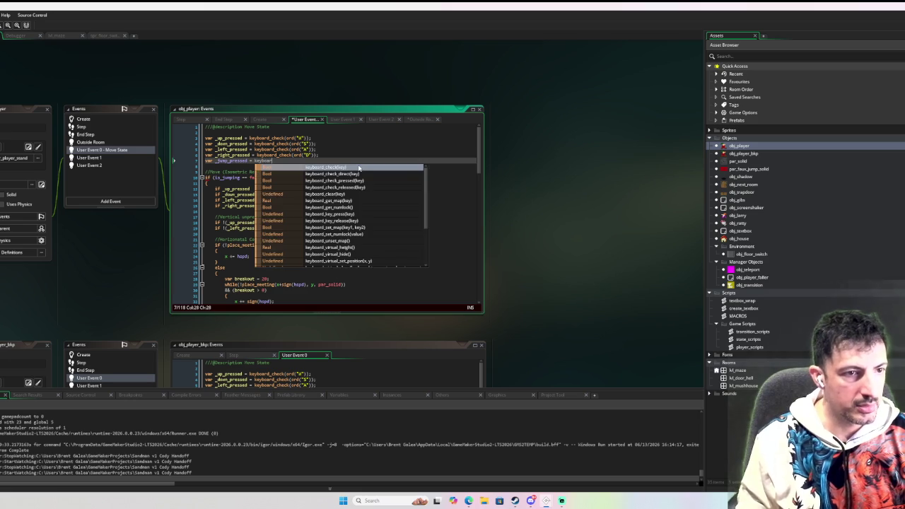
pyautogui.write('d_check_pr')
pyautogui.press('Return')
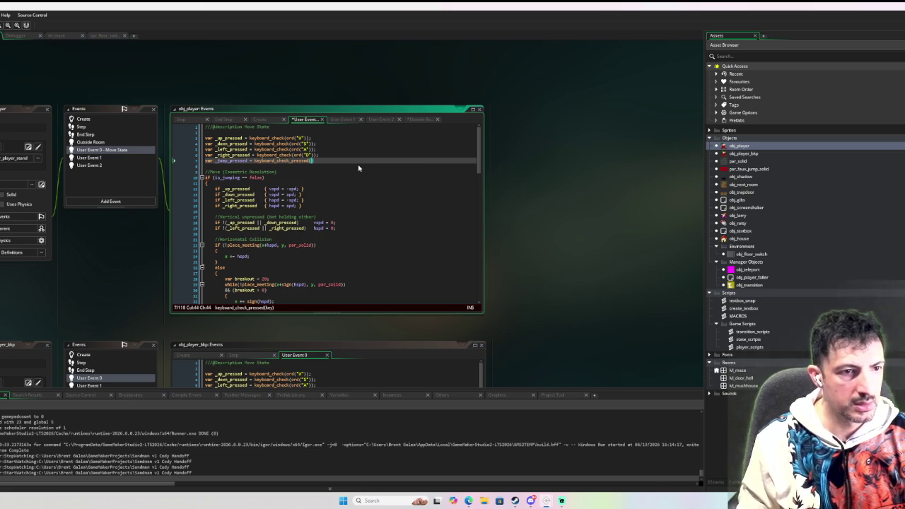
pyautogui.write('vk_space)')
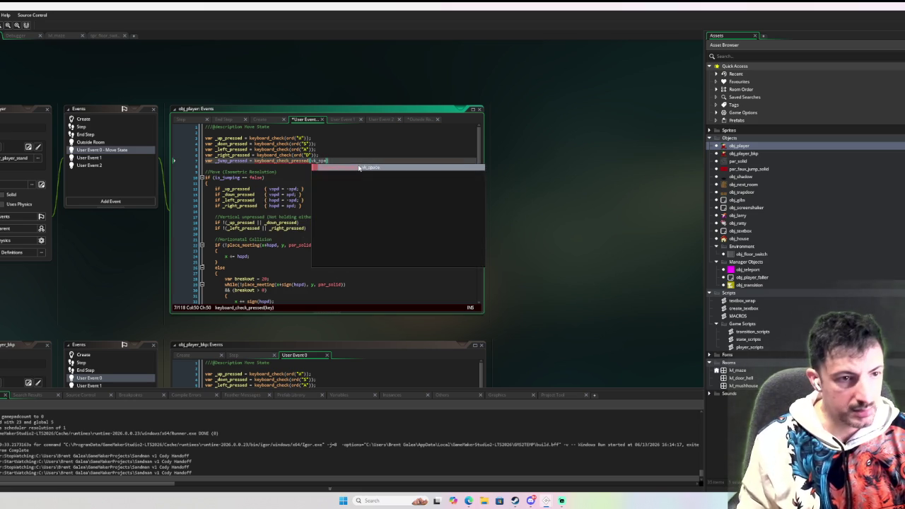
pyautogui.click(359, 168)
pyautogui.scroll(-3, 359, 167)
pyautogui.scroll(3, 360, 170)
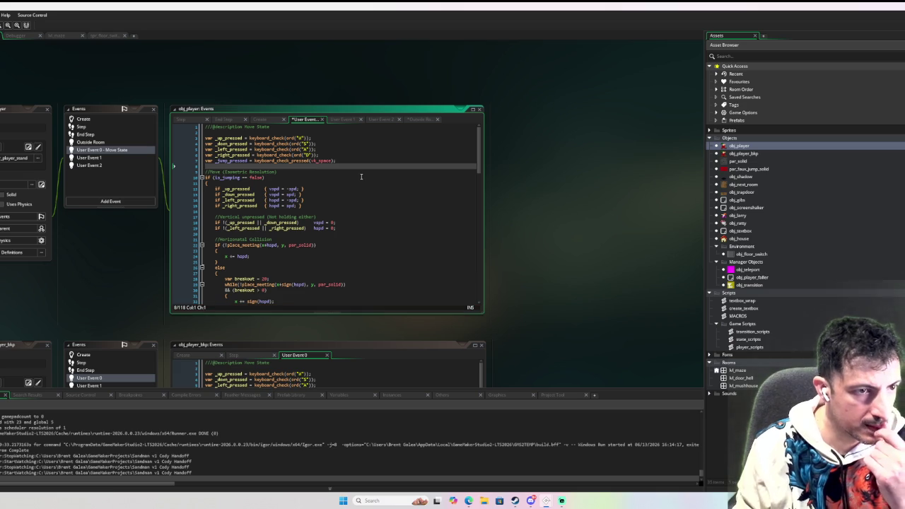
pyautogui.scroll(-15, 361, 178)
pyautogui.scroll(12, 359, 181)
pyautogui.scroll(4, 359, 180)
pyautogui.scroll(-9, 326, 187)
pyautogui.scroll(-7, 291, 198)
pyautogui.click(294, 215)
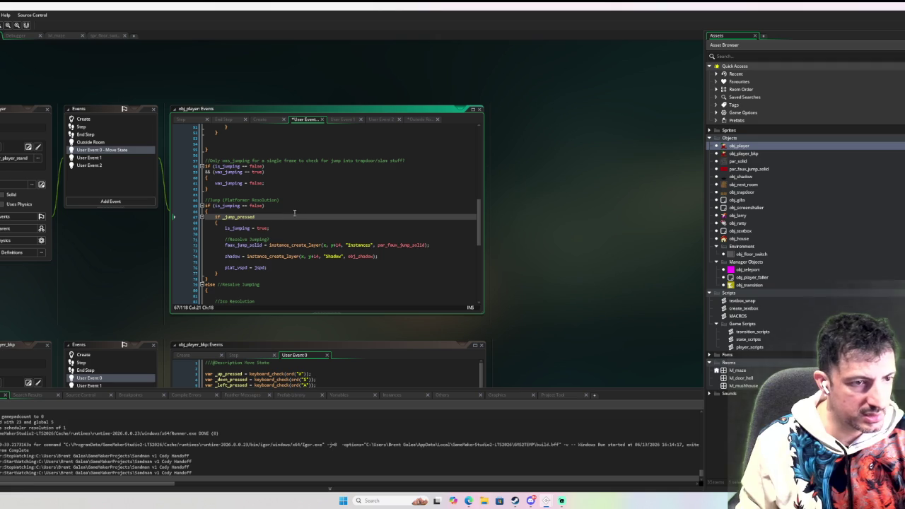
pyautogui.click(301, 218)
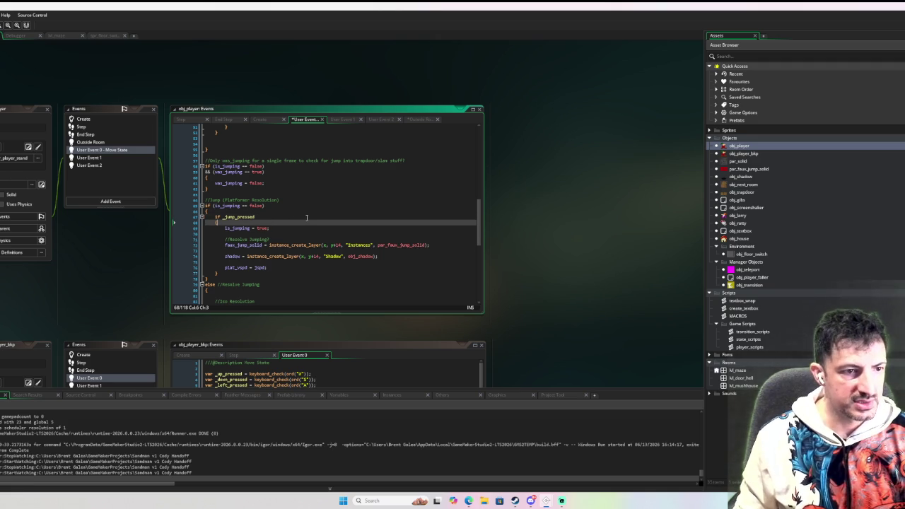
pyautogui.press('Return')
pyautogui.write('player_set')
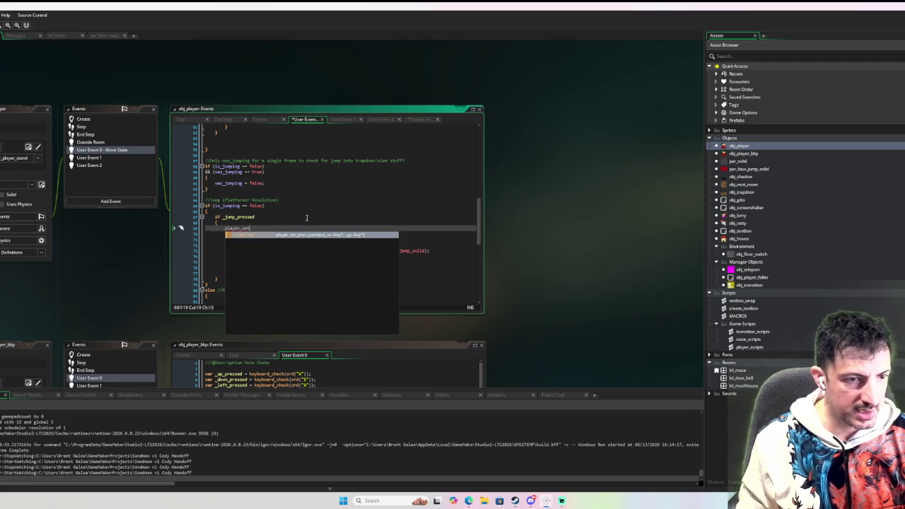
pyautogui.press('Return')
pyautogui.write('x')
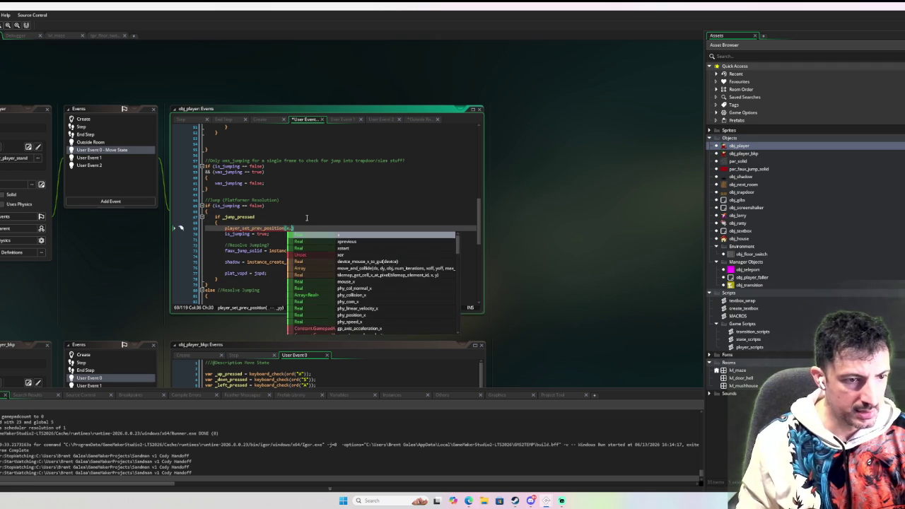
pyautogui.write(', y);')
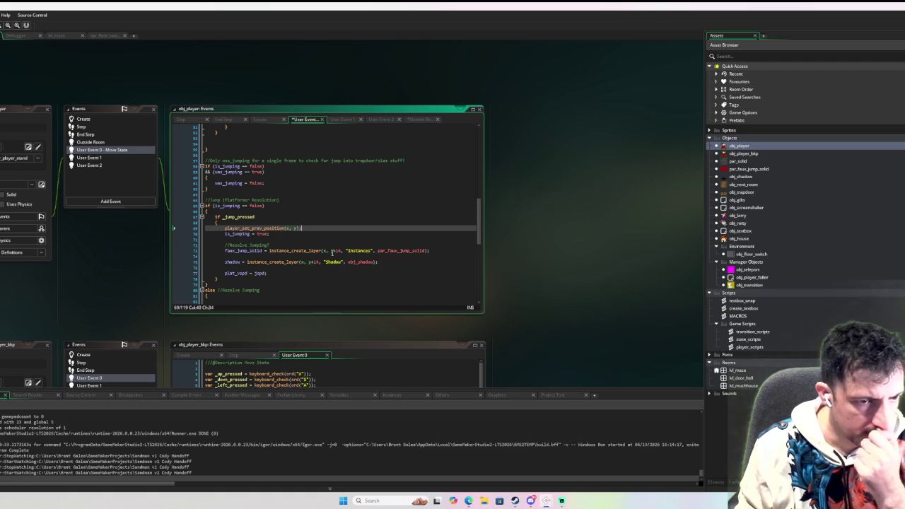
pyautogui.click(336, 250)
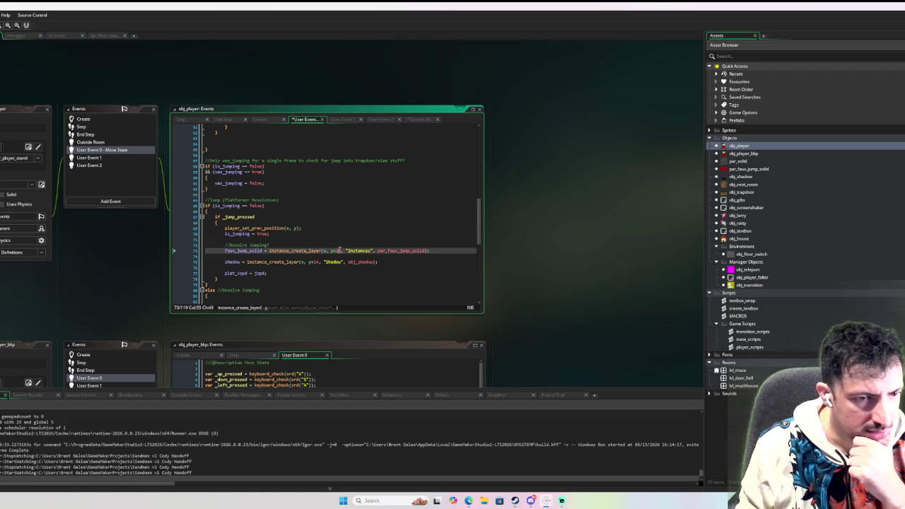
pyautogui.doubleClick(335, 251)
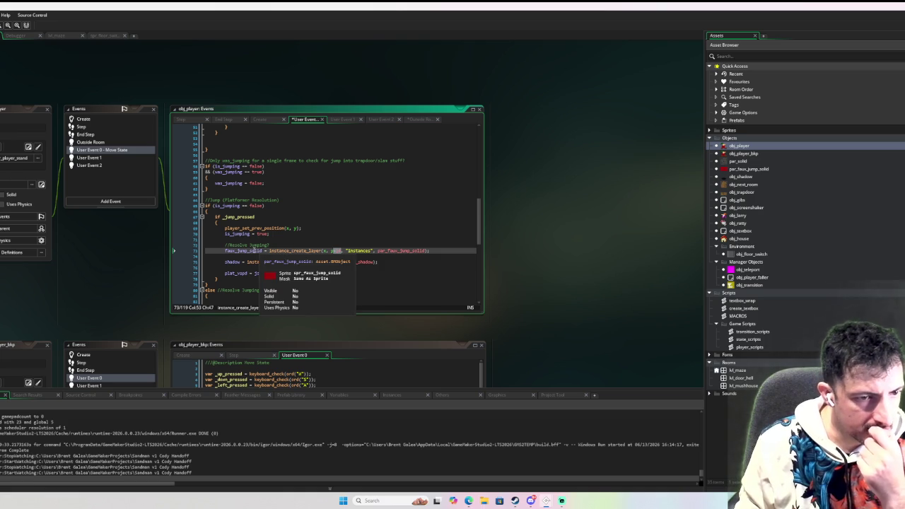
pyautogui.moveTo(225, 250)
pyautogui.mouseDown()
pyautogui.moveTo(429, 251)
pyautogui.moveTo(228, 251)
pyautogui.moveTo(376, 252)
pyautogui.mouseUp()
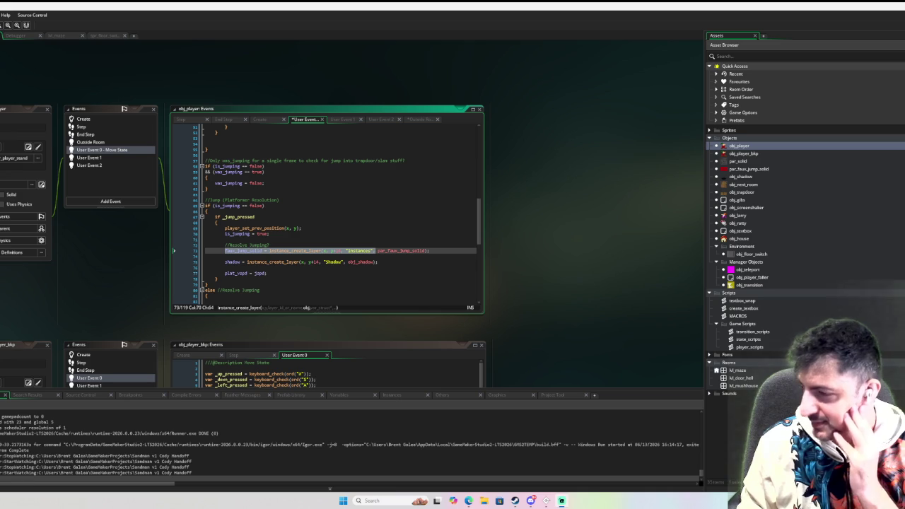
pyautogui.click(333, 278)
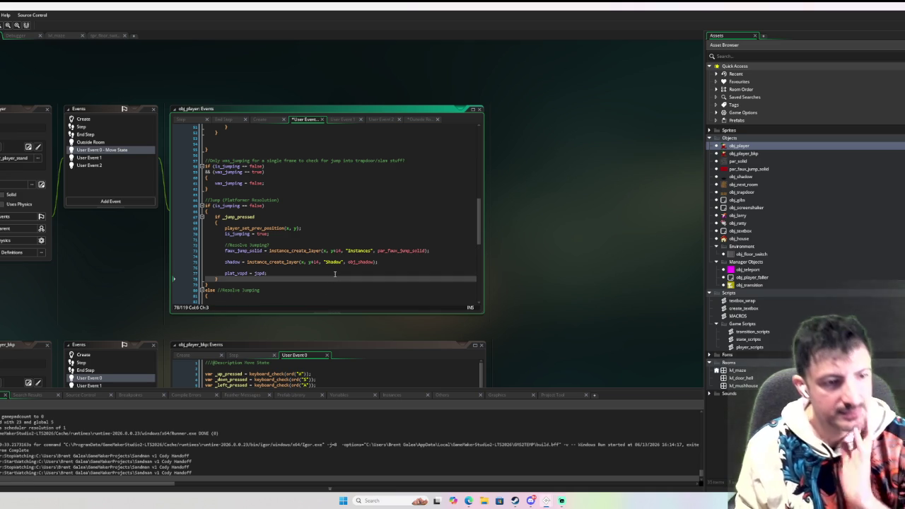
pyautogui.scroll(1, 148, 287)
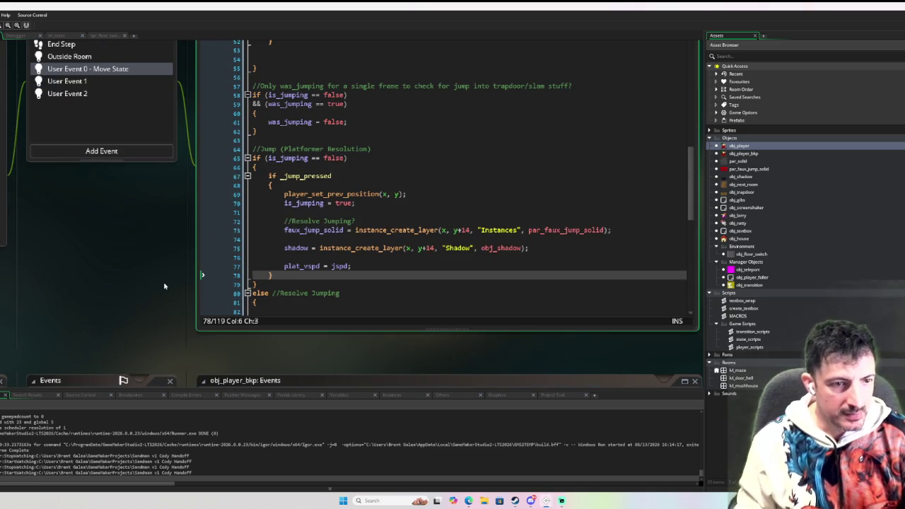
pyautogui.scroll(1, 164, 284)
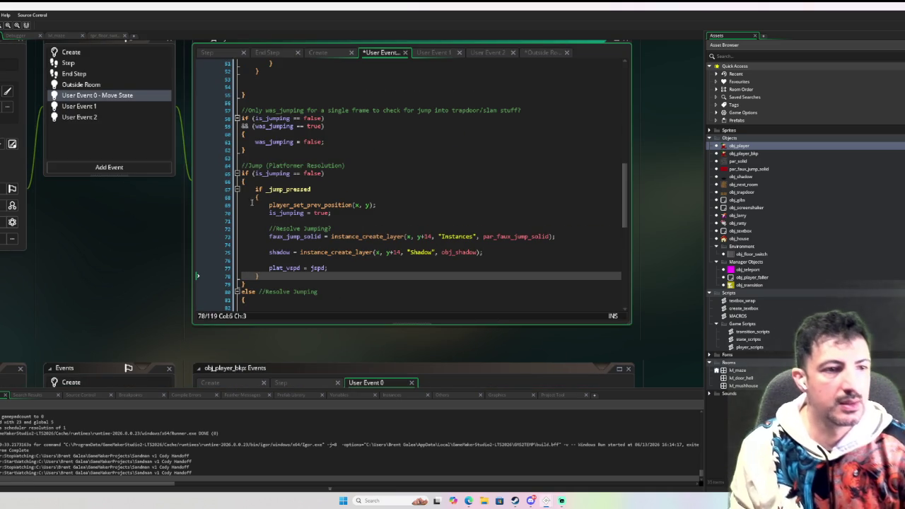
pyautogui.scroll(1, 282, 191)
pyautogui.scroll(2, 282, 192)
pyautogui.scroll(-1, 282, 192)
pyautogui.scroll(3, 282, 191)
pyautogui.scroll(-5, 282, 192)
pyautogui.scroll(-2, 281, 192)
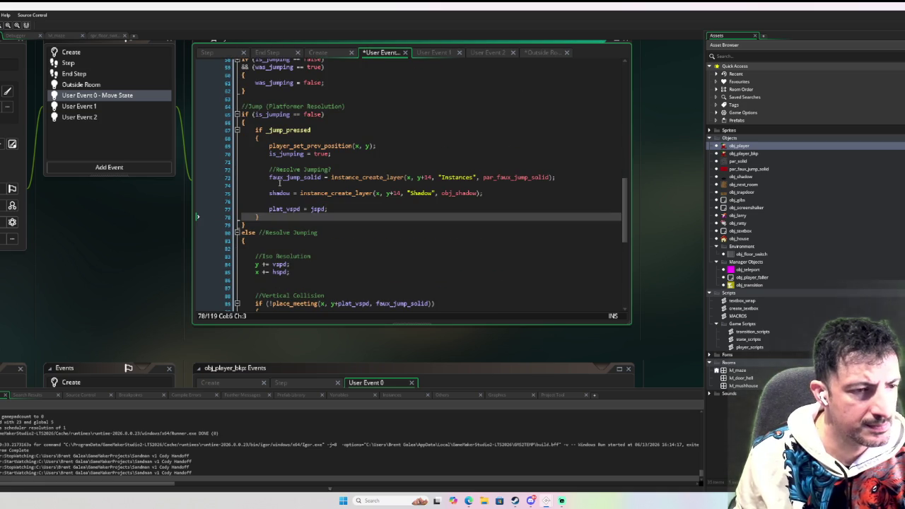
pyautogui.scroll(3, 279, 183)
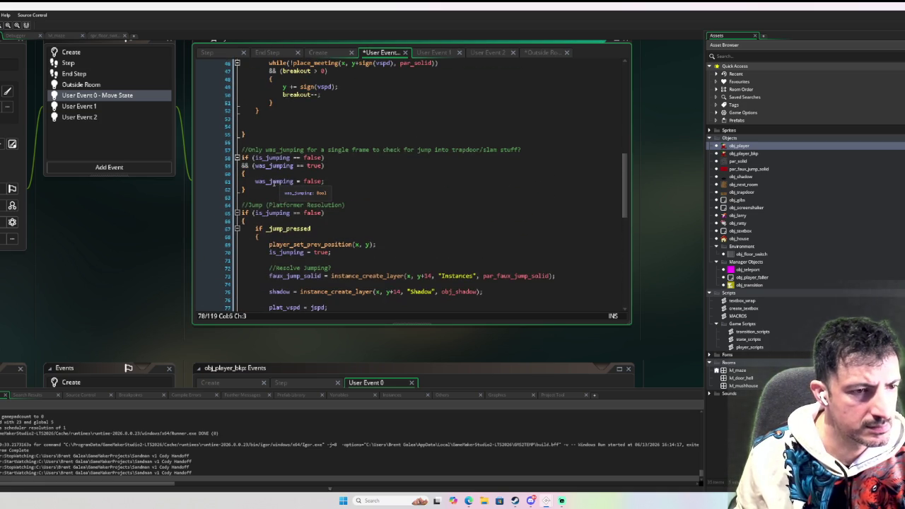
pyautogui.scroll(-4, 273, 182)
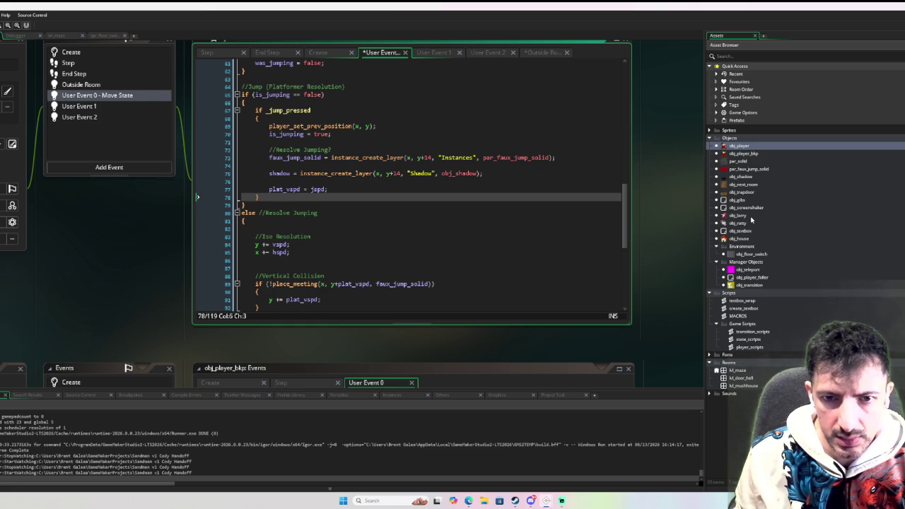
pyautogui.click(757, 278)
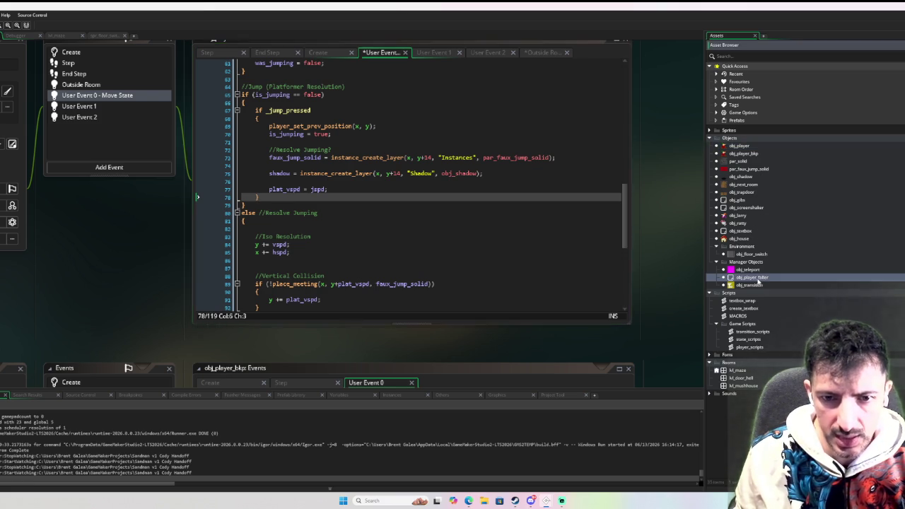
# In obj_player_faller's Step code, add an if !place_meeting(x, y, par_solid) check below sprite_index
pyautogui.doubleClick(757, 278)
pyautogui.scroll(-5, 297, 215)
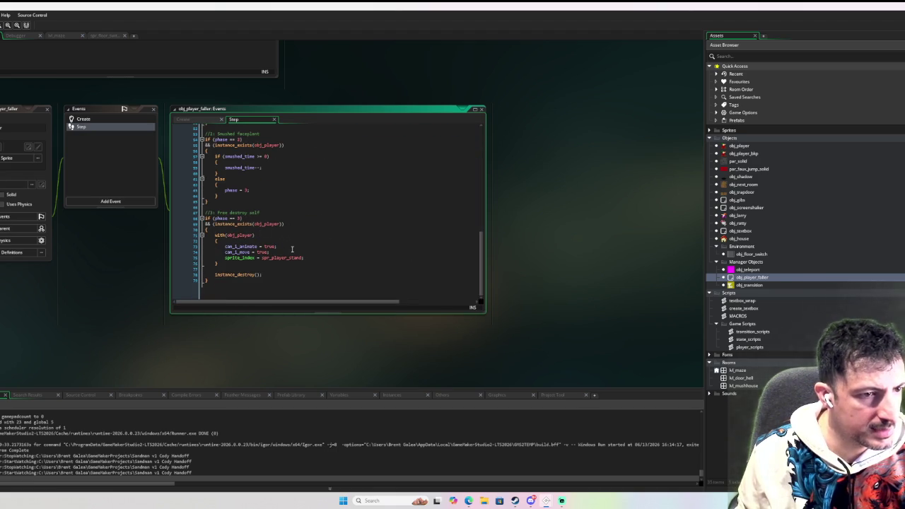
pyautogui.click(315, 257)
pyautogui.press('Return')
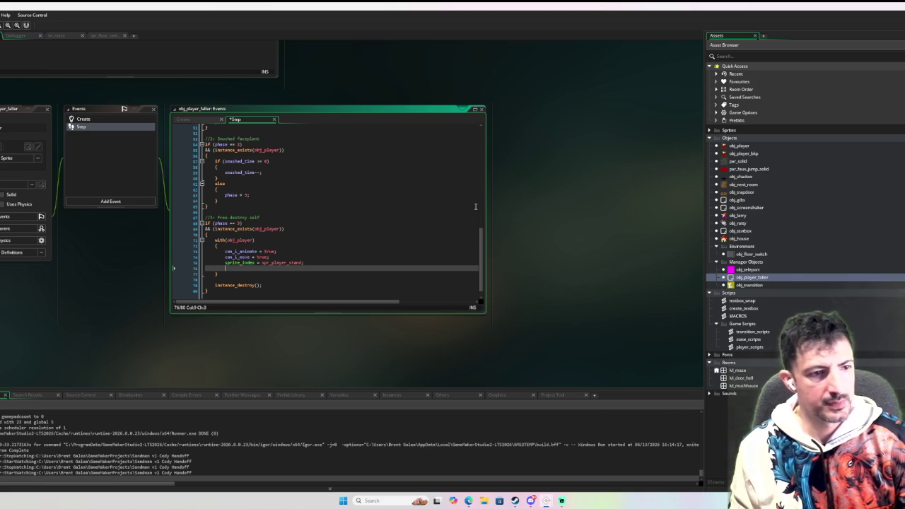
pyautogui.write('if !')
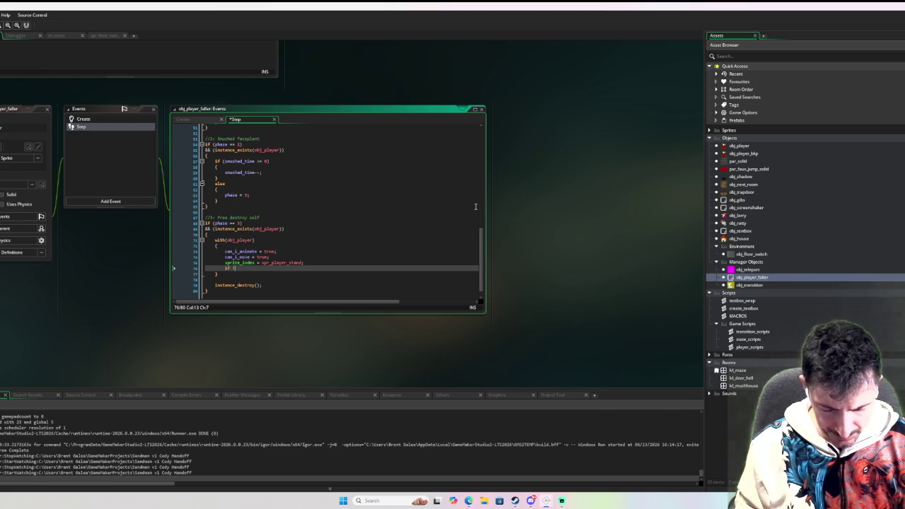
pyautogui.write('place_')
pyautogui.press('Return')
pyautogui.write('x,y')
pyautogui.write(', obj_sp')
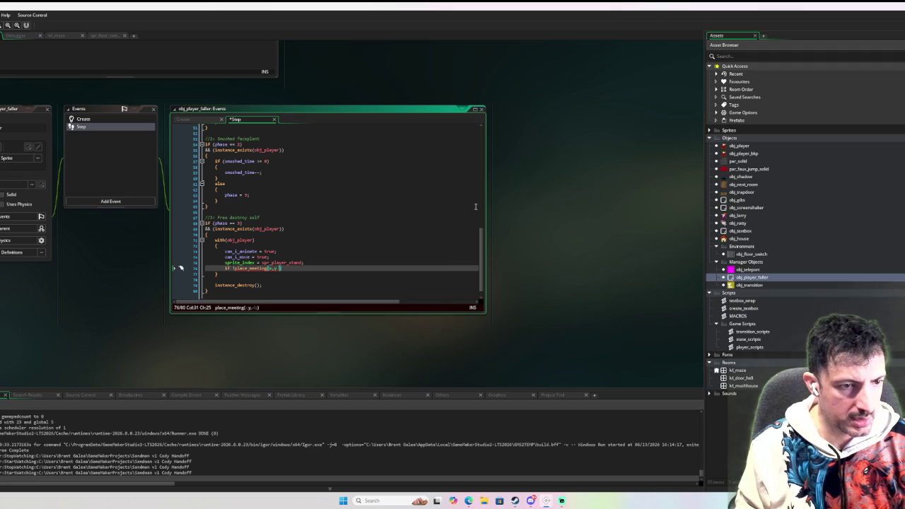
pyautogui.press('BackSpace')
pyautogui.write('olid')
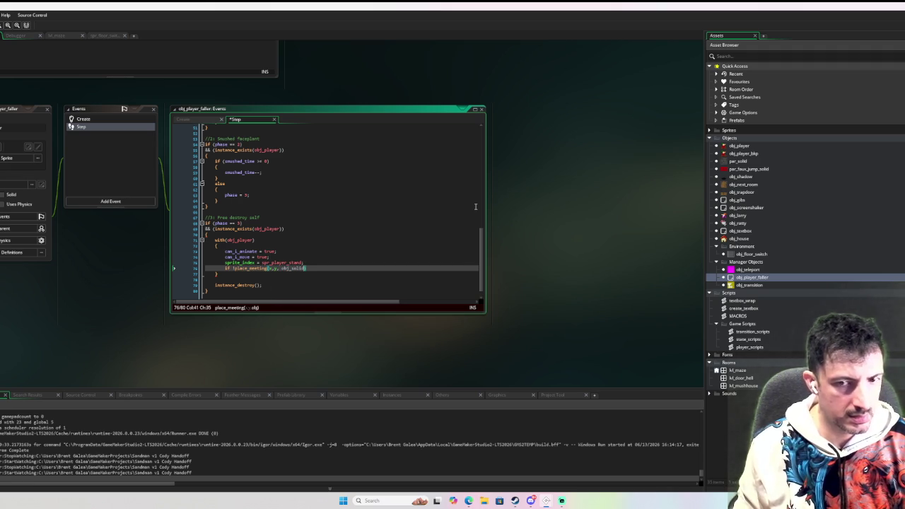
pyautogui.press('BackSpace')
pyautogui.press('BackSpace')
pyautogui.press('BackSpace')
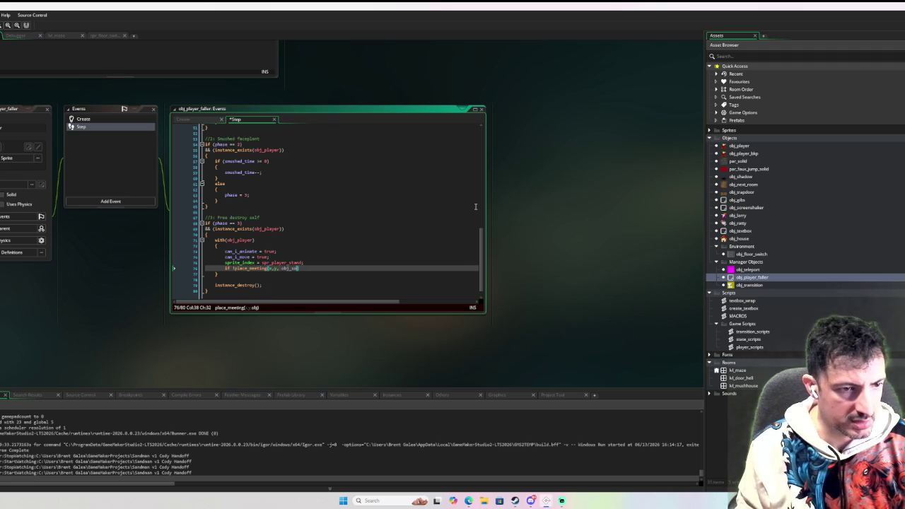
pyautogui.write('par_solid')
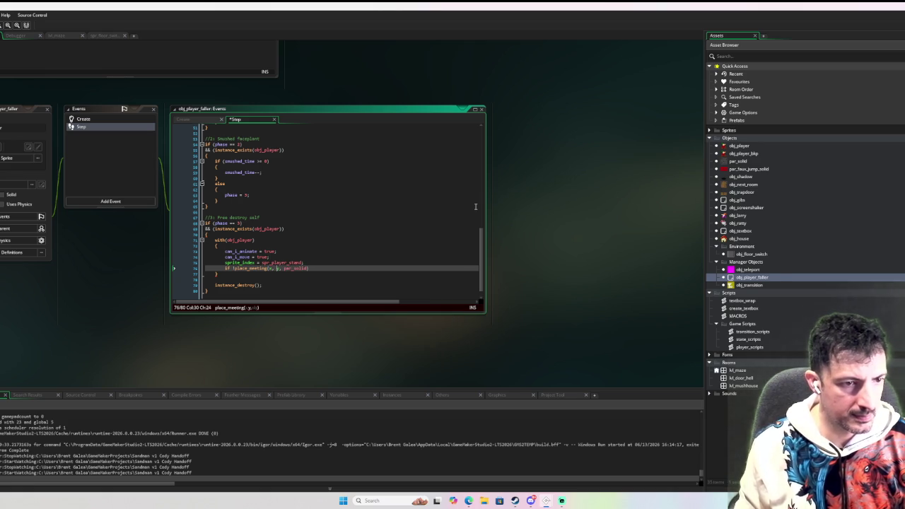
# Inside that block, call player_set_prev_position(x, y) and add a comment about the last safe position
pyautogui.click(330, 267)
pyautogui.write('{')
pyautogui.press('Return')
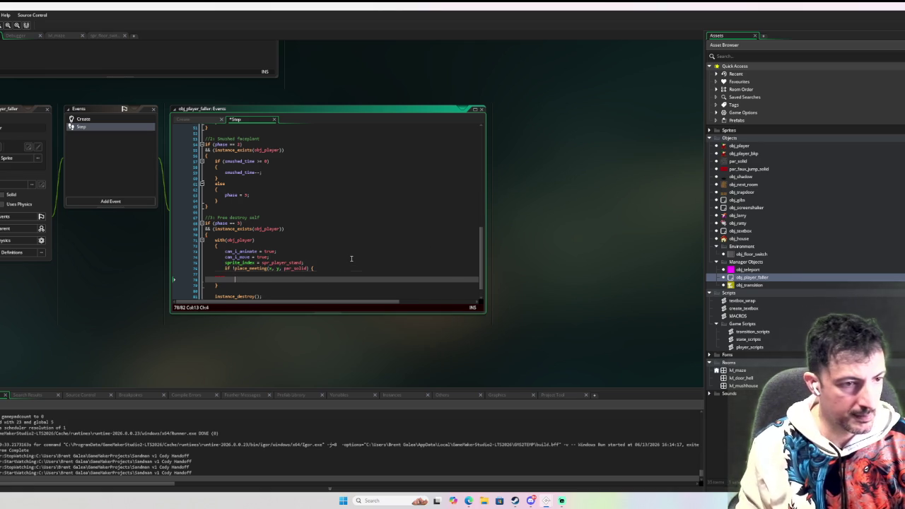
pyautogui.write('playe')
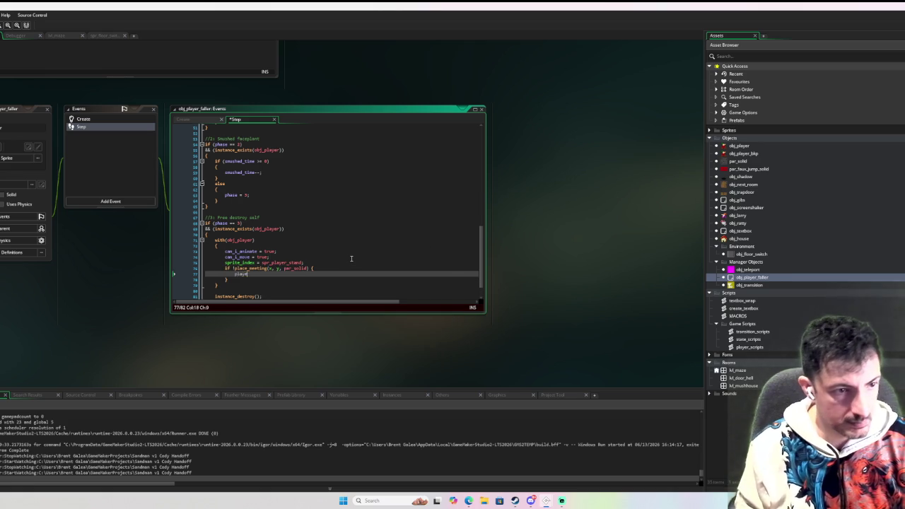
pyautogui.write('r_set_prev_position(x, y')
pyautogui.press('Escape')
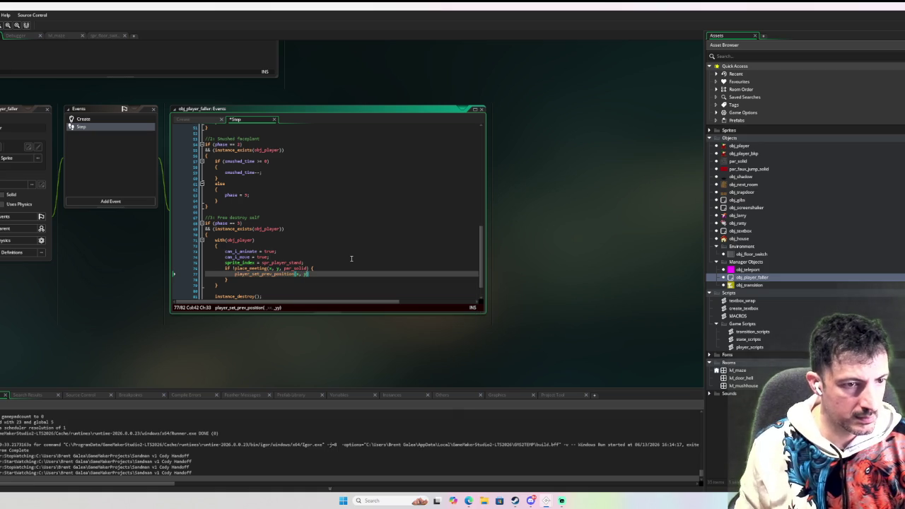
pyautogui.write(');')
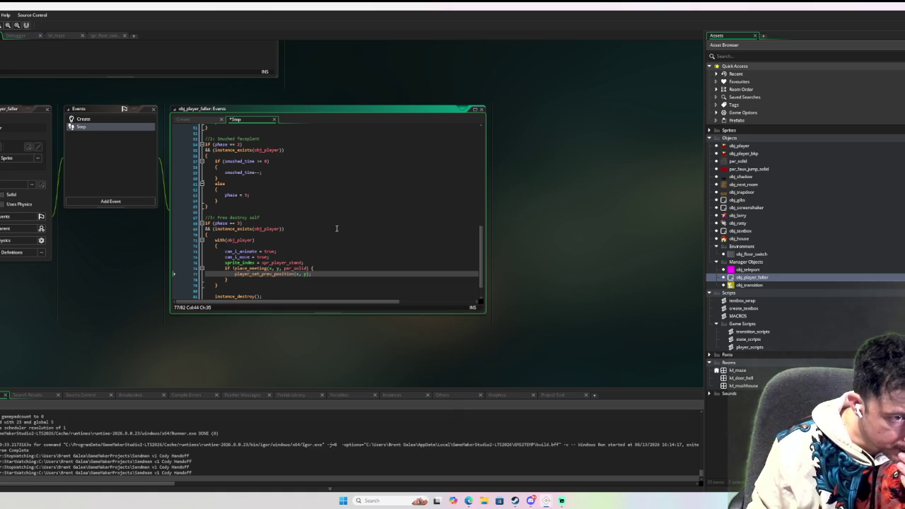
pyautogui.click(326, 267)
pyautogui.press('Return')
pyautogui.write('phase =')
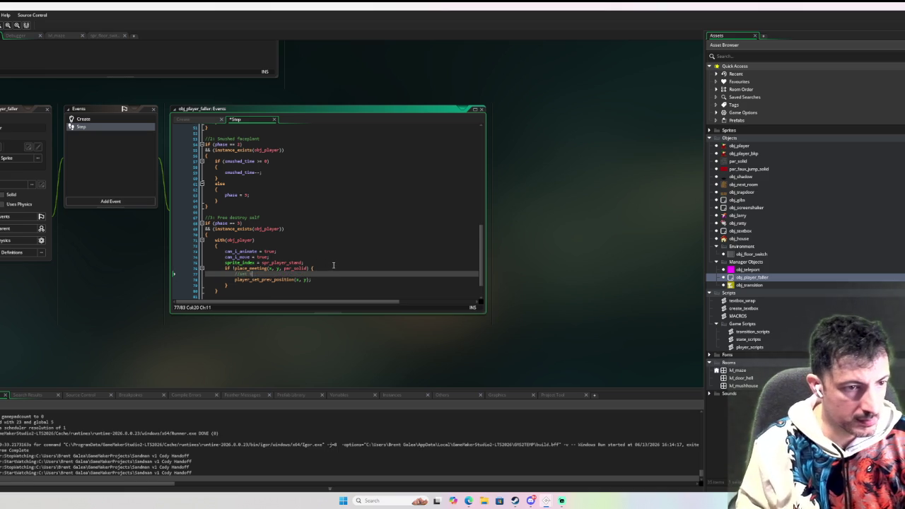
pyautogui.write("player's last safeposition to this position")
pyautogui.click(347, 258)
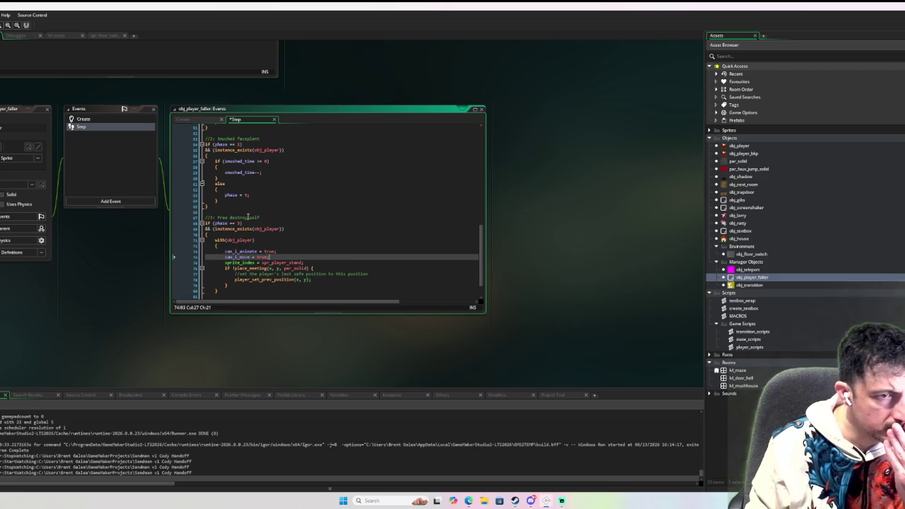
pyautogui.scroll(2, 251, 231)
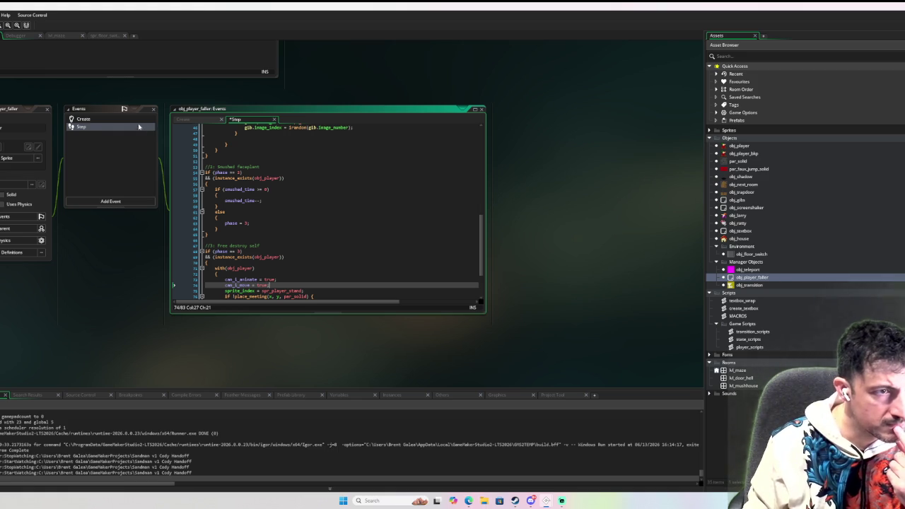
# Review obj_player_faller's Create phase comments and confirm the game runs at 60 fps
pyautogui.click(133, 120)
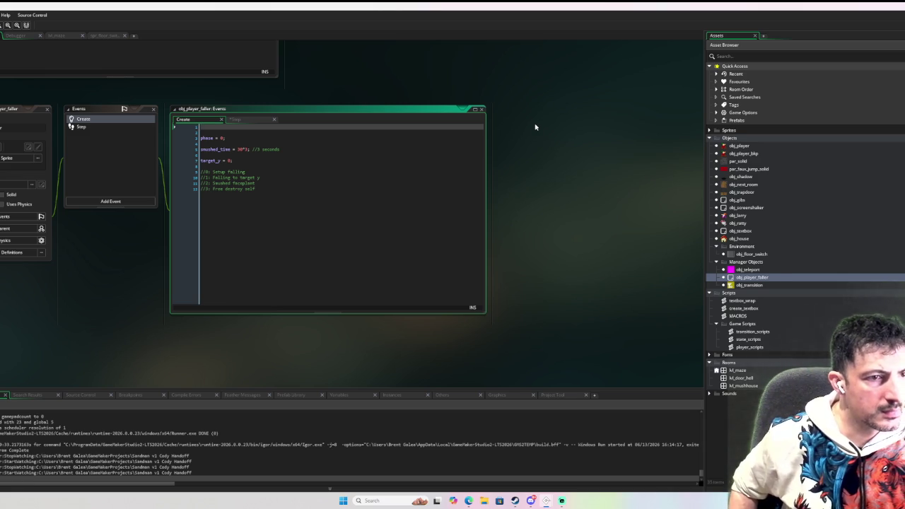
pyautogui.moveTo(256, 189); pyautogui.dragTo(182, 172)
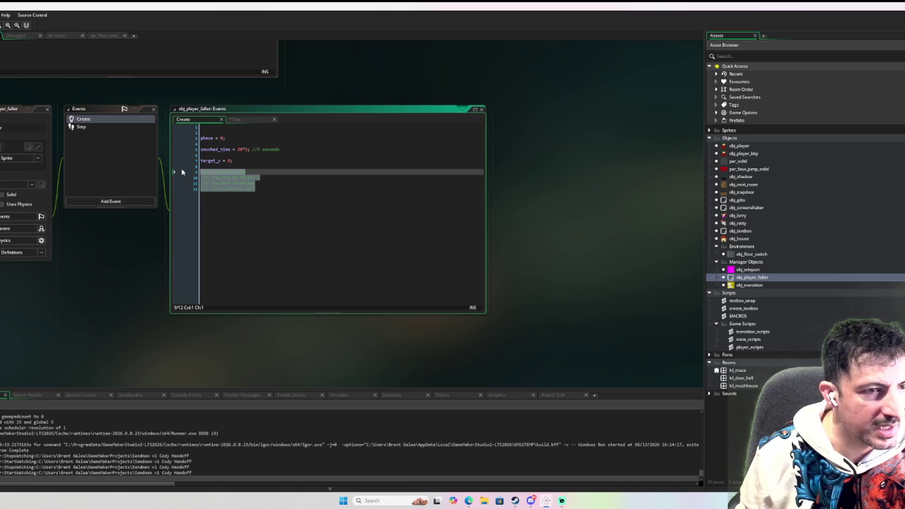
pyautogui.click(324, 190)
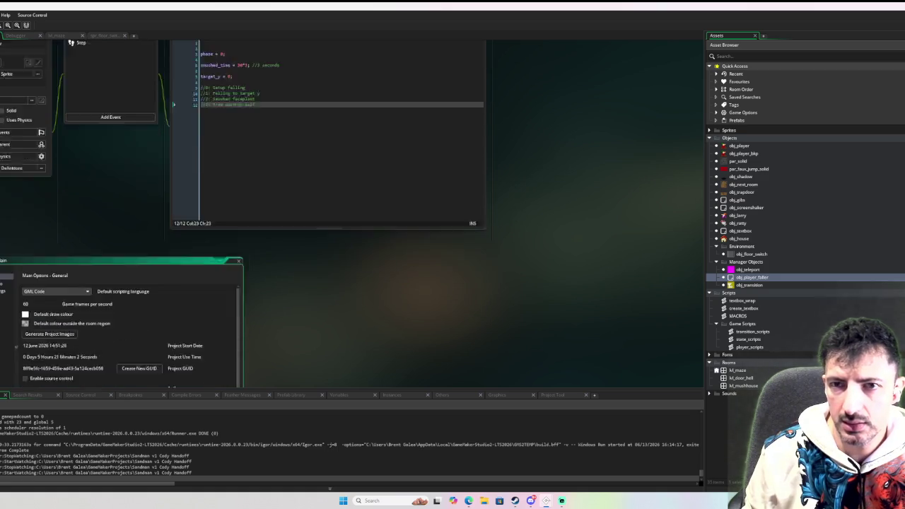
pyautogui.moveTo(45, 151); pyautogui.dragTo(8, 155)
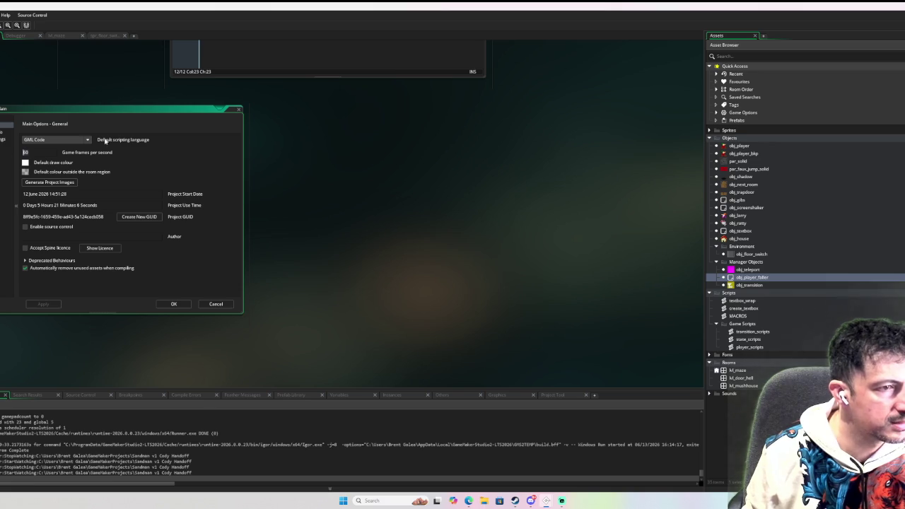
pyautogui.click(239, 109)
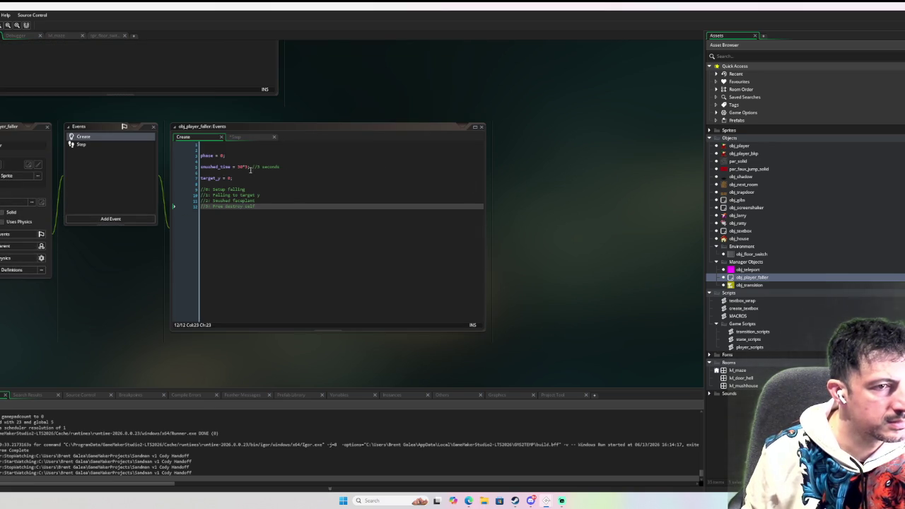
pyautogui.click(117, 145)
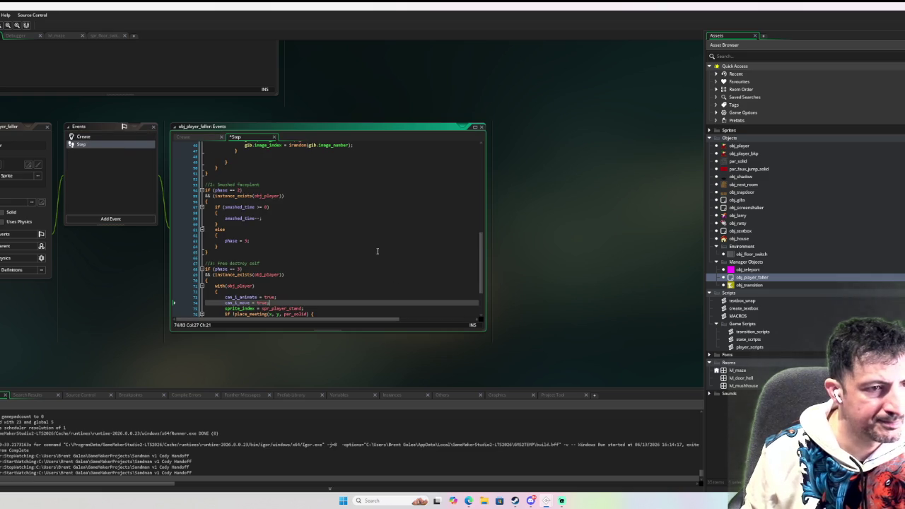
pyautogui.scroll(-3, 378, 250)
pyautogui.scroll(2, 377, 249)
pyautogui.scroll(-2, 376, 249)
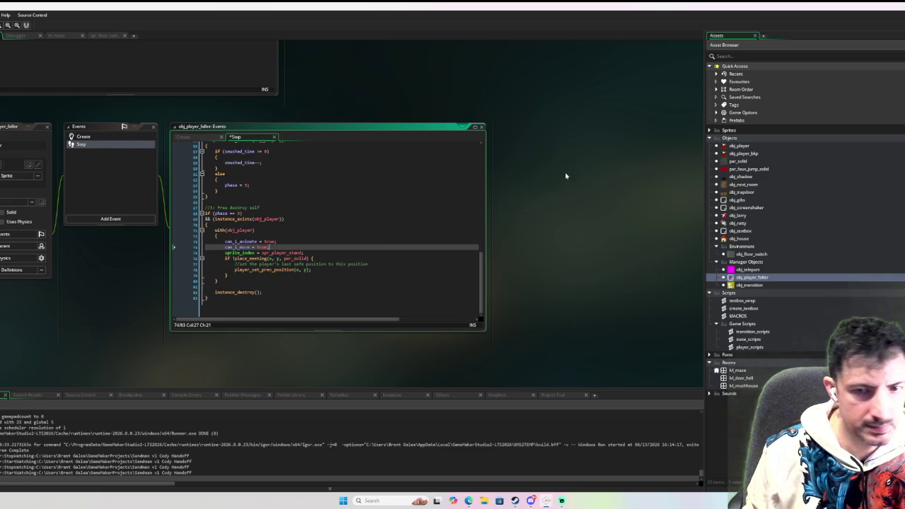
pyautogui.doubleClick(749, 146)
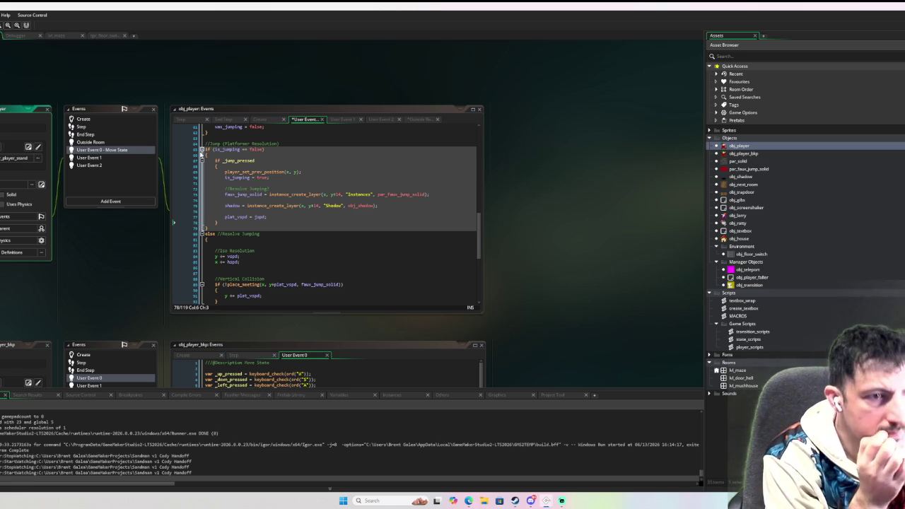
pyautogui.scroll(-10, 286, 222)
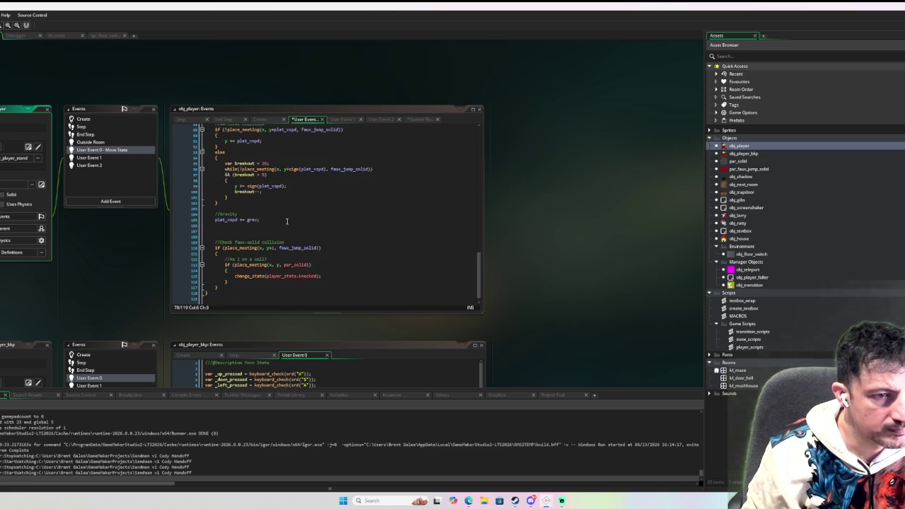
pyautogui.scroll(20, 287, 221)
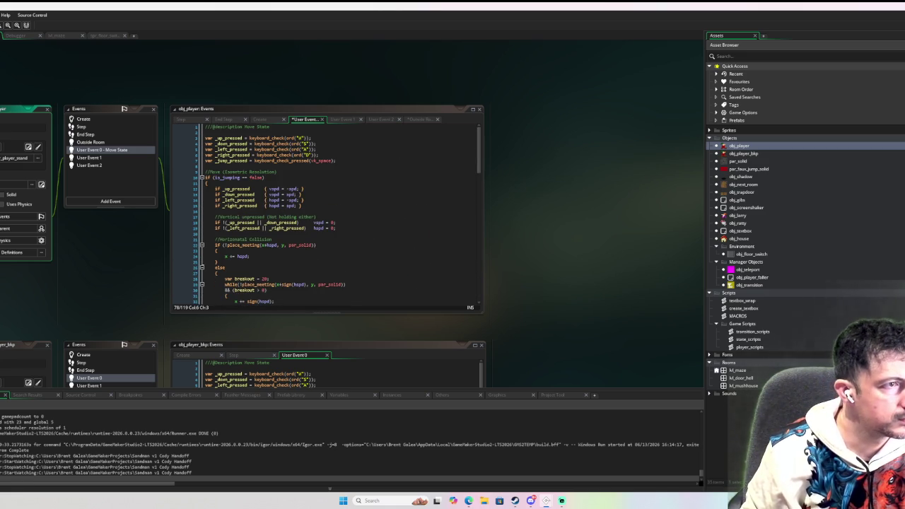
pyautogui.scroll(-15, 325, 212)
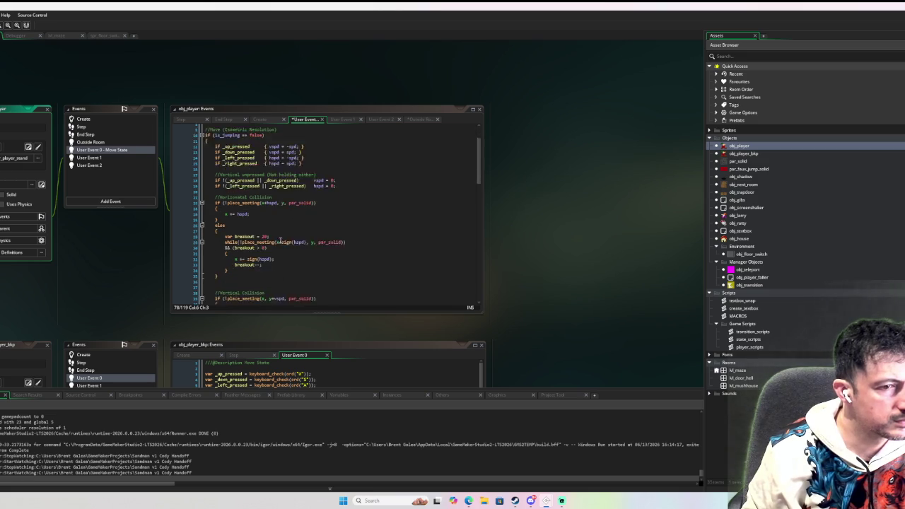
pyautogui.click(96, 159)
pyautogui.click(311, 127)
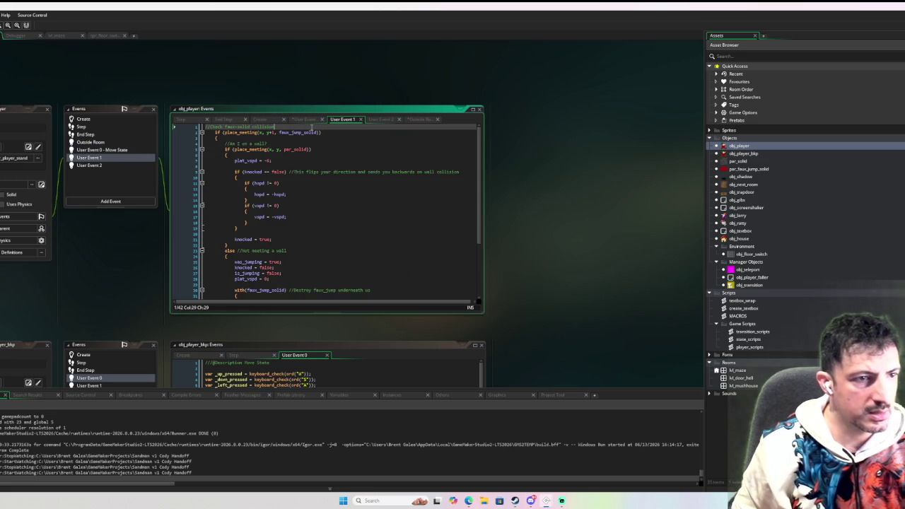
pyautogui.press('Home')
pyautogui.press('Return')
pyautogui.press('Return')
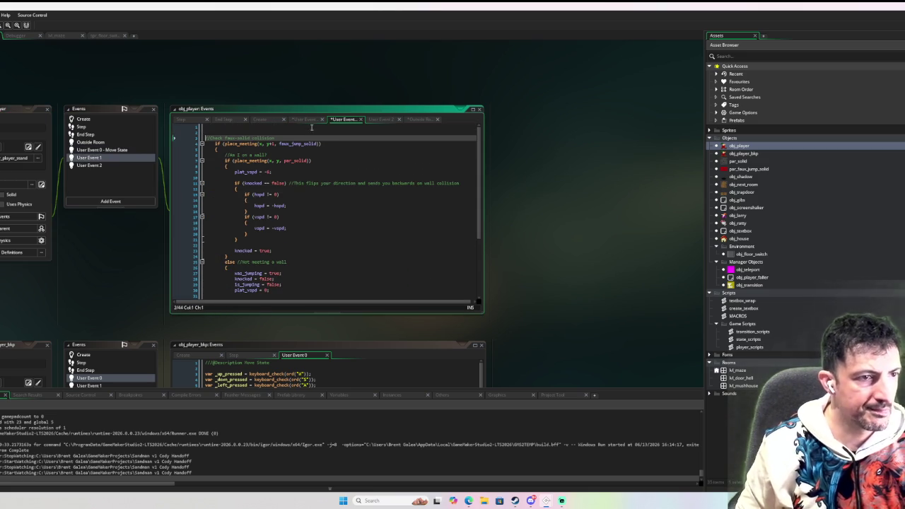
pyautogui.press('Up')
pyautogui.press('Up')
pyautogui.write('@de')
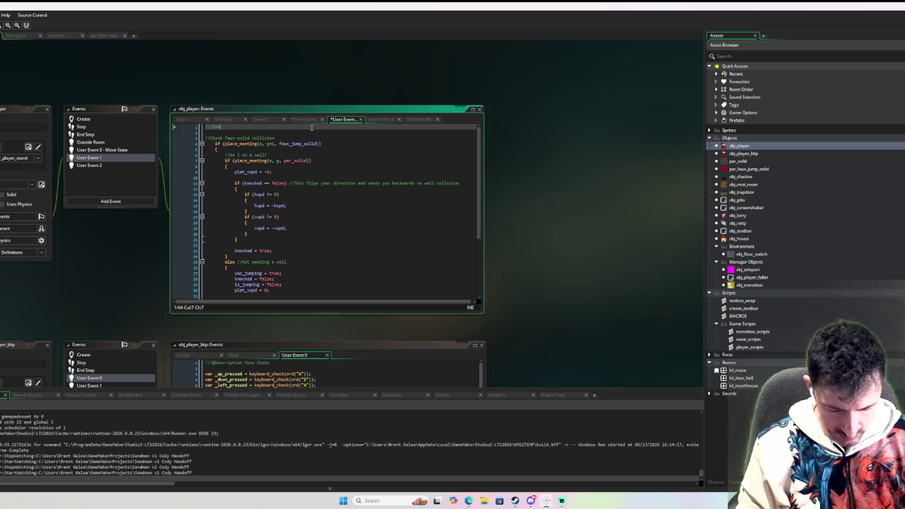
pyautogui.write('scription Mnocked State')
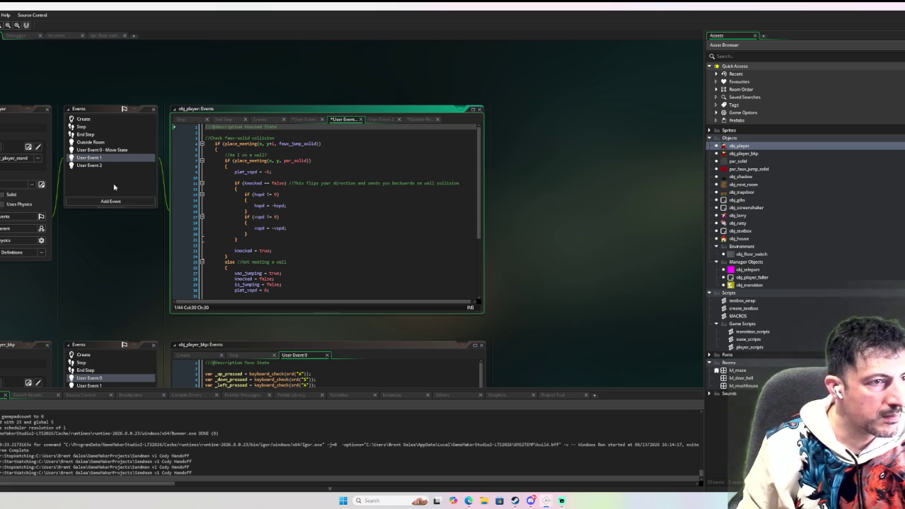
pyautogui.click(101, 122)
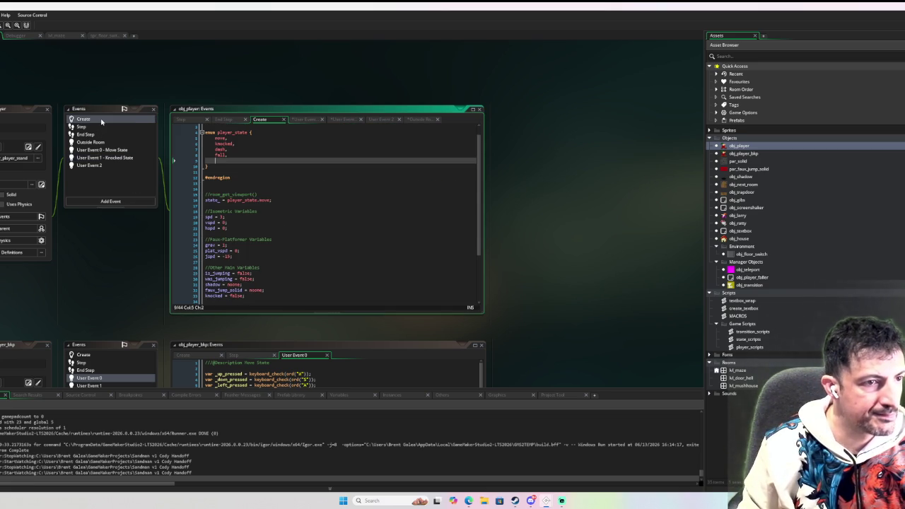
pyautogui.click(91, 165)
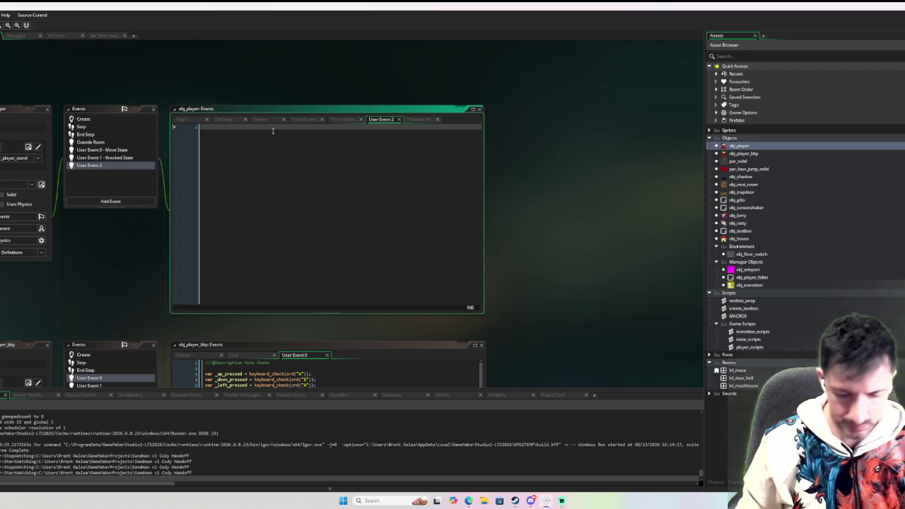
pyautogui.write('///@description Back')
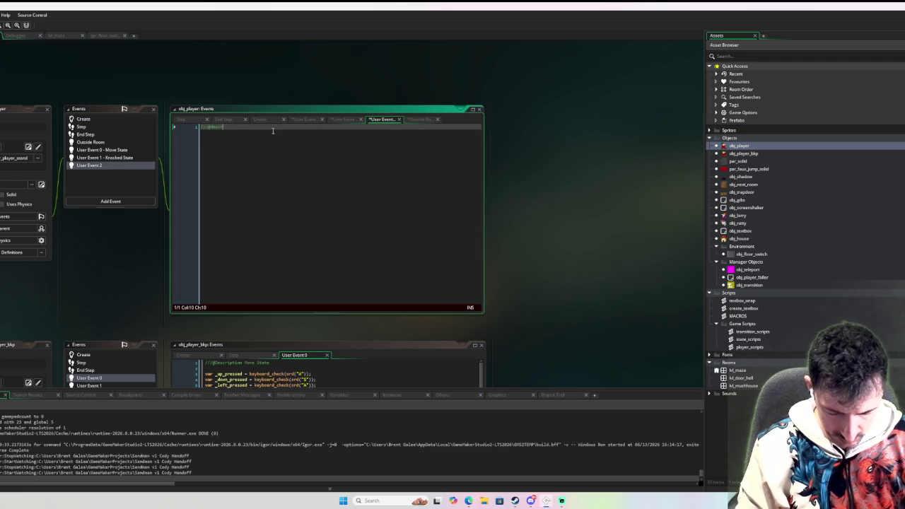
pyautogui.write(' State')
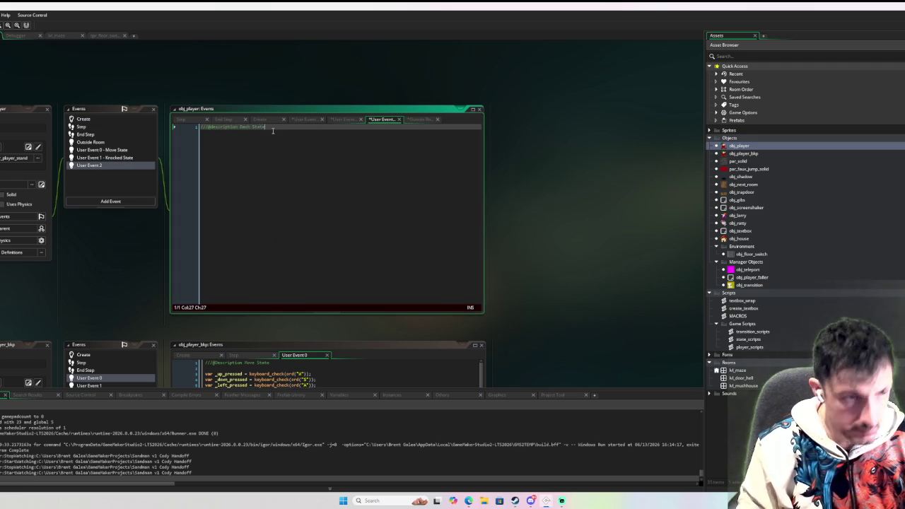
pyautogui.click(116, 174)
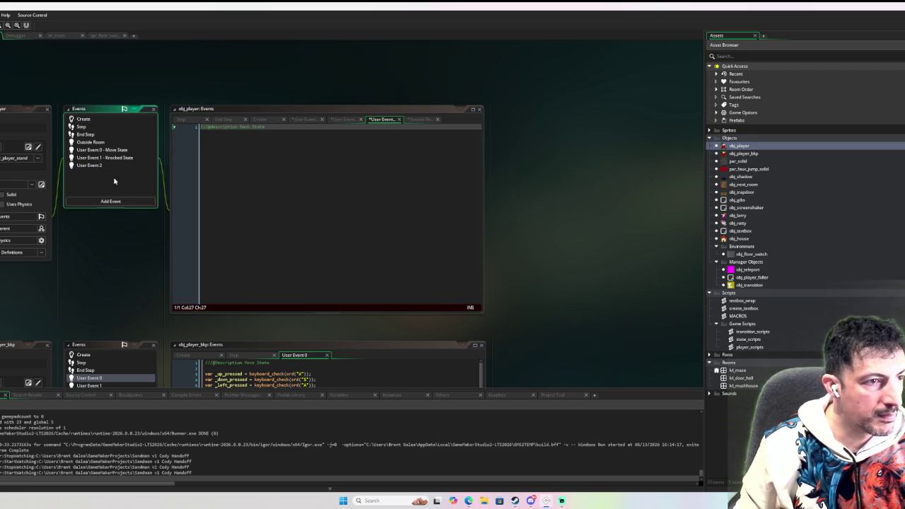
pyautogui.click(116, 201)
pyautogui.moveTo(140, 299)
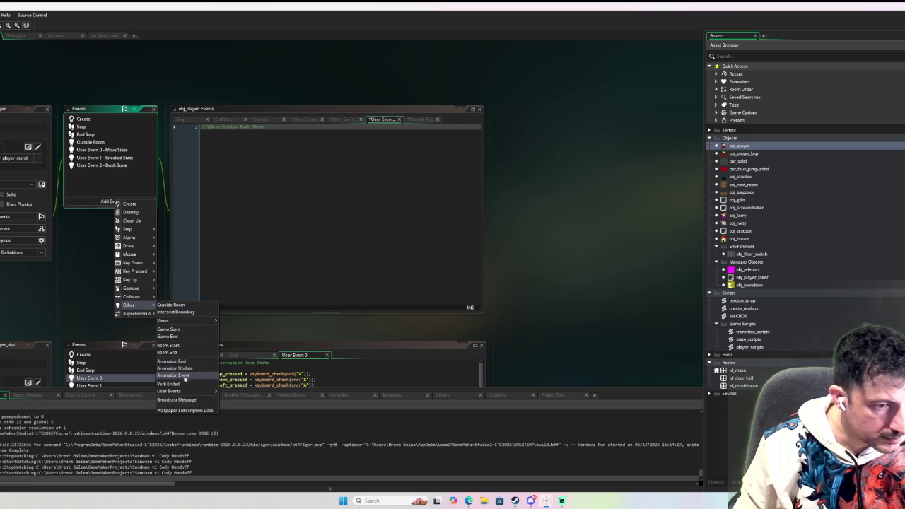
pyautogui.moveTo(186, 391)
pyautogui.click(245, 402)
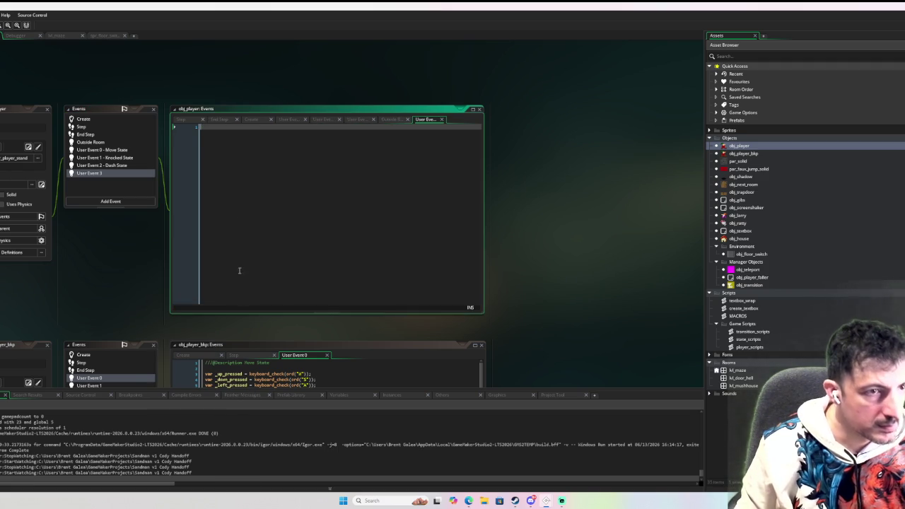
pyautogui.write('///')
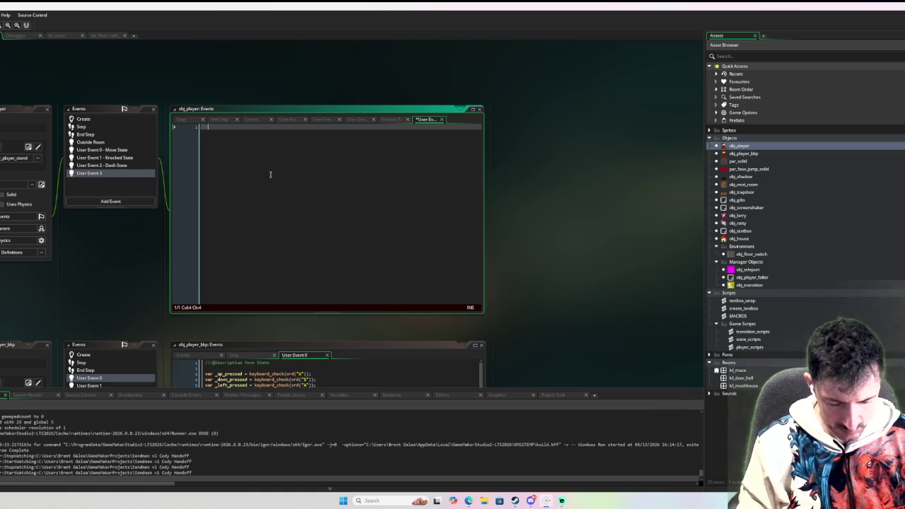
pyautogui.write('@description Fall State')
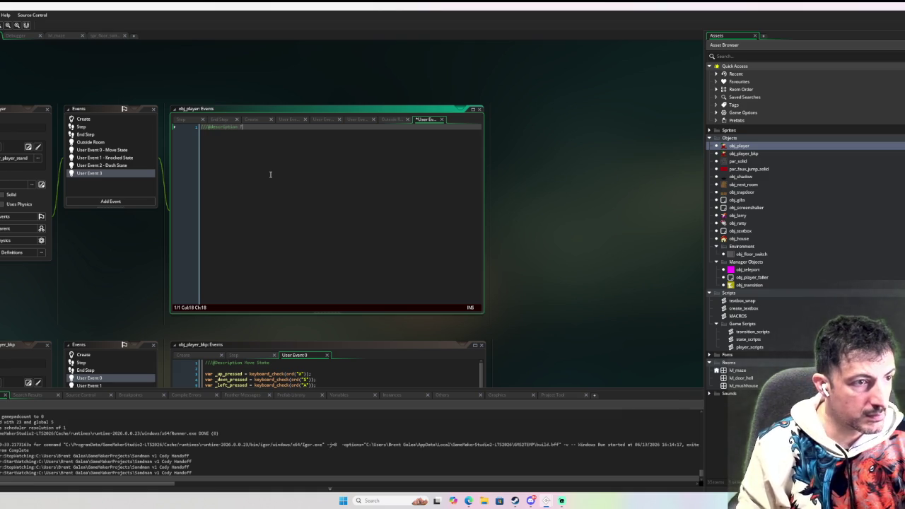
pyautogui.press('Return')
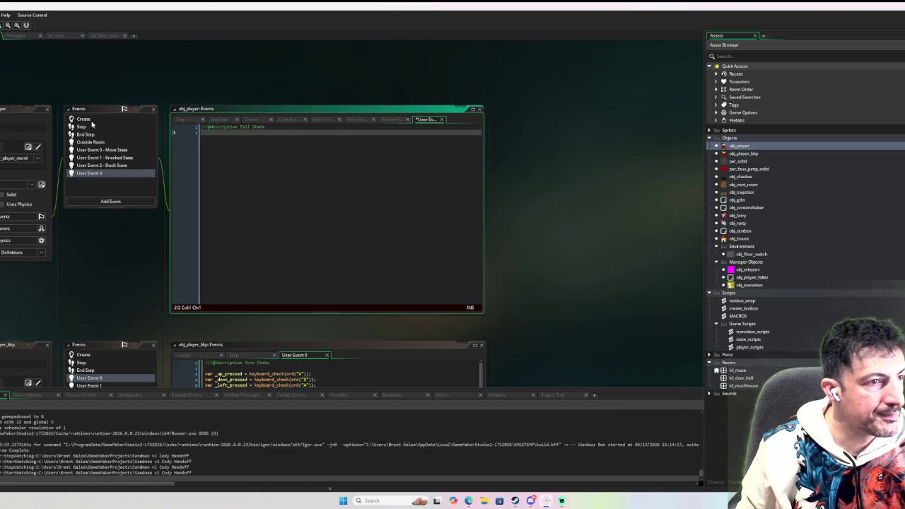
# Review the player_state enum in Create, then open obj_player_faller's event code
pyautogui.click(81, 121)
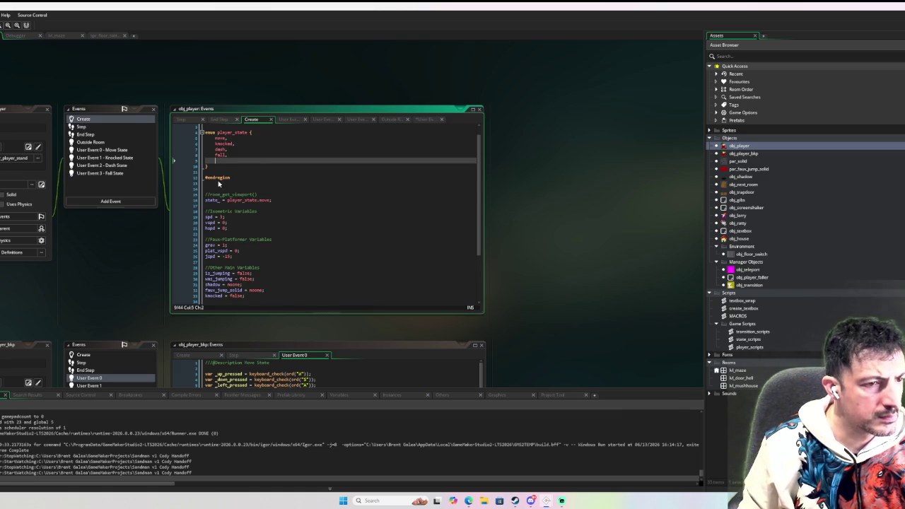
pyautogui.scroll(-5, 274, 200)
pyautogui.scroll(5, 274, 200)
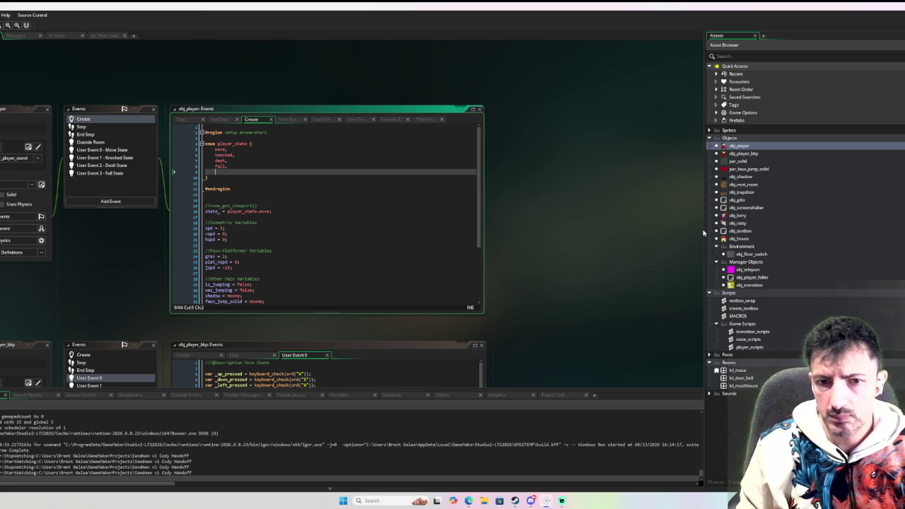
pyautogui.click(115, 173)
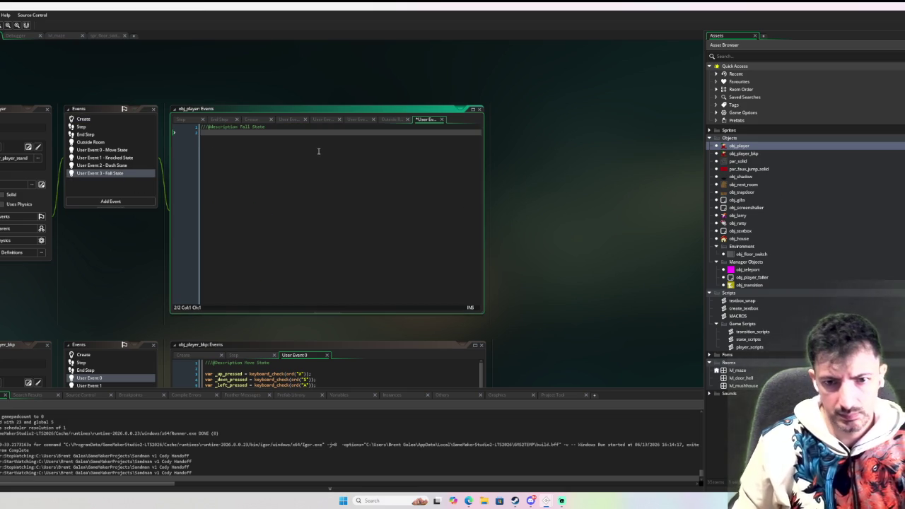
pyautogui.doubleClick(751, 277)
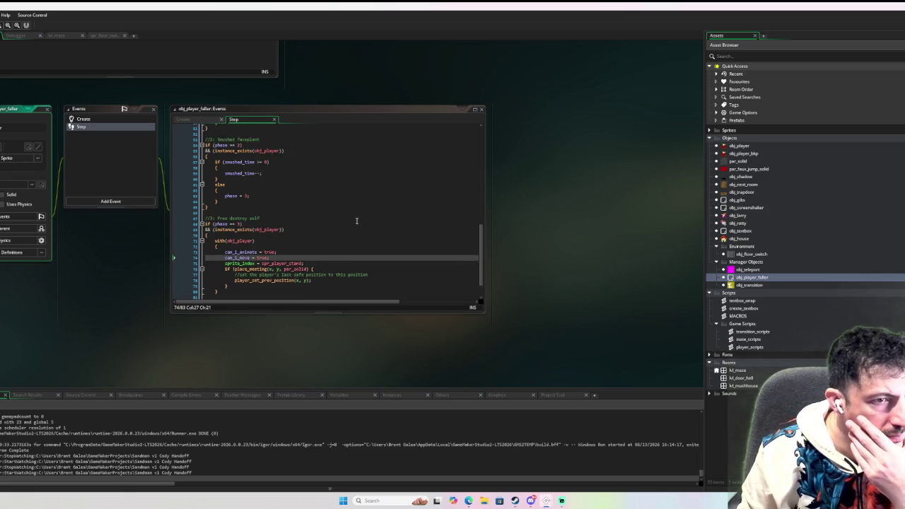
# Select target_y in obj_player_faller's Create code and start a search for it
pyautogui.moveTo(482, 264); pyautogui.dragTo(487, 138)
pyautogui.click(104, 120)
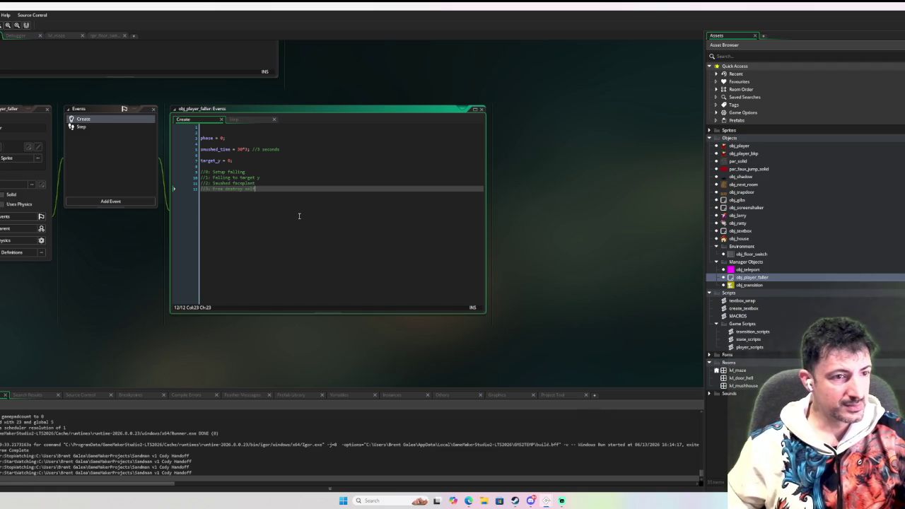
pyautogui.click(231, 155)
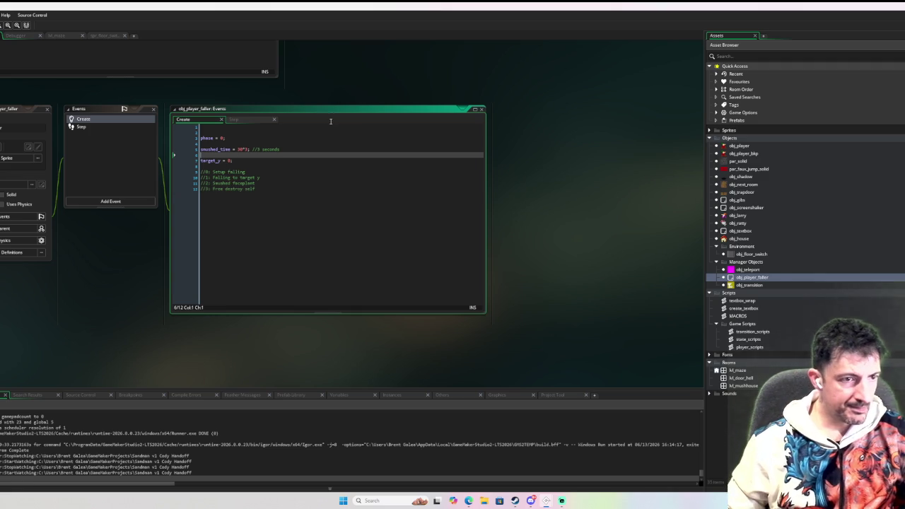
pyautogui.doubleClick(210, 160)
pyautogui.hotkey('ctrl', 'f')
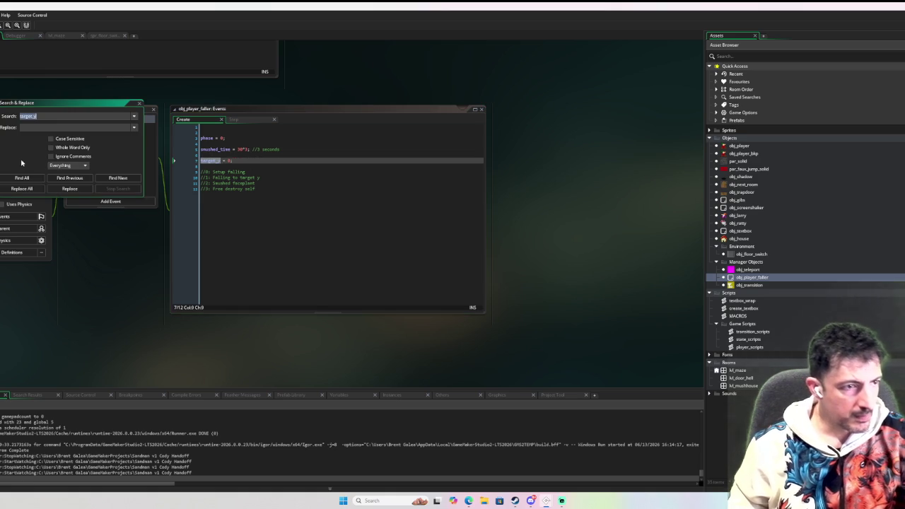
# Find all target_y uses, inspect the faller's Step check at line 33, and return to Create
pyautogui.click(22, 178)
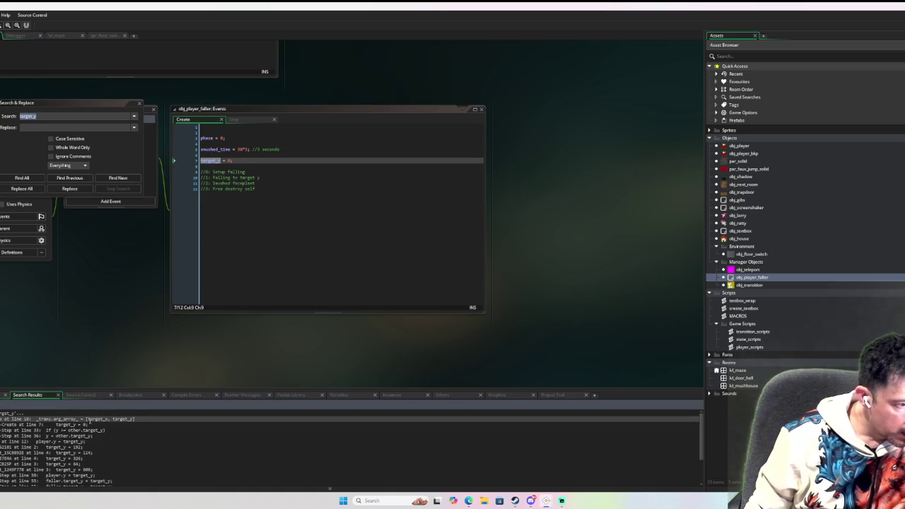
pyautogui.doubleClick(92, 430)
pyautogui.scroll(4, 309, 217)
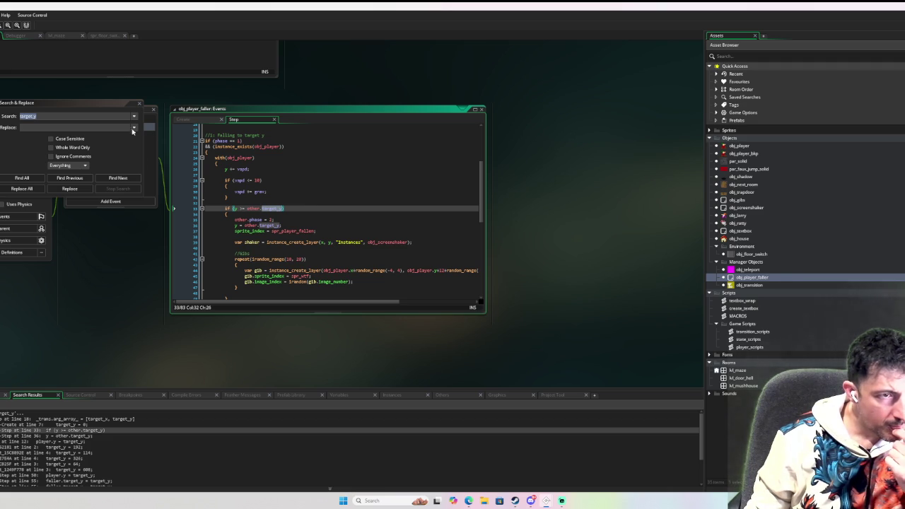
pyautogui.click(138, 104)
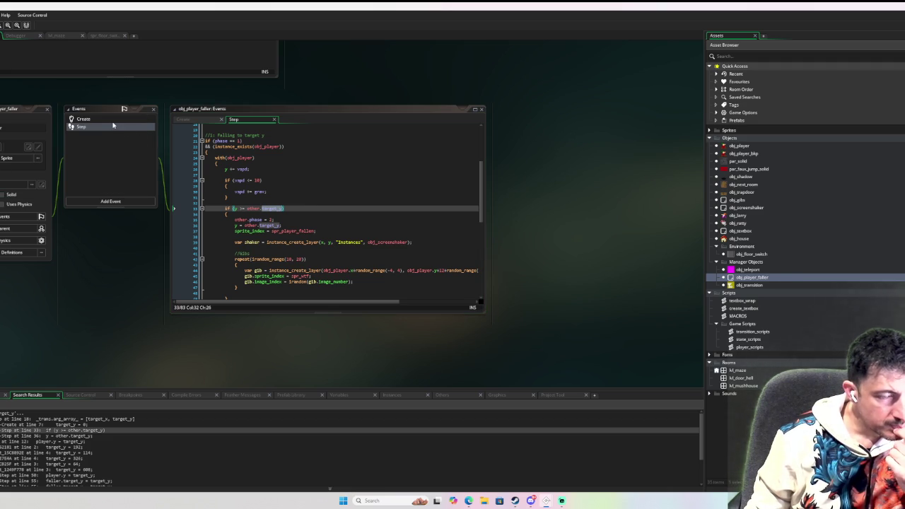
pyautogui.scroll(-3, 162, 444)
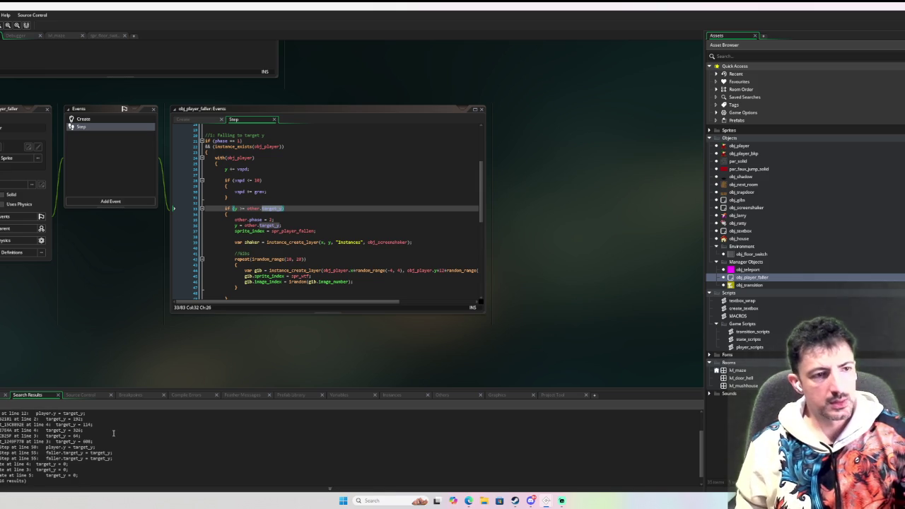
pyautogui.click(310, 209)
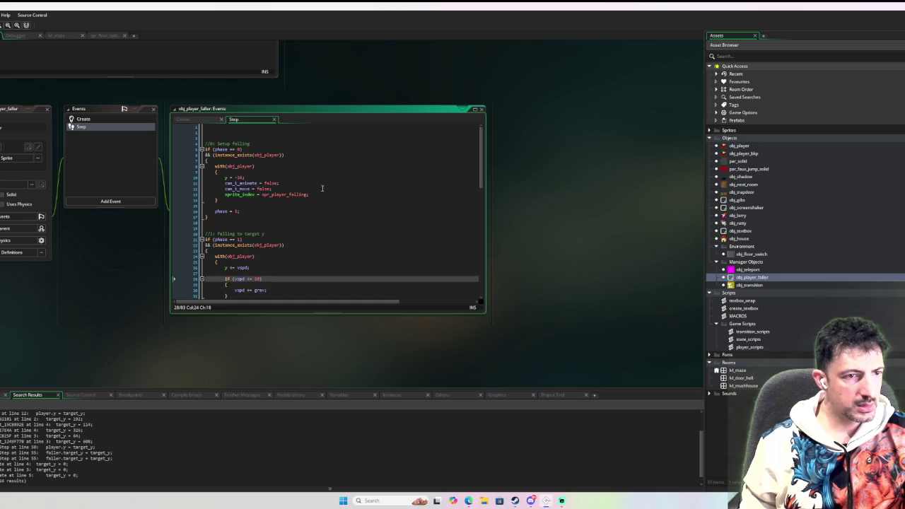
pyautogui.click(83, 119)
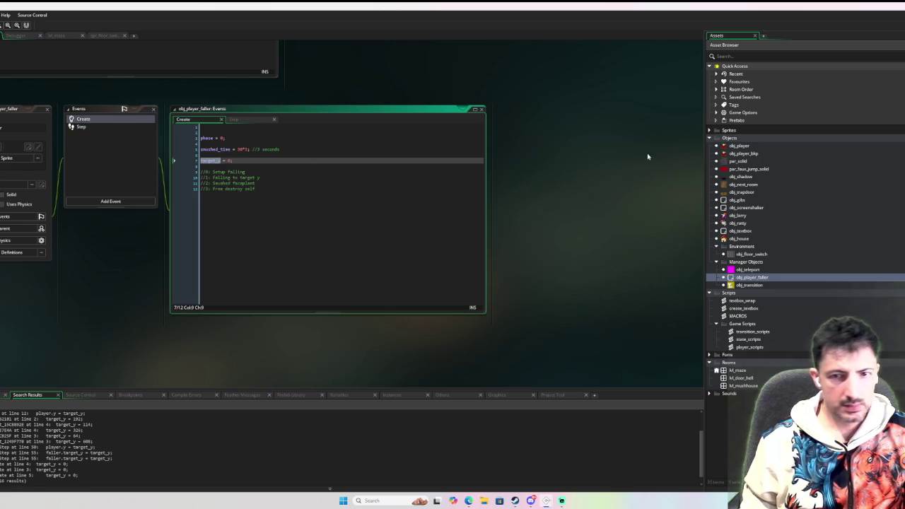
# Copy the faller's phase, smushed_time and target_y lines; add //Falling Variables to obj_player's Create
pyautogui.moveTo(233, 161); pyautogui.dragTo(167, 132)
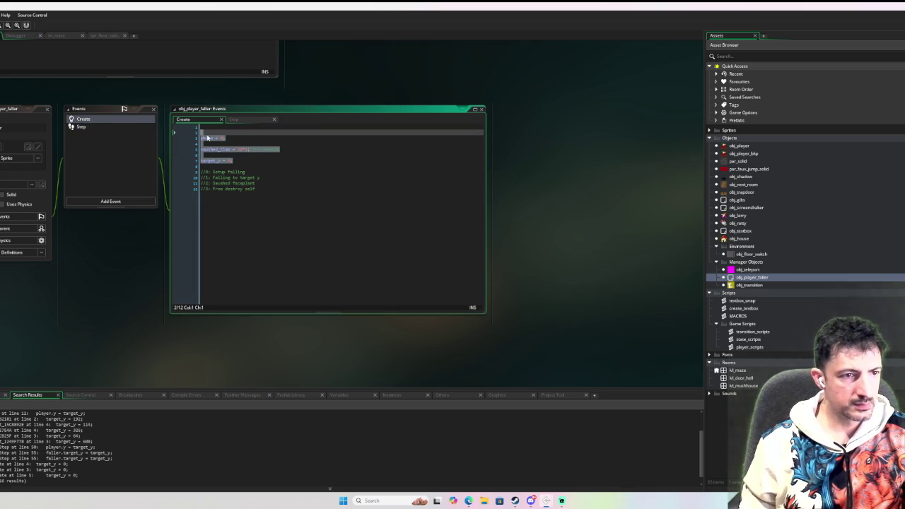
pyautogui.doubleClick(763, 146)
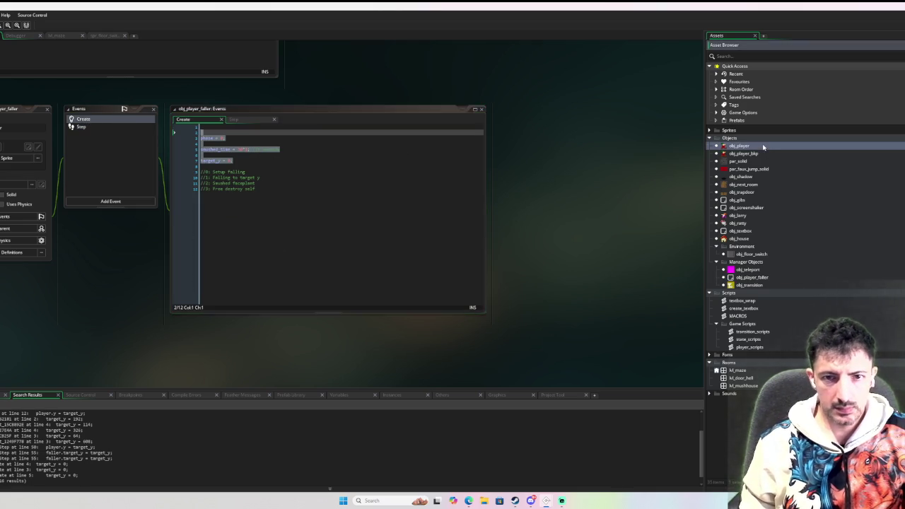
pyautogui.click(108, 118)
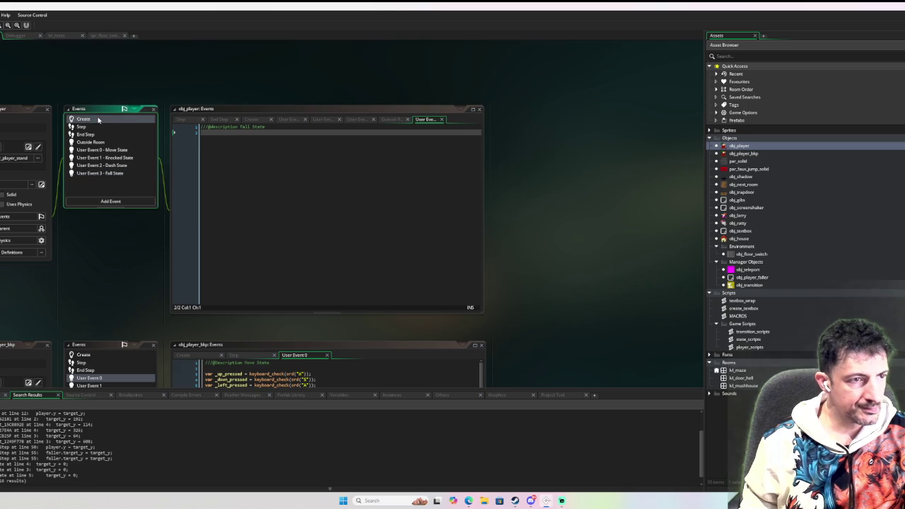
pyautogui.scroll(-3, 248, 198)
pyautogui.scroll(-2, 249, 198)
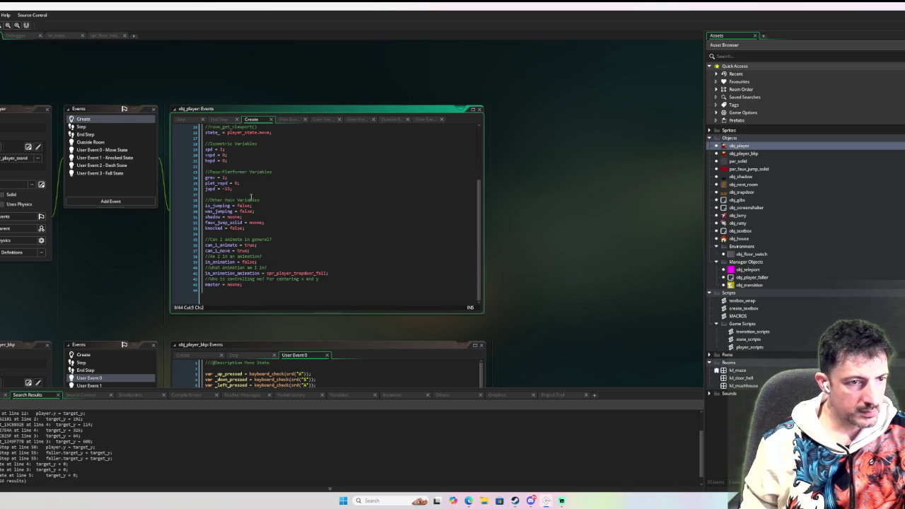
pyautogui.press('Return')
pyautogui.press('Return')
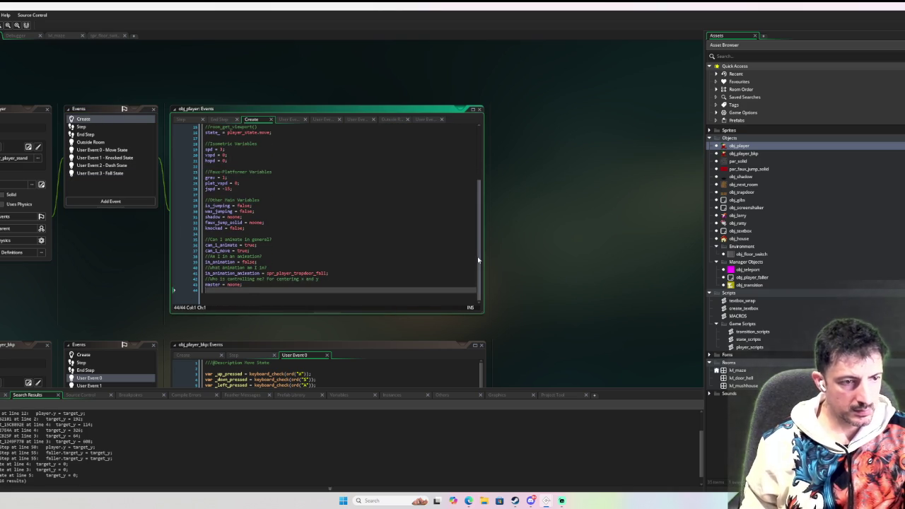
pyautogui.write('//Falling Variable')
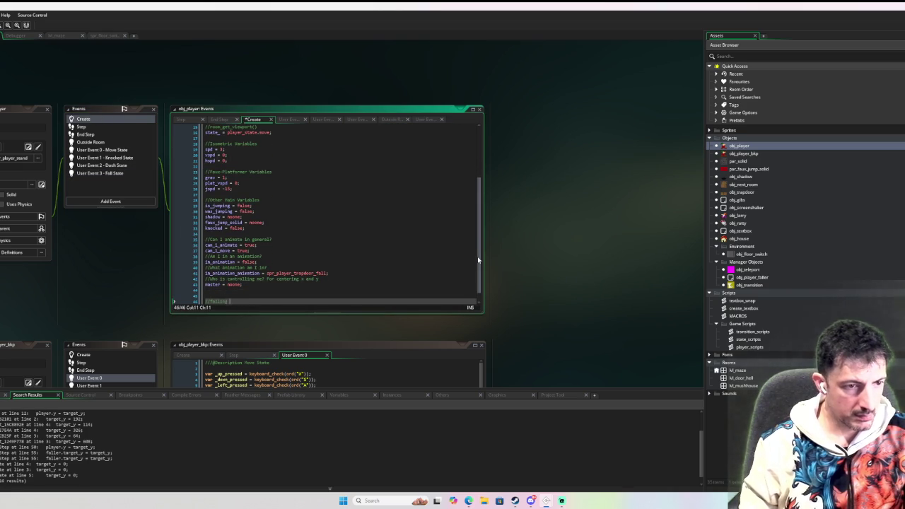
pyautogui.write('s')
pyautogui.press('Return')
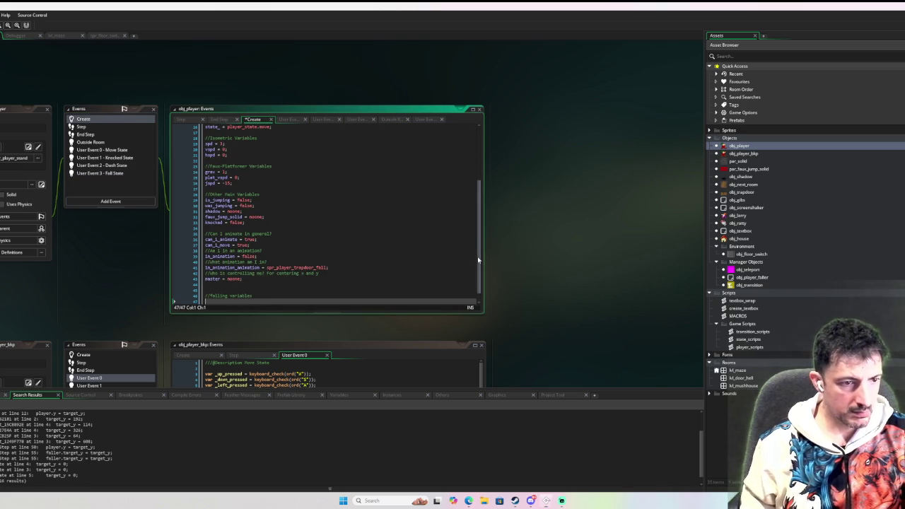
pyautogui.press('super')
# Paste the falling variables below the comment and remove the blank lines between them
pyautogui.click(234, 172)
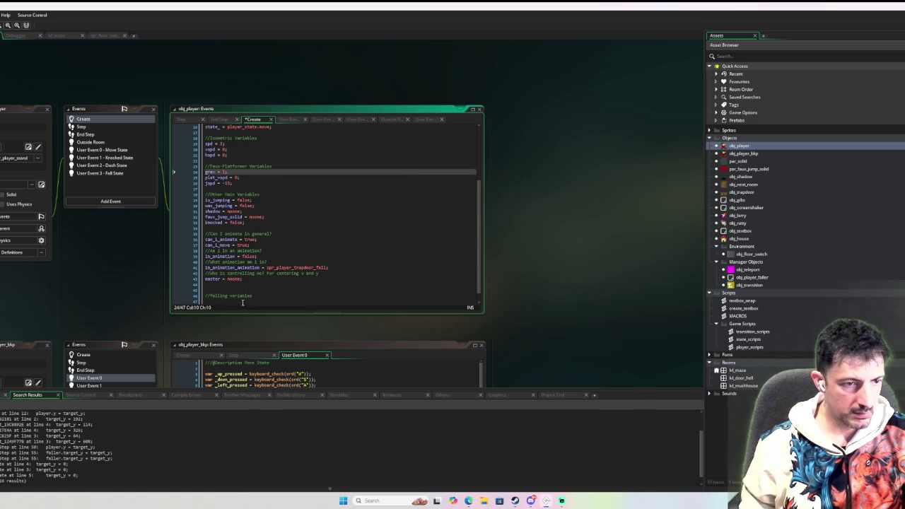
pyautogui.hotkey('ctrl', 'End')
pyautogui.hotkey('ctrl', 'v')
pyautogui.click(309, 267)
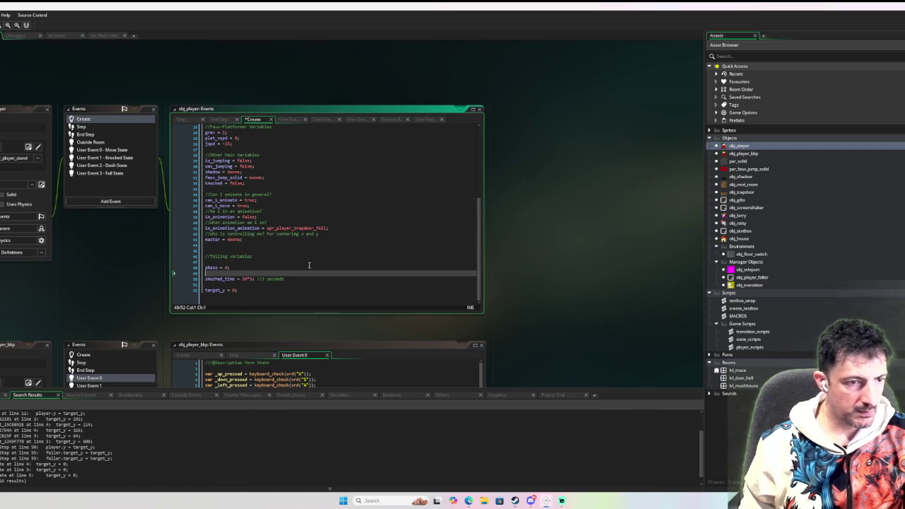
pyautogui.press('Delete')
pyautogui.press('Home')
pyautogui.press('BackSpace')
pyautogui.press('Down')
pyautogui.press('End')
pyautogui.press('Delete')
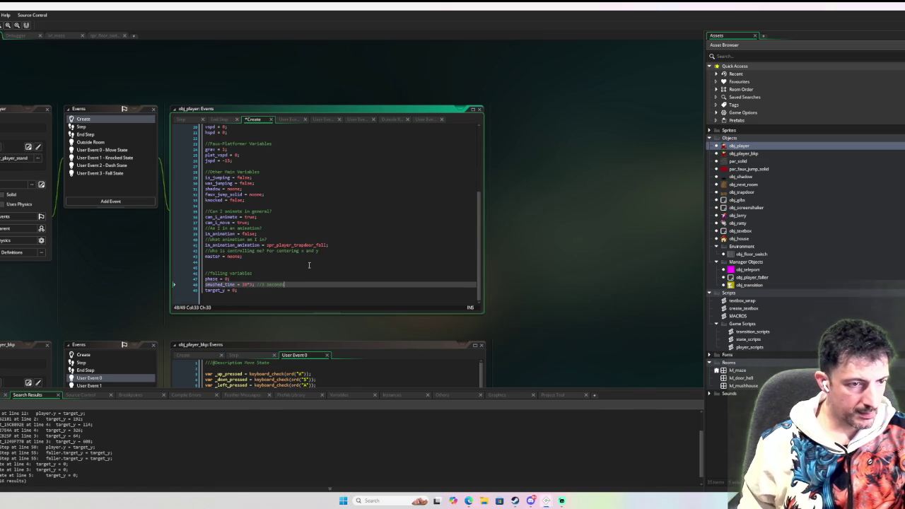
# Rename the pasted phase variable to fall_phase
pyautogui.click(204, 278)
pyautogui.write('fall_')
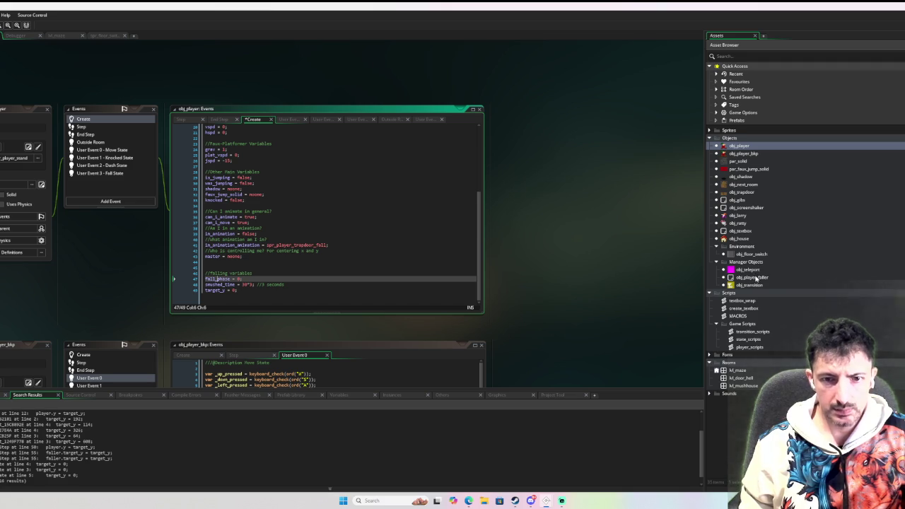
pyautogui.doubleClick(751, 277)
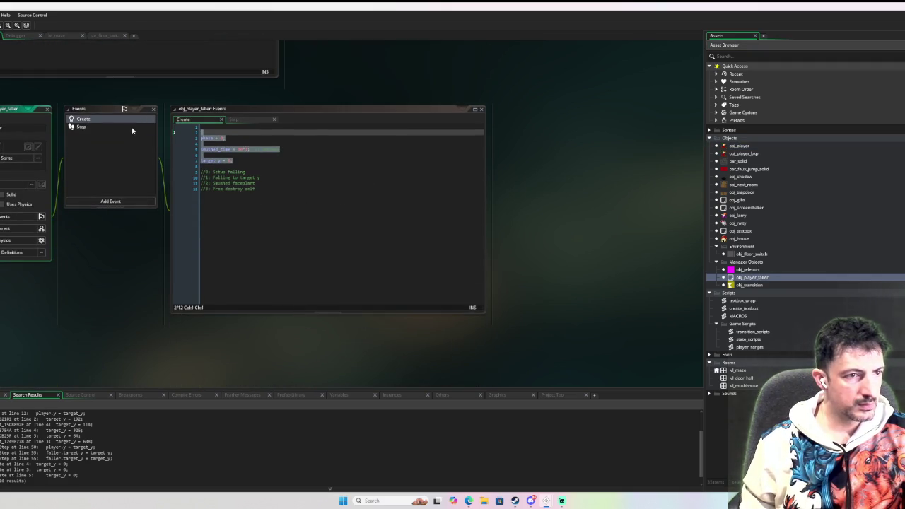
# Delete the blank lines above //0: Setup falling in obj_player's Fall State code
pyautogui.click(103, 127)
pyautogui.scroll(-15, 424, 245)
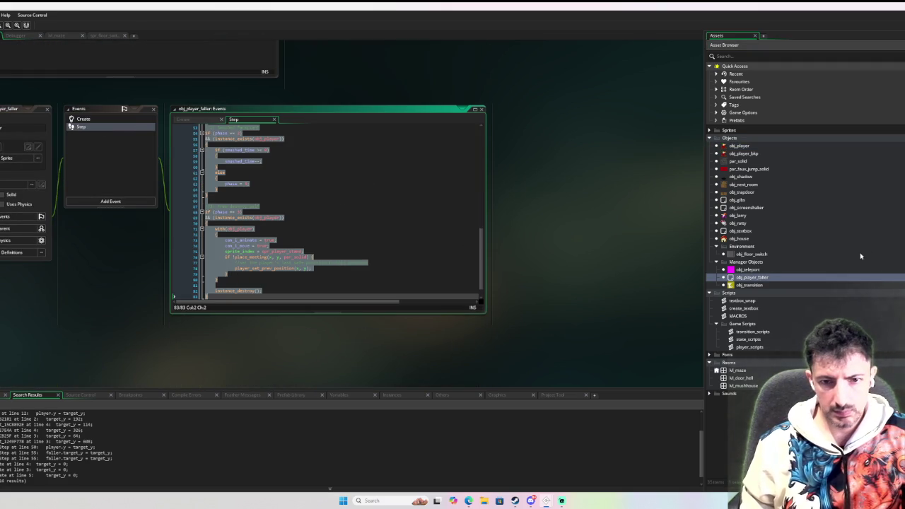
pyautogui.doubleClick(742, 146)
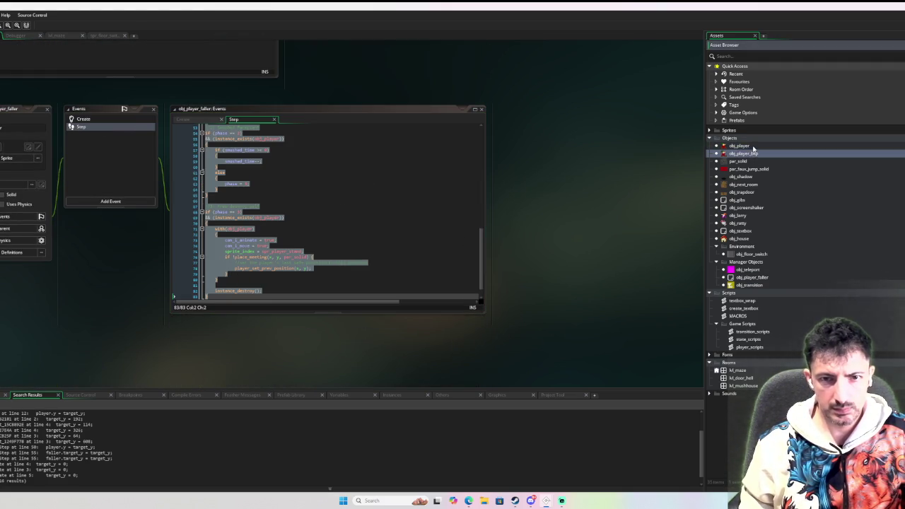
pyautogui.click(109, 176)
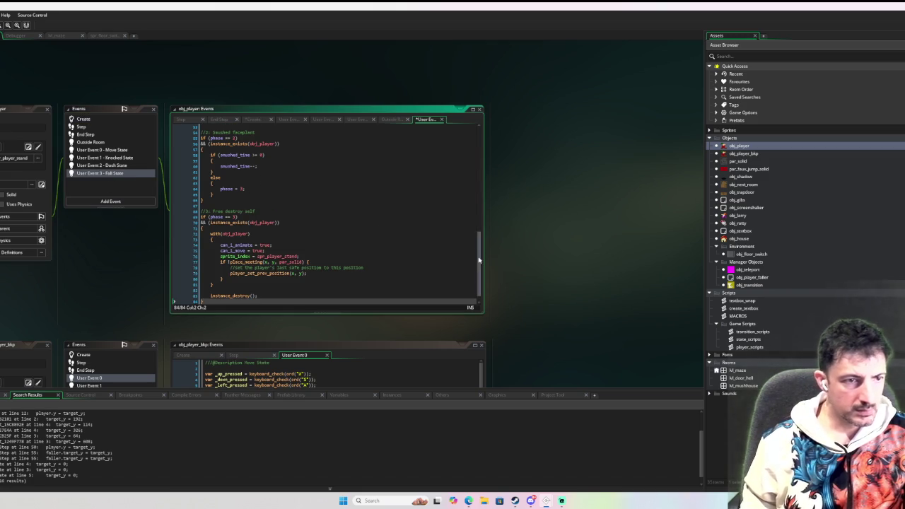
pyautogui.scroll(15, 292, 154)
pyautogui.click(216, 146)
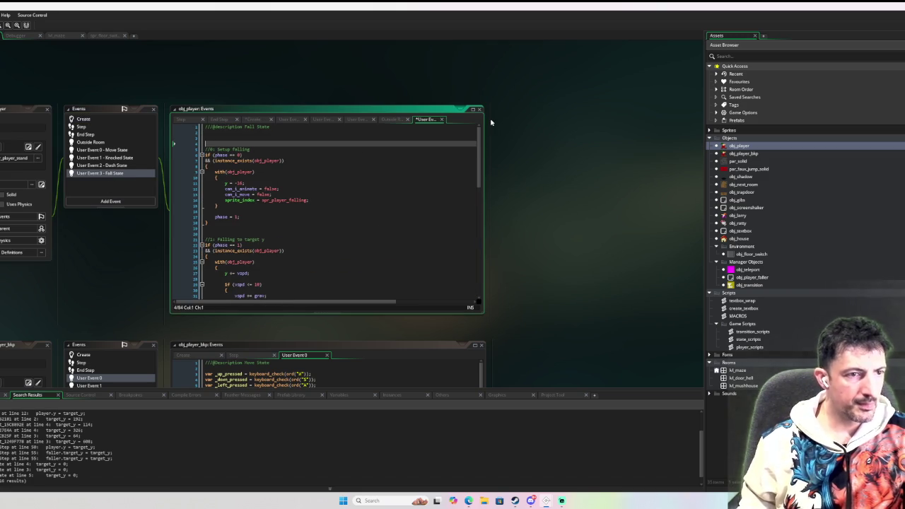
pyautogui.press('BackSpace')
pyautogui.press('BackSpace')
pyautogui.click(84, 119)
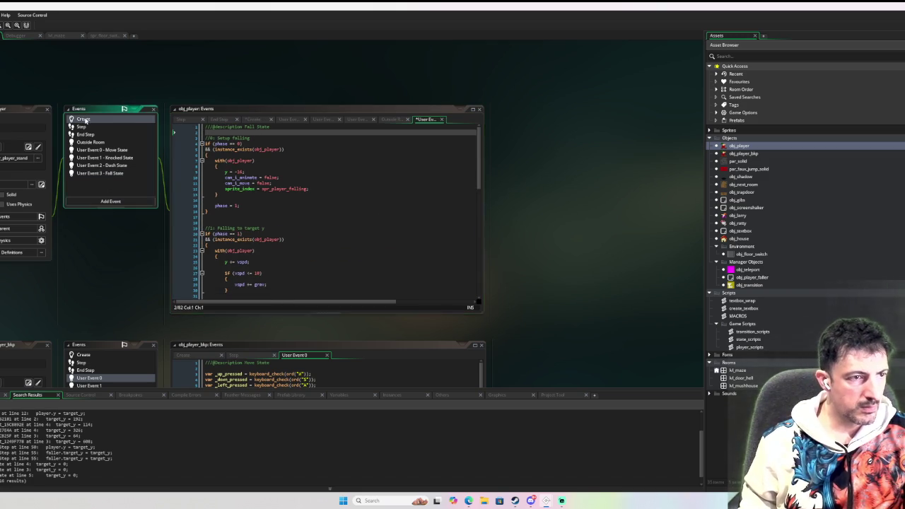
# Search the whole project for every occurrence of phase
pyautogui.doubleClick(216, 278)
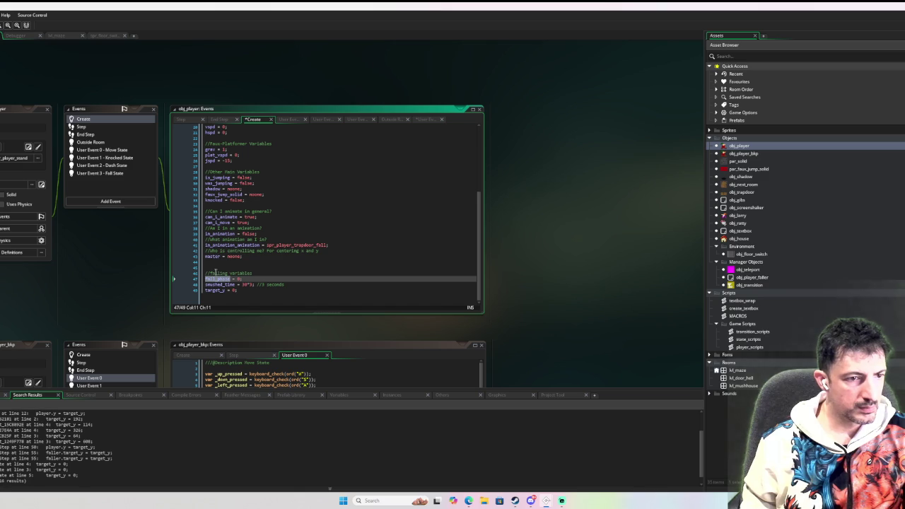
pyautogui.hotkey('ctrl', 'shift', 'f')
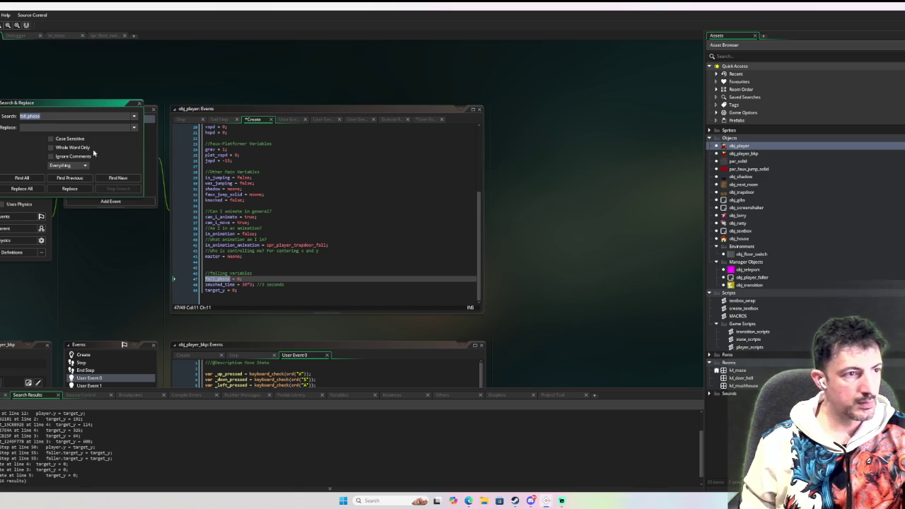
pyautogui.write('pha')
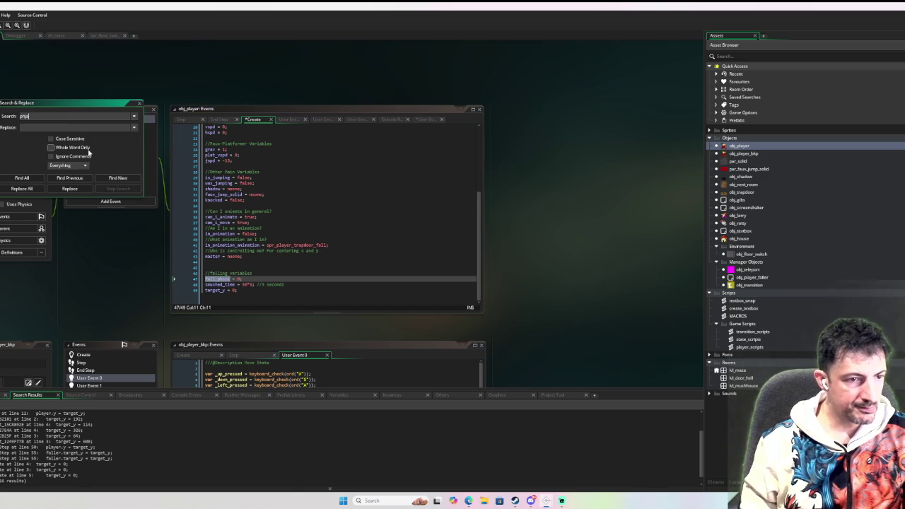
pyautogui.write('se')
pyautogui.press('Return')
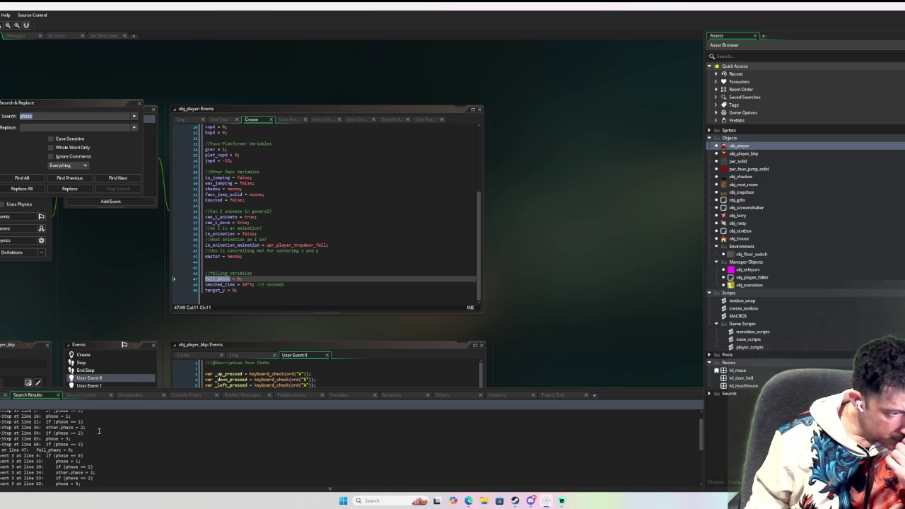
pyautogui.scroll(-5, 91, 431)
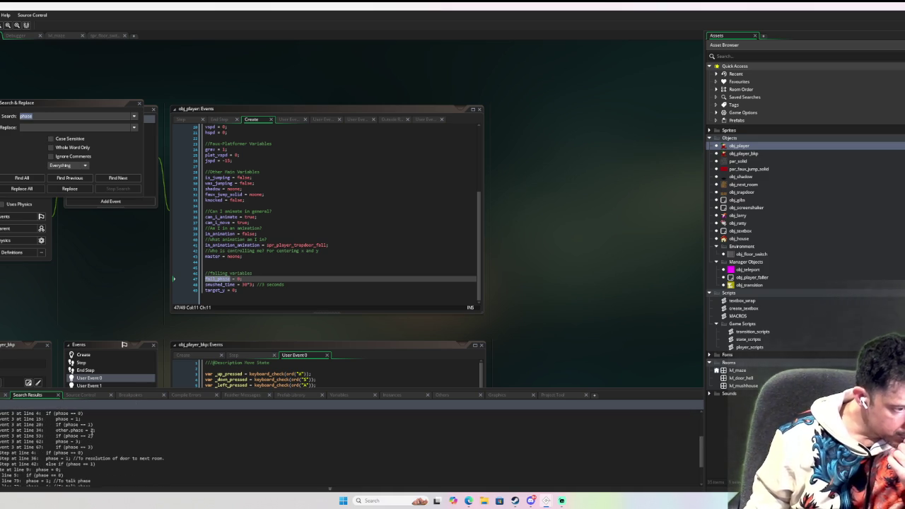
pyautogui.scroll(-1, 91, 435)
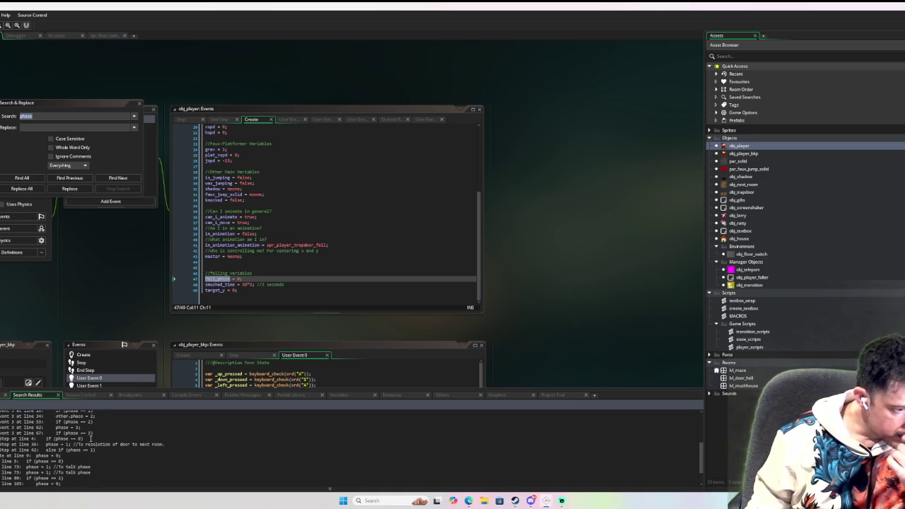
pyautogui.scroll(-2, 90, 438)
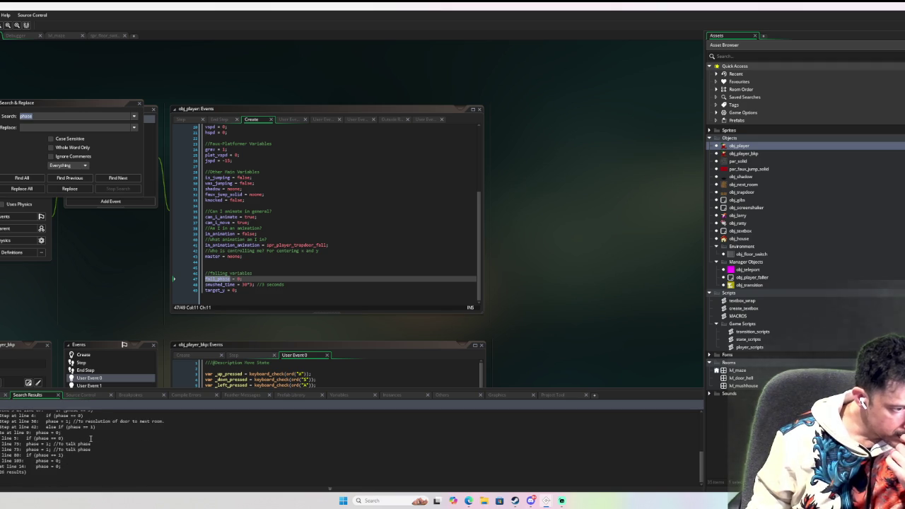
pyautogui.scroll(8, 90, 438)
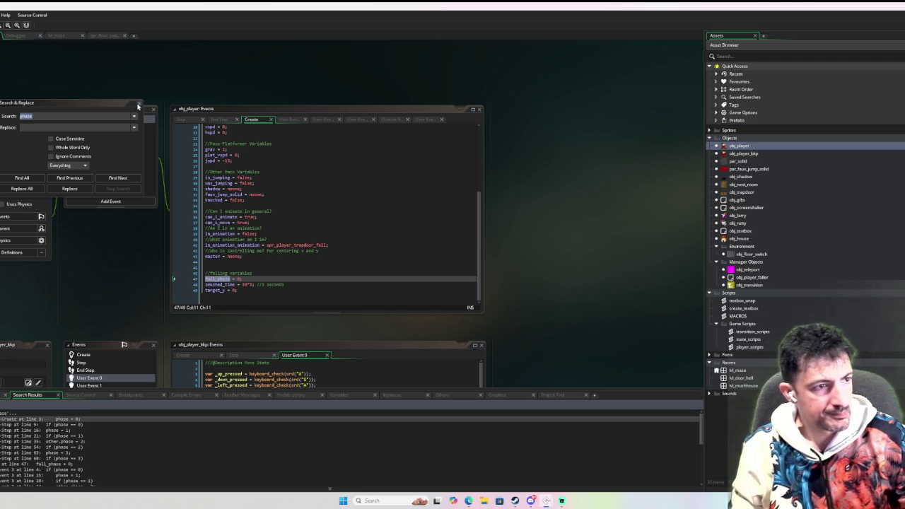
# Step through the phase matches in obj_player_faller's Step code
pyautogui.click(117, 177)
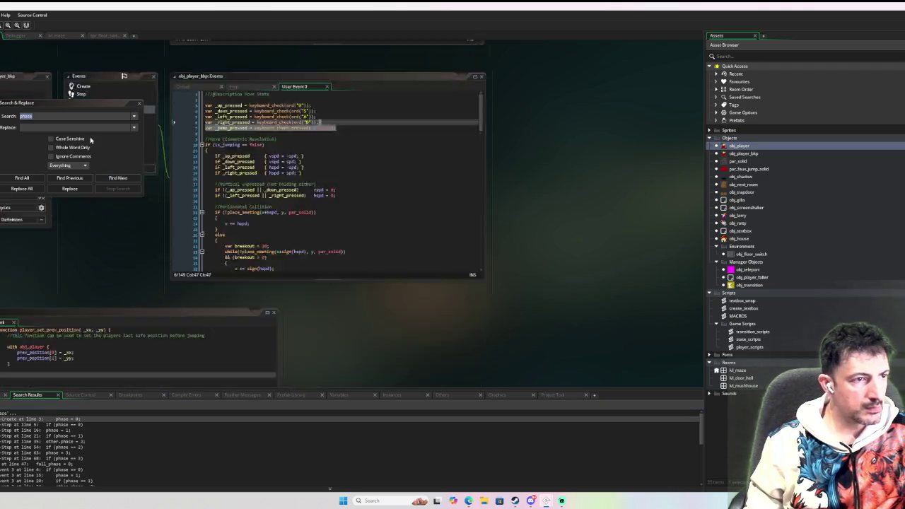
pyautogui.moveTo(67, 109)
pyautogui.mouseDown()
pyautogui.moveTo(111, 240)
pyautogui.moveTo(125, 251)
pyautogui.mouseUp()
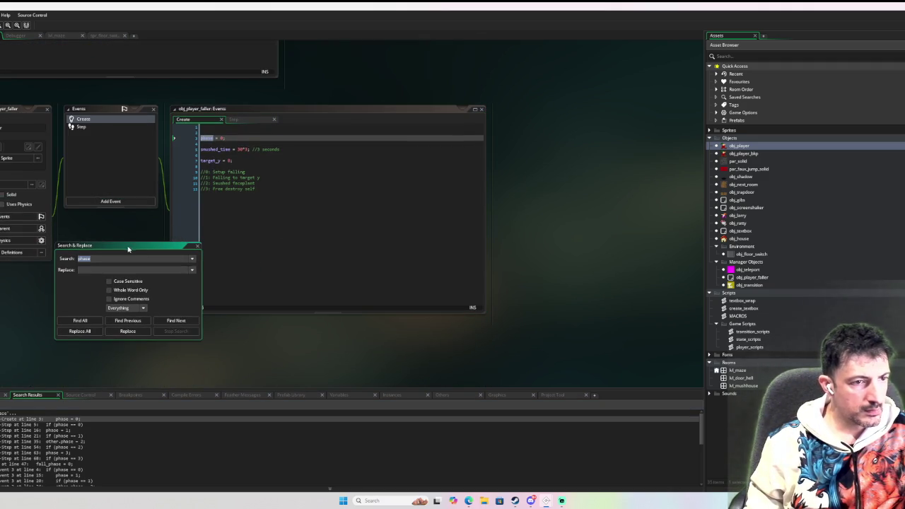
pyautogui.click(183, 321)
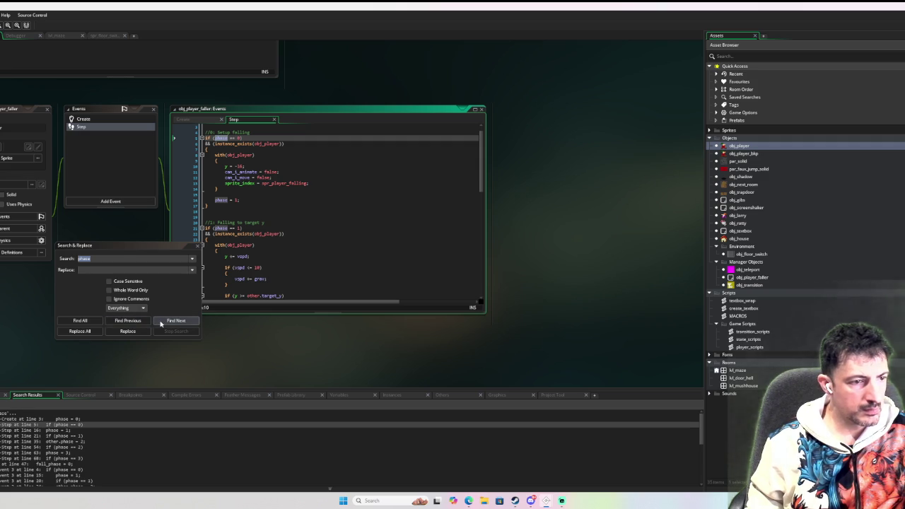
pyautogui.click(161, 324)
pyautogui.click(161, 324)
pyautogui.click(161, 324)
pyautogui.click(161, 324)
pyautogui.click(160, 324)
pyautogui.click(161, 323)
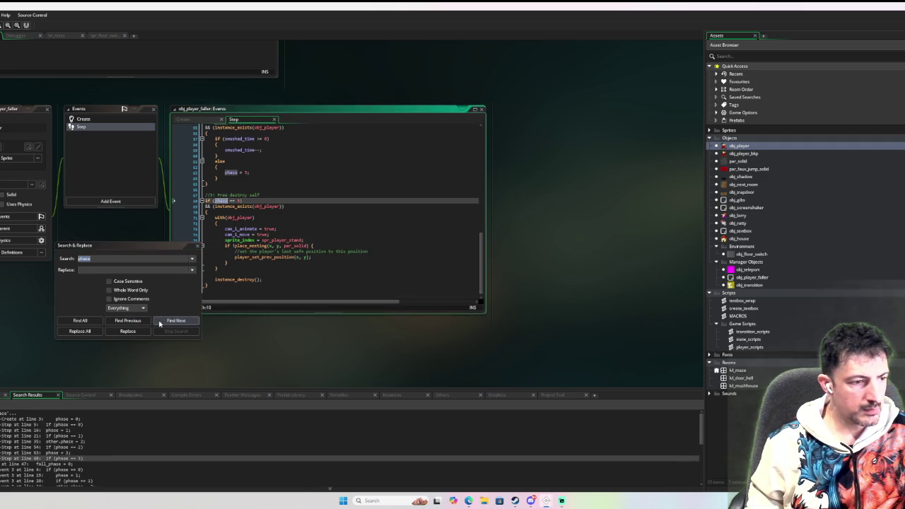
pyautogui.click(160, 324)
pyautogui.click(161, 324)
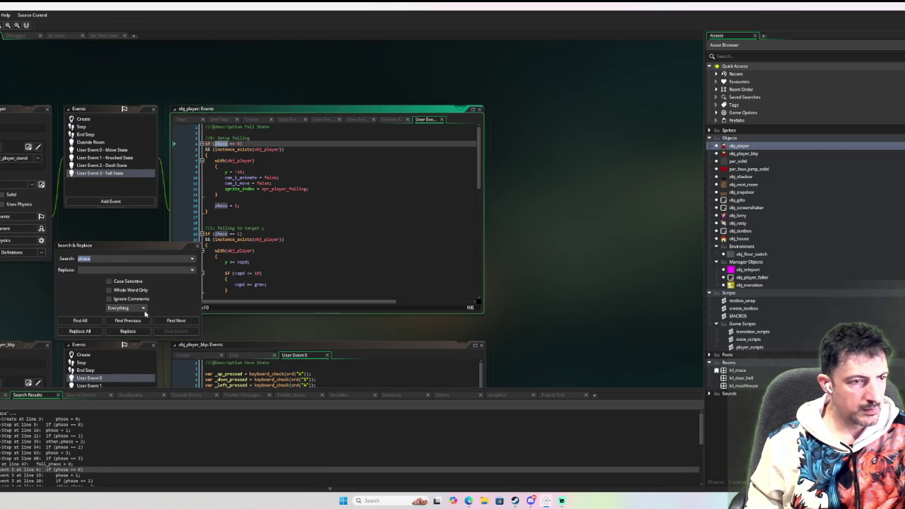
# Replace the Fall State phase matches with fall_phase, including the phase == 3 check
pyautogui.click(114, 269)
pyautogui.write('fall')
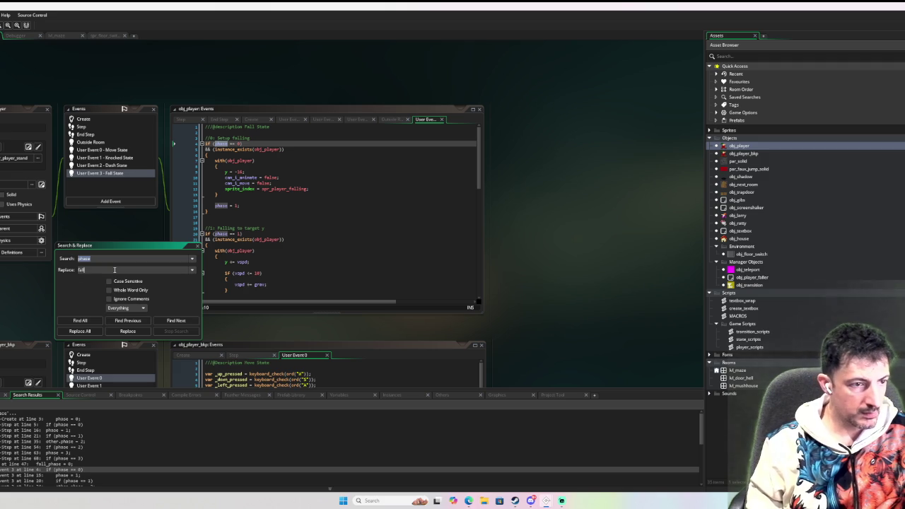
pyautogui.write('se')
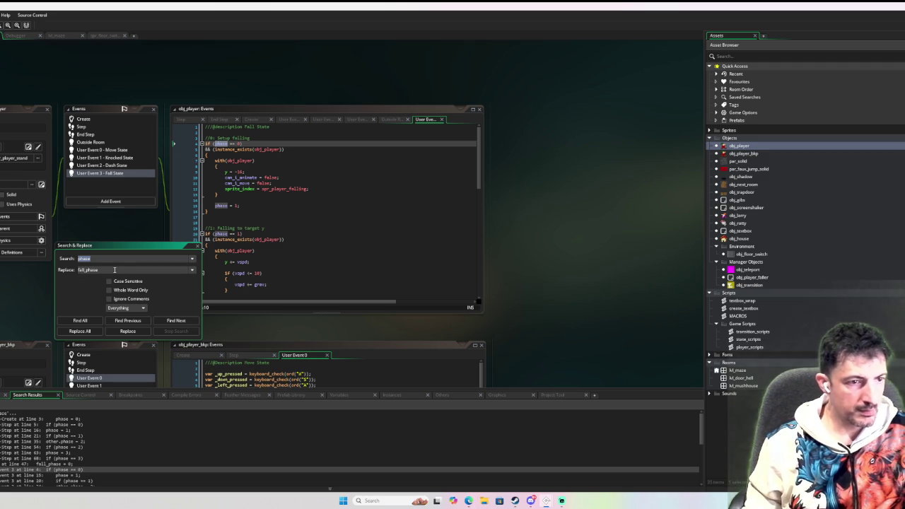
pyautogui.click(128, 331)
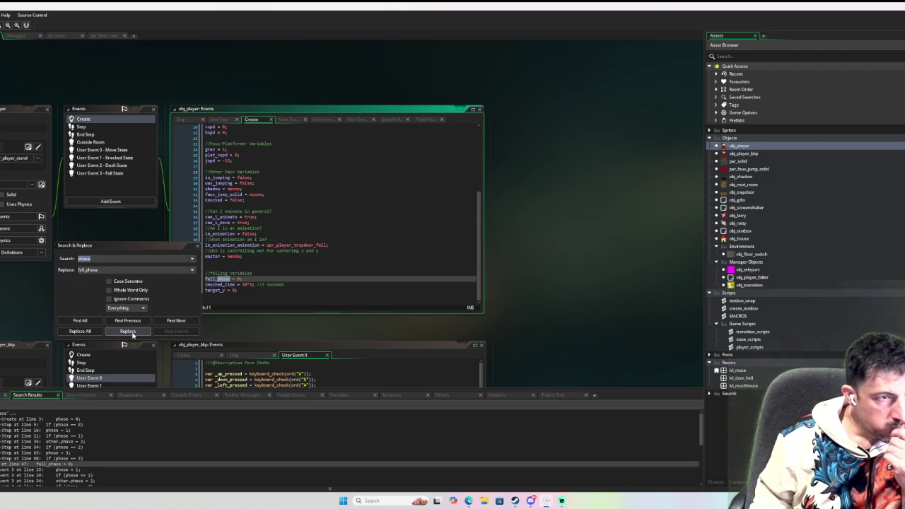
pyautogui.click(132, 334)
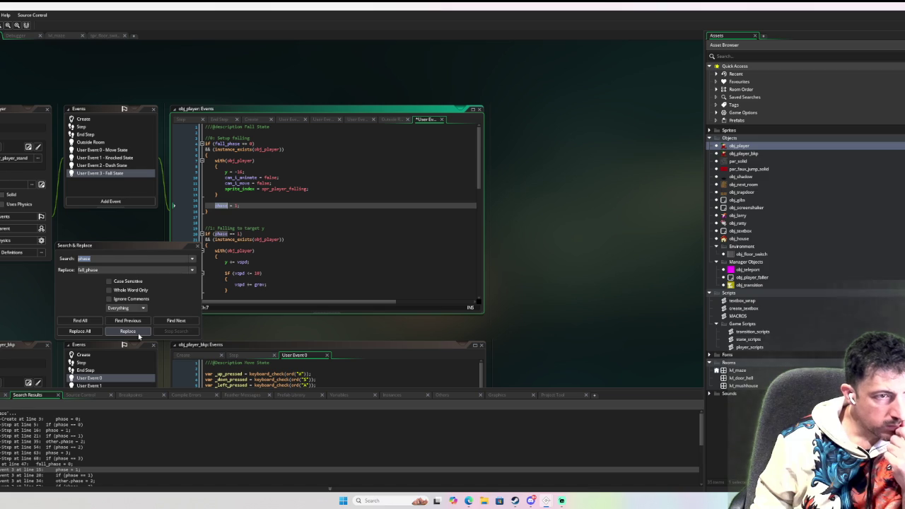
pyautogui.click(139, 337)
pyautogui.click(176, 320)
pyautogui.click(140, 336)
pyautogui.click(176, 320)
pyautogui.click(139, 335)
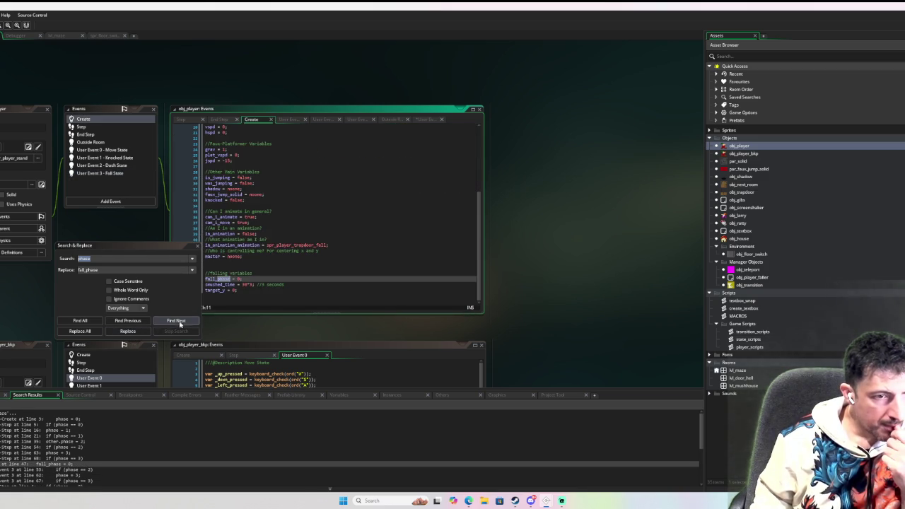
pyautogui.click(184, 322)
pyautogui.click(138, 337)
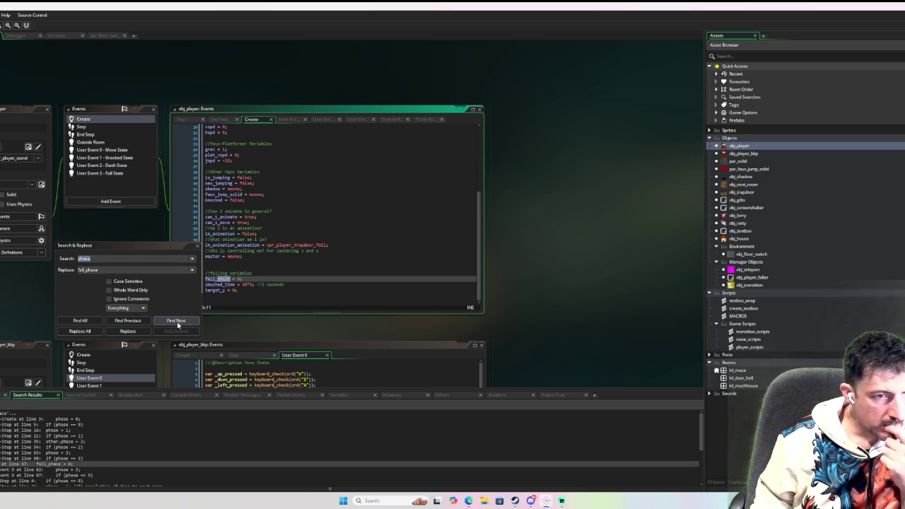
pyautogui.click(177, 322)
pyautogui.click(139, 334)
pyautogui.click(177, 322)
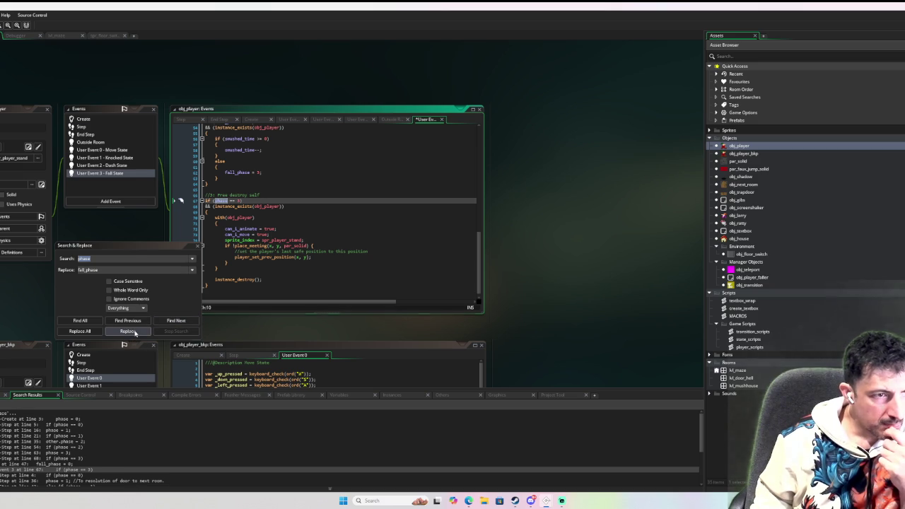
pyautogui.click(135, 332)
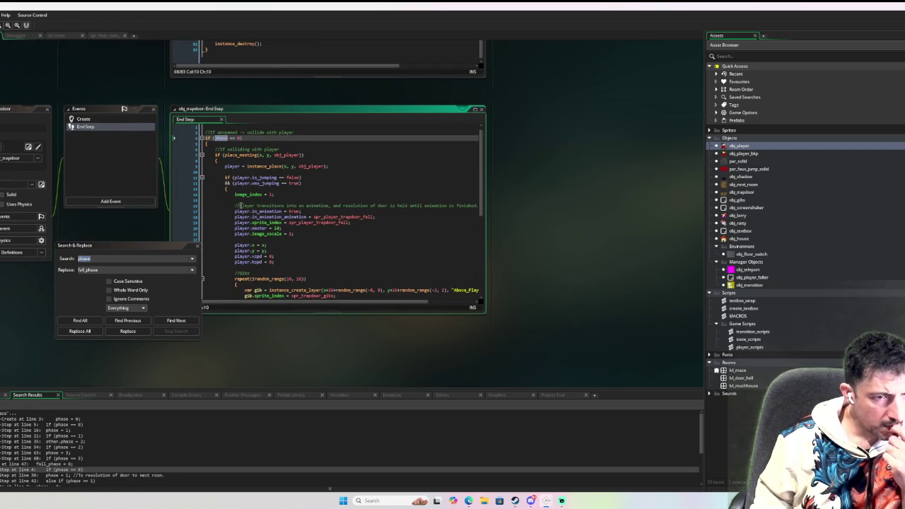
# Step through the phase matches in obj_trapdoor's End Step and Create events
pyautogui.scroll(-8, 241, 205)
pyautogui.scroll(5, 263, 220)
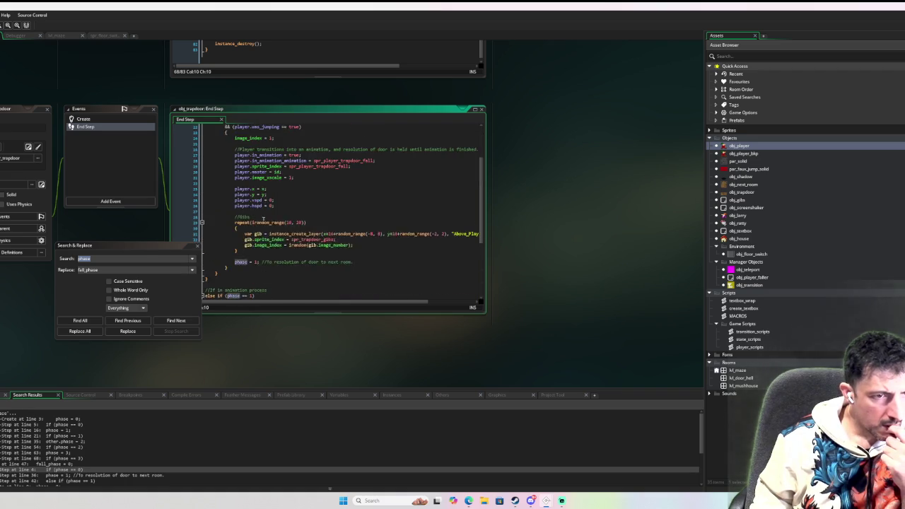
pyautogui.scroll(8, 263, 220)
pyautogui.scroll(-10, 283, 221)
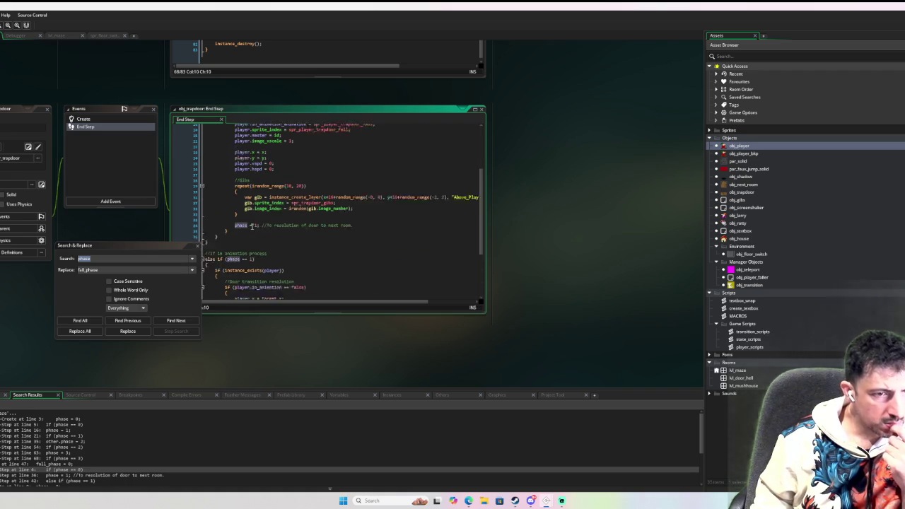
pyautogui.scroll(10, 306, 221)
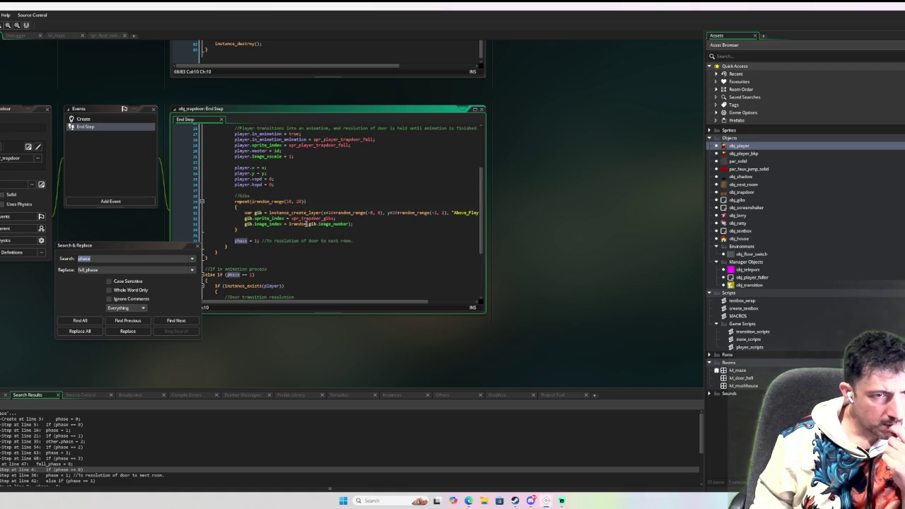
pyautogui.click(177, 320)
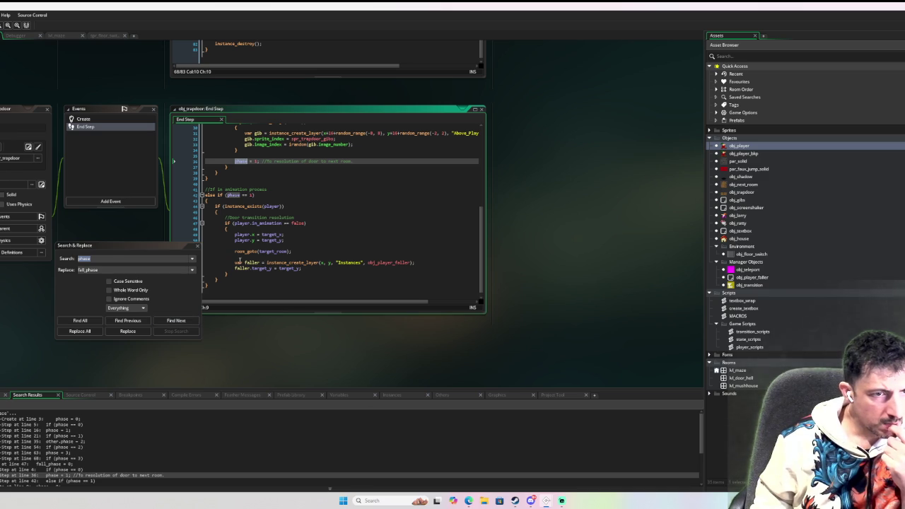
pyautogui.scroll(10, 239, 260)
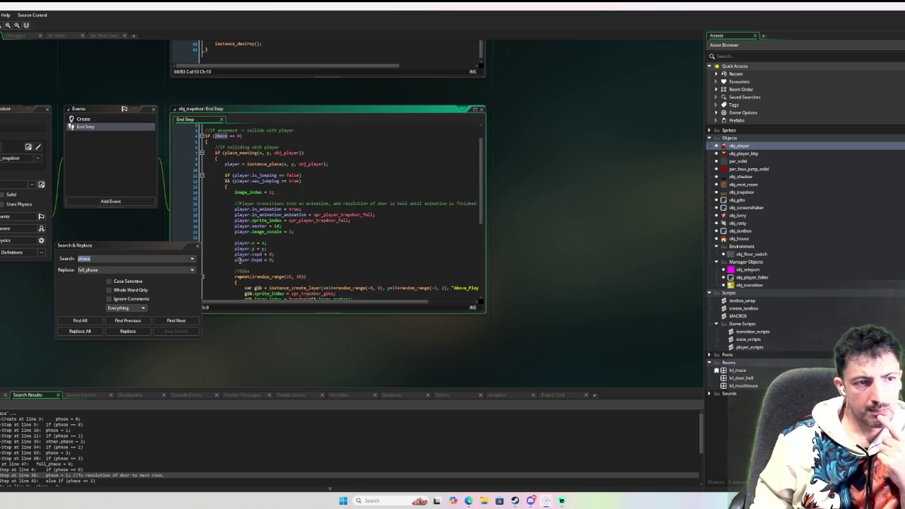
pyautogui.scroll(-10, 238, 260)
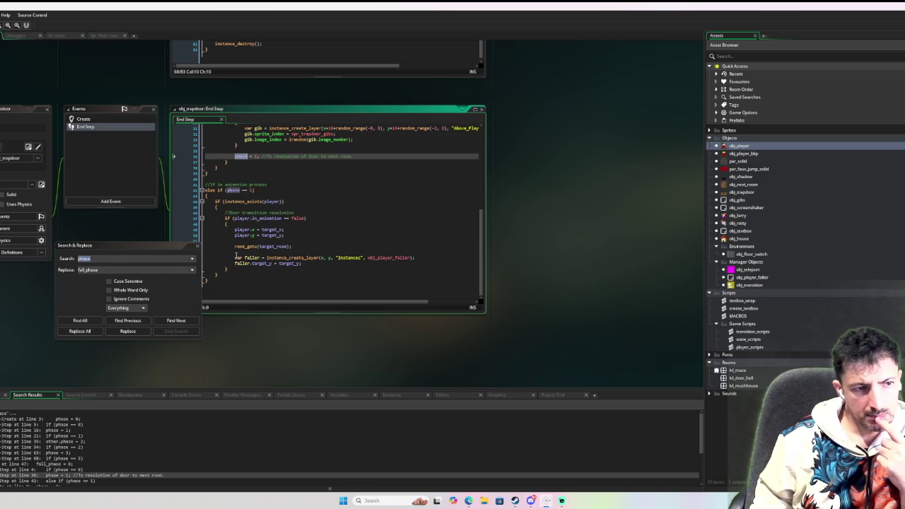
pyautogui.click(177, 321)
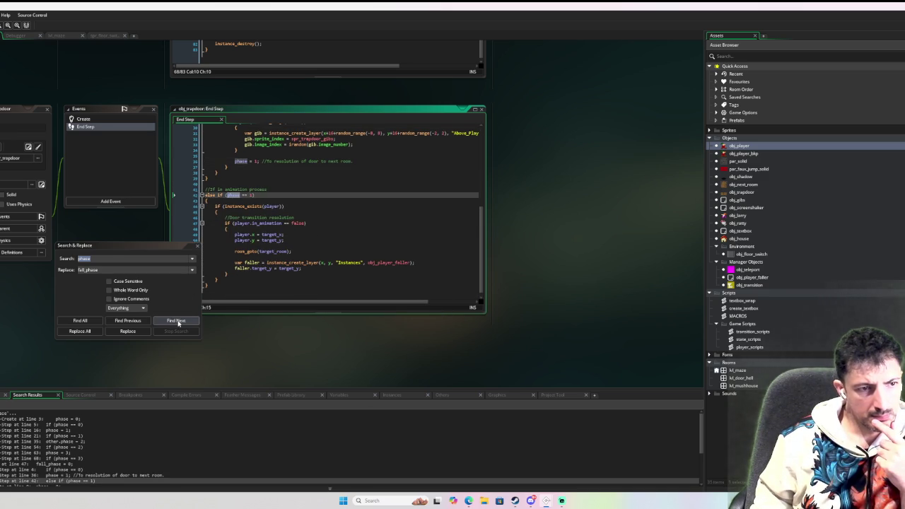
pyautogui.click(177, 321)
# Check obj_ratty's phase matches through its Create reset, then close Search and Replace
pyautogui.click(177, 321)
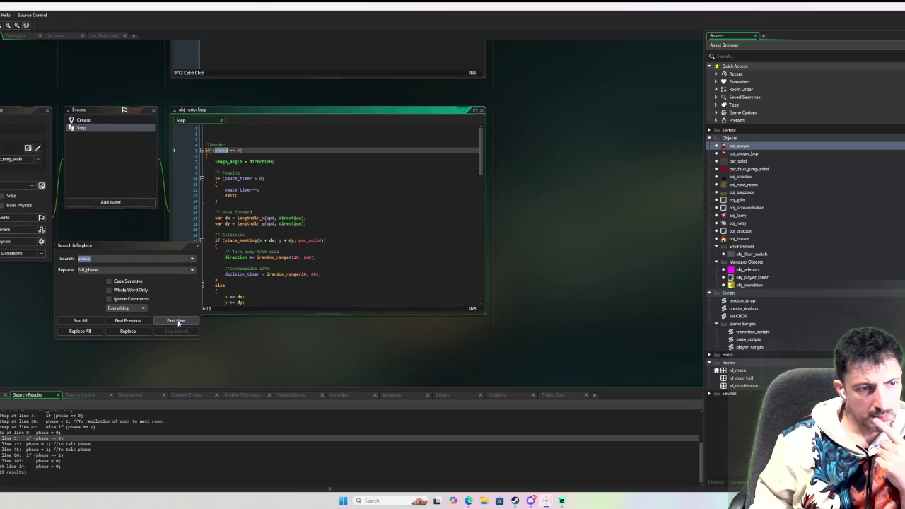
pyautogui.click(176, 320)
pyautogui.click(176, 321)
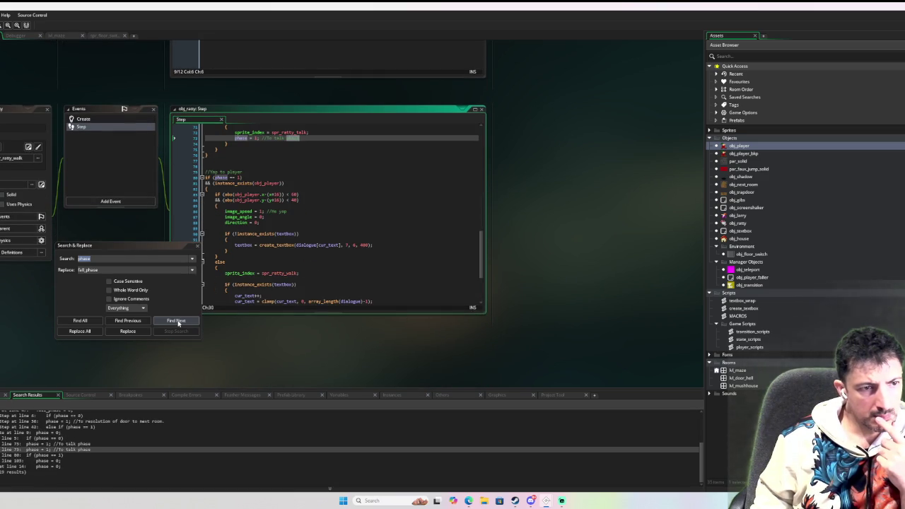
pyautogui.click(177, 321)
pyautogui.click(177, 321)
pyautogui.click(176, 321)
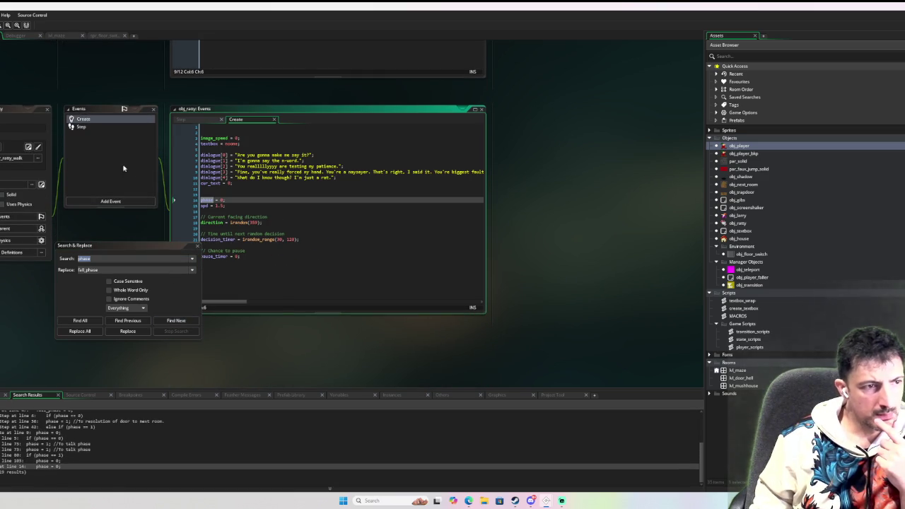
pyautogui.click(197, 246)
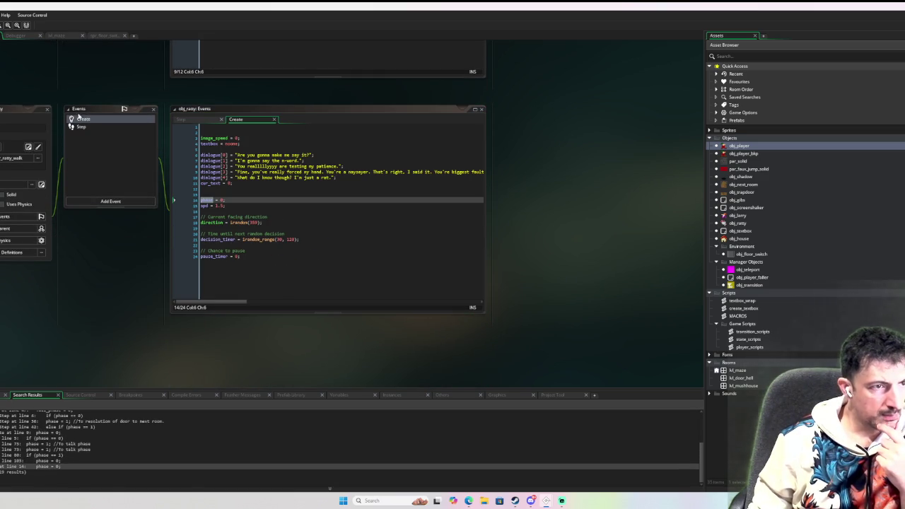
pyautogui.scroll(4, 123, 125)
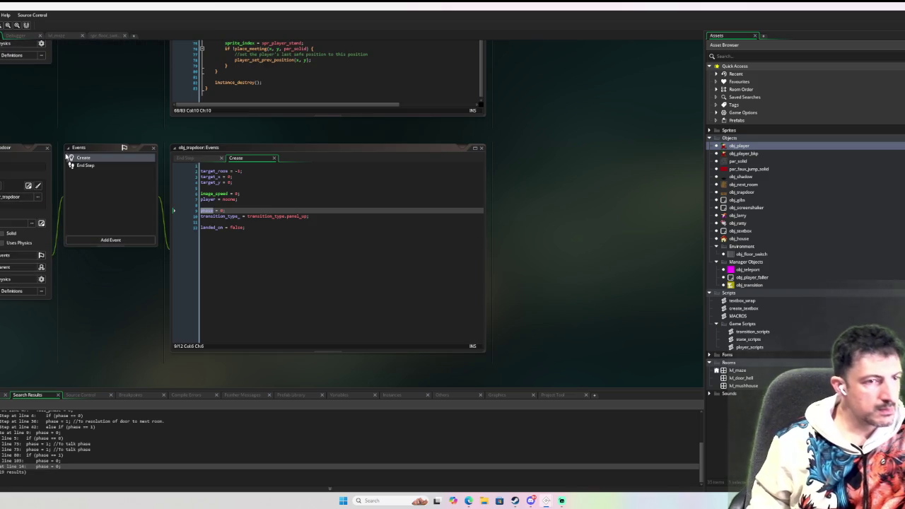
pyautogui.scroll(3, 122, 169)
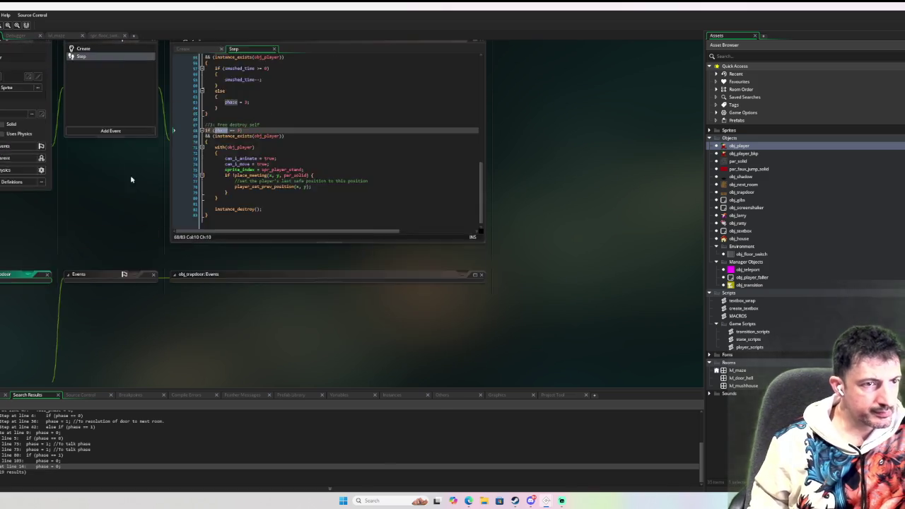
pyautogui.scroll(3, 122, 168)
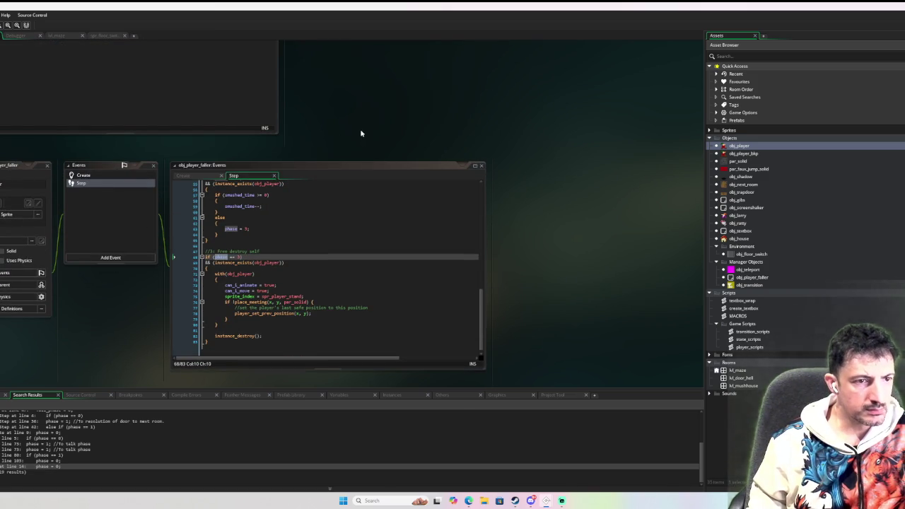
pyautogui.scroll(5, 318, 175)
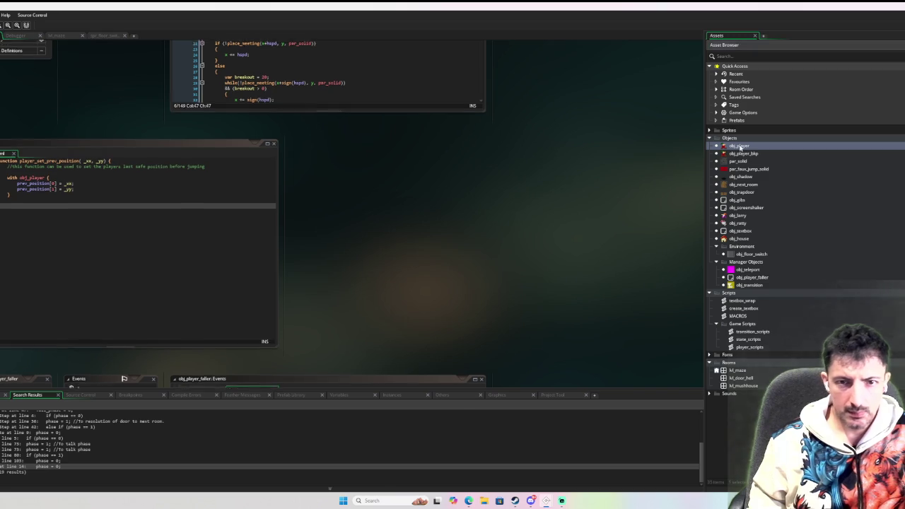
# Reopen obj_player's Fall State code at the top and select the setup block's instance check lines
pyautogui.doubleClick(738, 145)
pyautogui.click(99, 173)
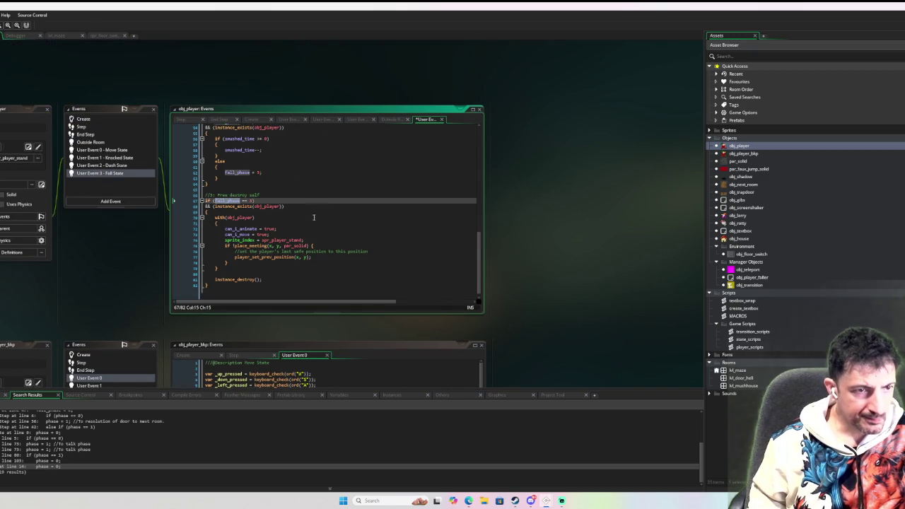
pyautogui.scroll(4, 305, 180)
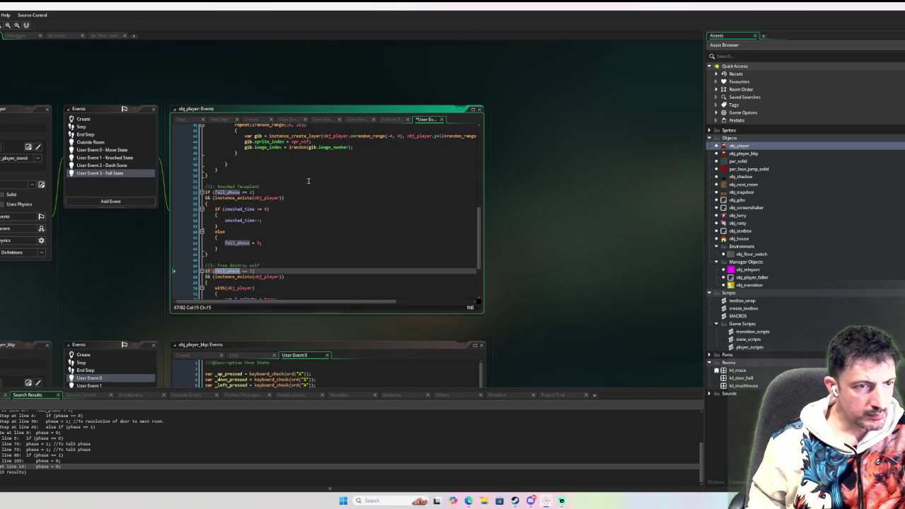
pyautogui.moveTo(479, 234); pyautogui.dragTo(480, 156)
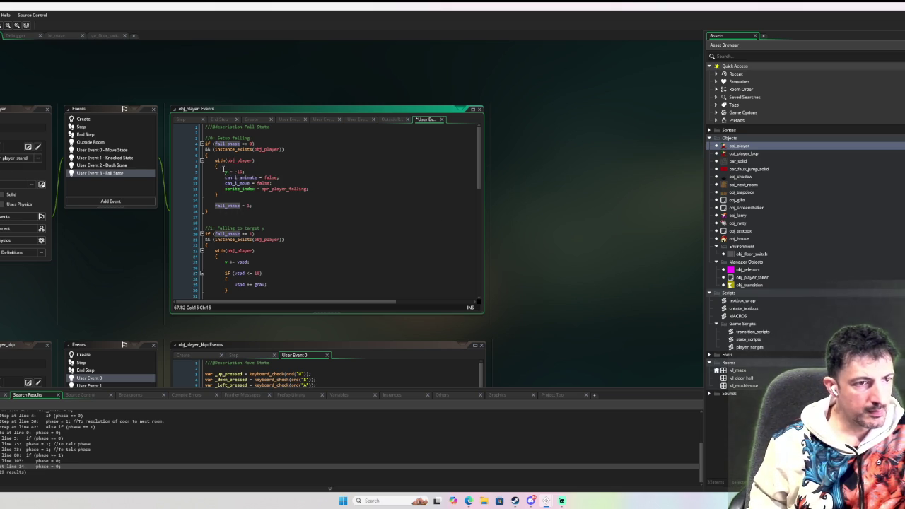
pyautogui.moveTo(221, 166); pyautogui.dragTo(194, 149)
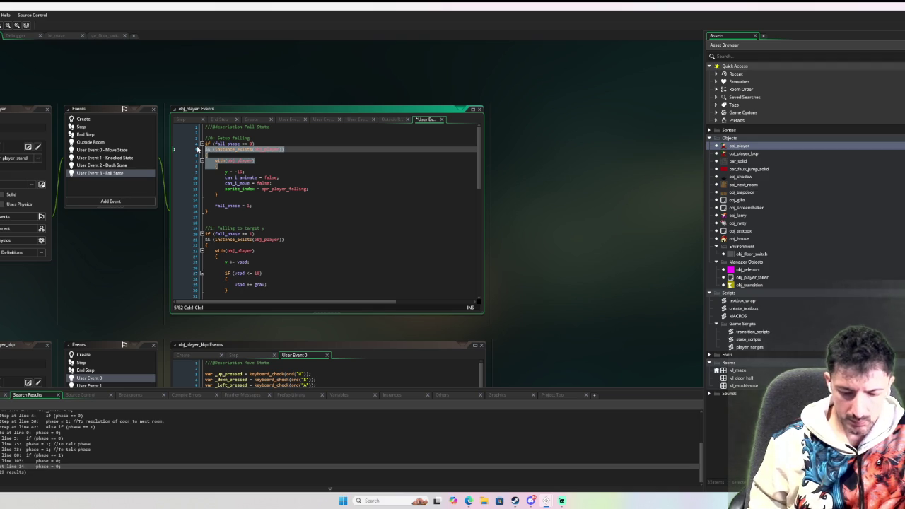
# Delete the selected wrapper lines and leftover closing brace, then indent fall_phase = 1
pyautogui.press('Delete')
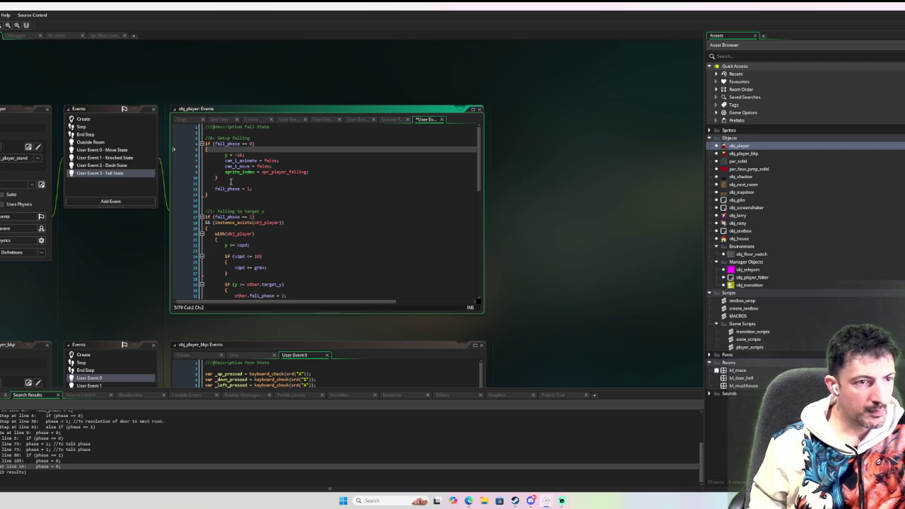
pyautogui.click(210, 177)
pyautogui.press('Delete')
pyautogui.press('BackSpace')
pyautogui.press('Down')
pyautogui.press('Tab')
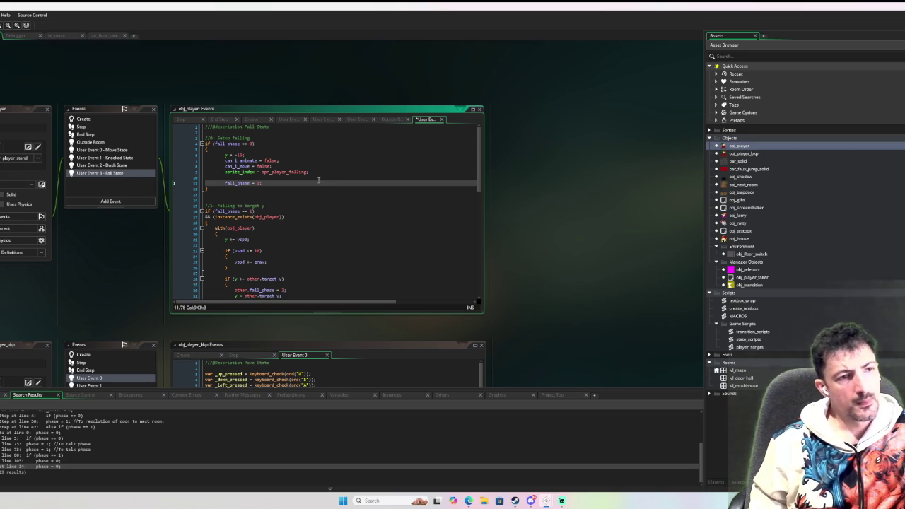
# Undo back to the setup phase, remove phase 0's leftover line and outdent its setup lines
pyautogui.hotkey('ctrl', 'z')
pyautogui.hotkey('ctrl', 'z')
pyautogui.hotkey('ctrl', 'z')
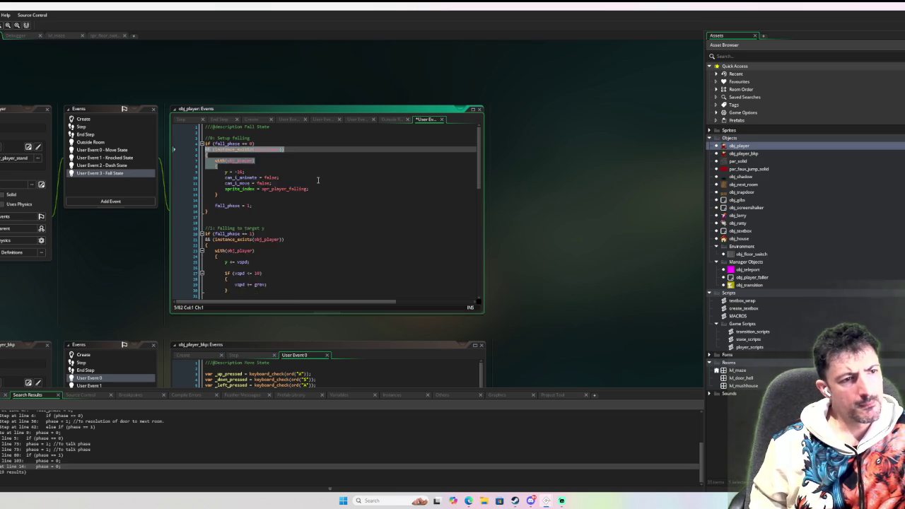
pyautogui.hotkey('ctrl', 'z')
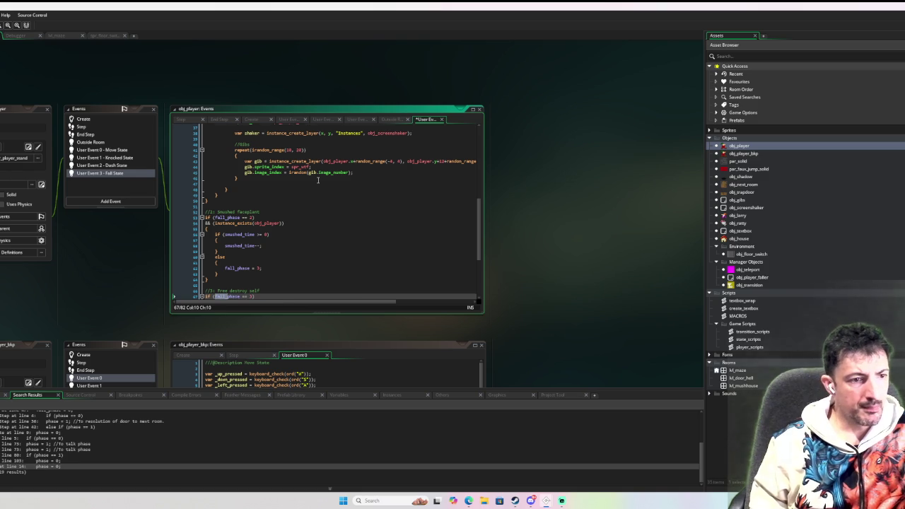
pyautogui.hotkey('ctrl', 'z')
pyautogui.hotkey('ctrl', 'z')
pyautogui.hotkey('ctrl', 'z')
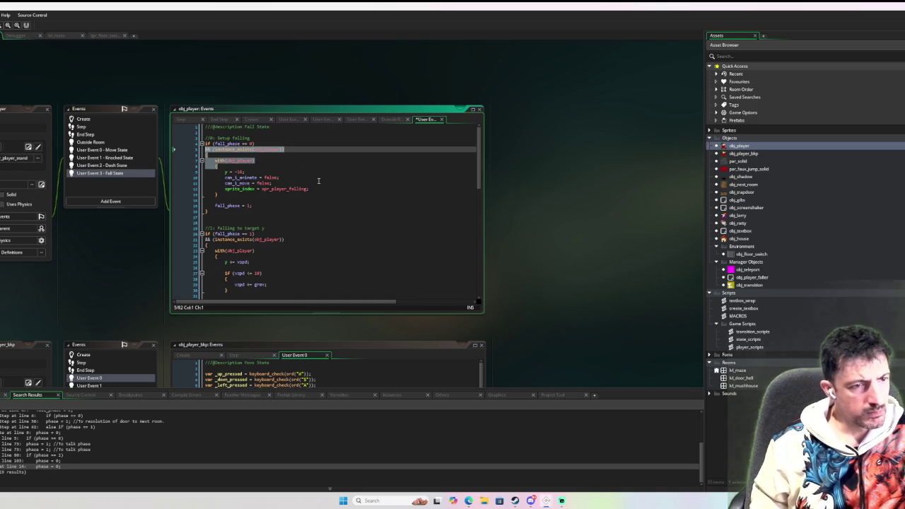
pyautogui.hotkey('ctrl', 'z')
pyautogui.click(203, 178)
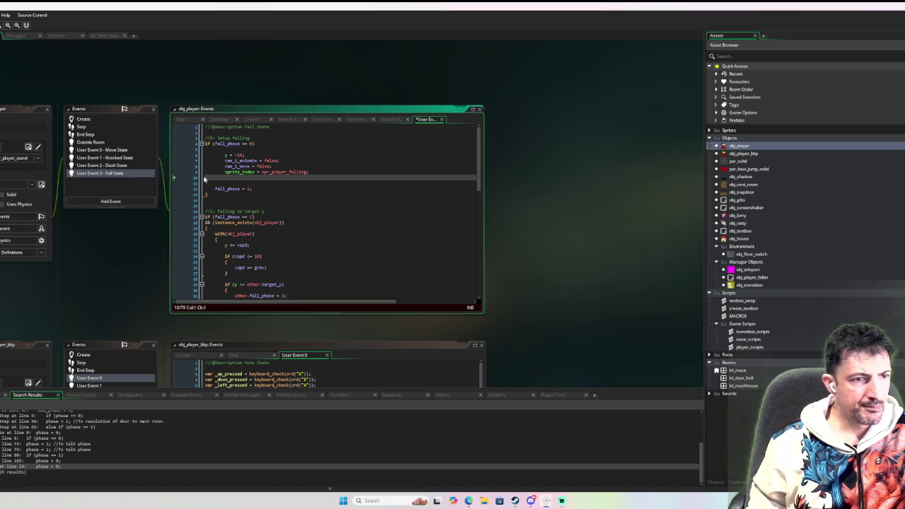
pyautogui.press('BackSpace')
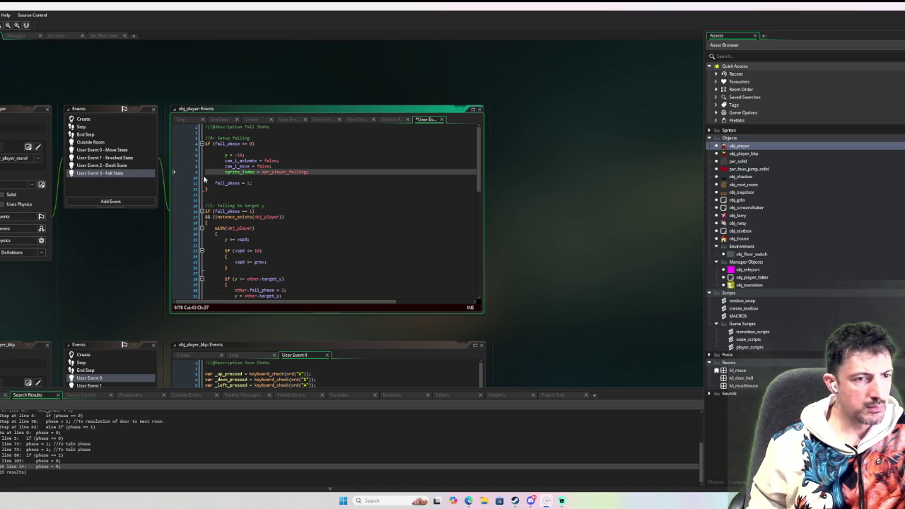
pyautogui.hotkey('shift', 'Up')
pyautogui.hotkey('shift', 'Up')
pyautogui.hotkey('shift', 'Up')
pyautogui.hotkey('shift', 'Down')
pyautogui.hotkey('shift', 'Down')
pyautogui.hotkey('shift', 'Down')
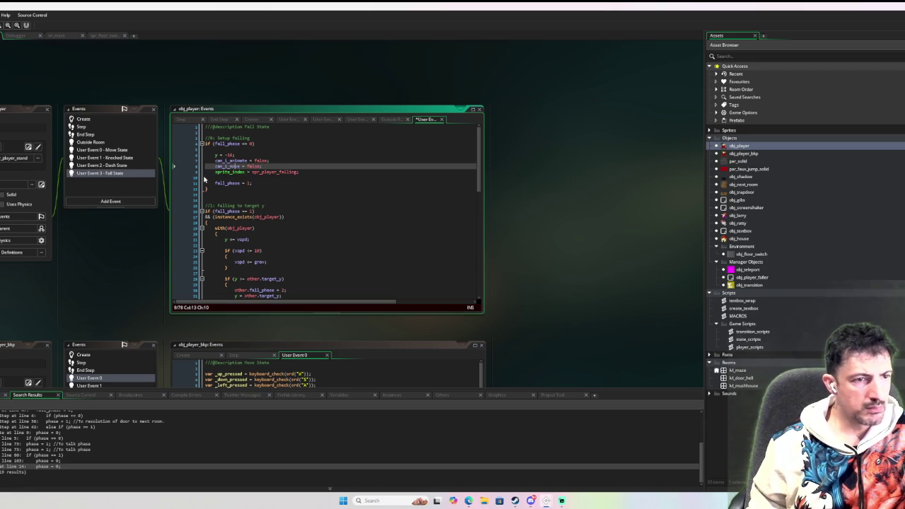
pyautogui.click(226, 149)
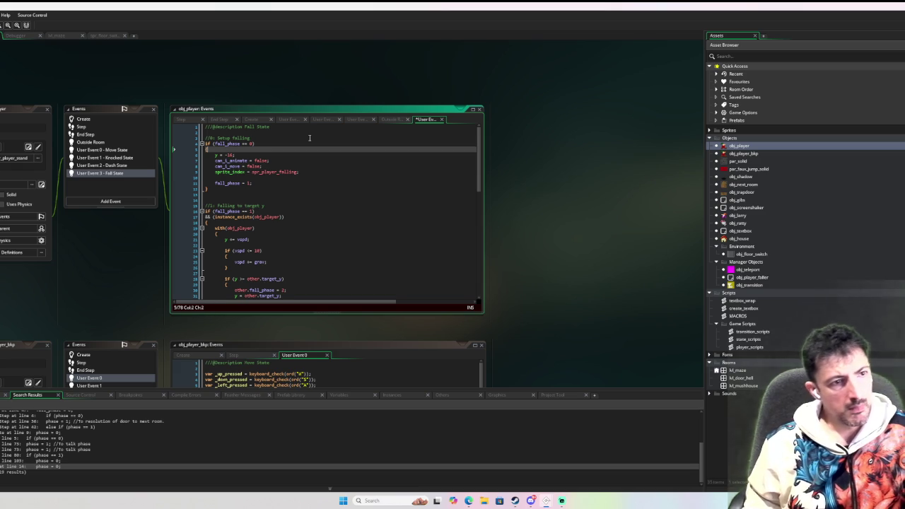
pyautogui.press('Return')
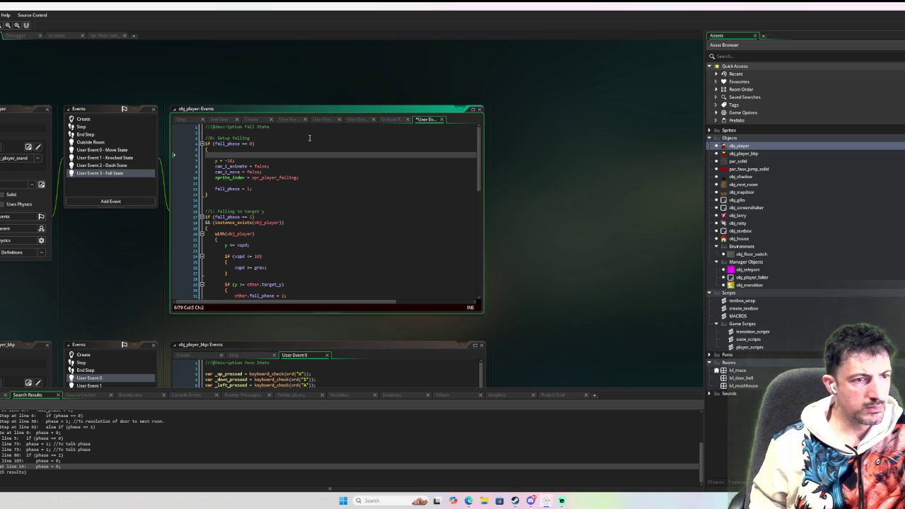
# Delete phase 1's instance_exists check and with(obj_player) lines and re-indent the falling block
pyautogui.scroll(-3, 227, 223)
pyautogui.scroll(3, 238, 217)
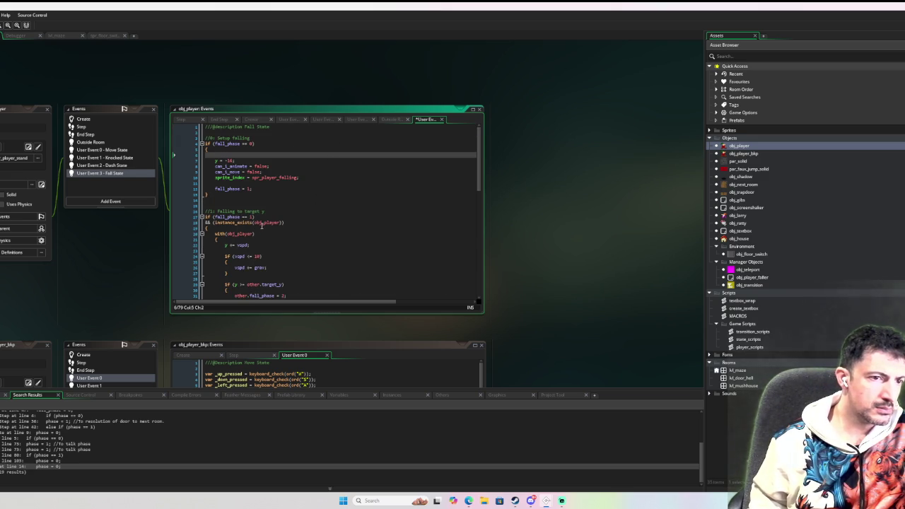
pyautogui.scroll(-1, 266, 219)
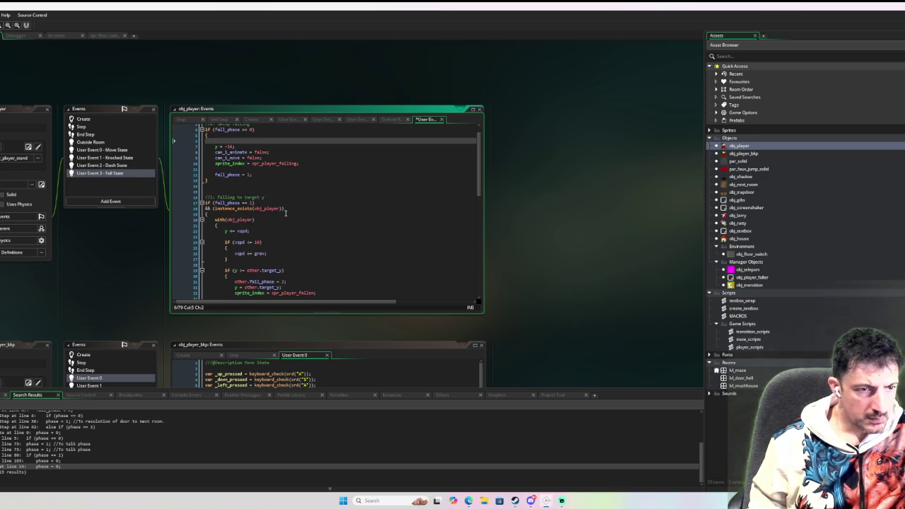
pyautogui.moveTo(228, 226); pyautogui.dragTo(198, 209)
pyautogui.press('Delete')
pyautogui.scroll(-3, 229, 226)
pyautogui.click(230, 249)
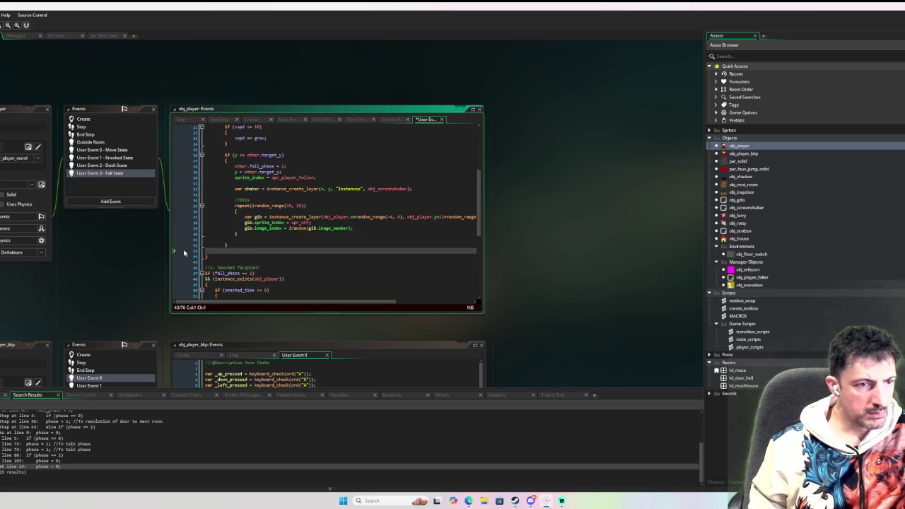
pyautogui.click(242, 241)
pyautogui.moveTo(242, 241)
pyautogui.mouseDown()
pyautogui.moveTo(219, 142)
pyautogui.moveTo(208, 172)
pyautogui.mouseUp()
pyautogui.click(317, 184)
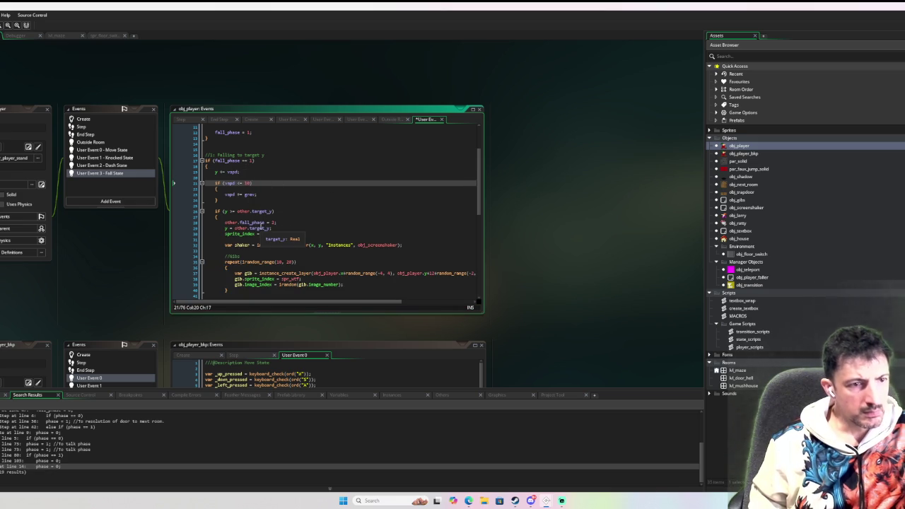
# Rename target_y to fall_y in obj_player's Create event and copy the new name
pyautogui.click(96, 121)
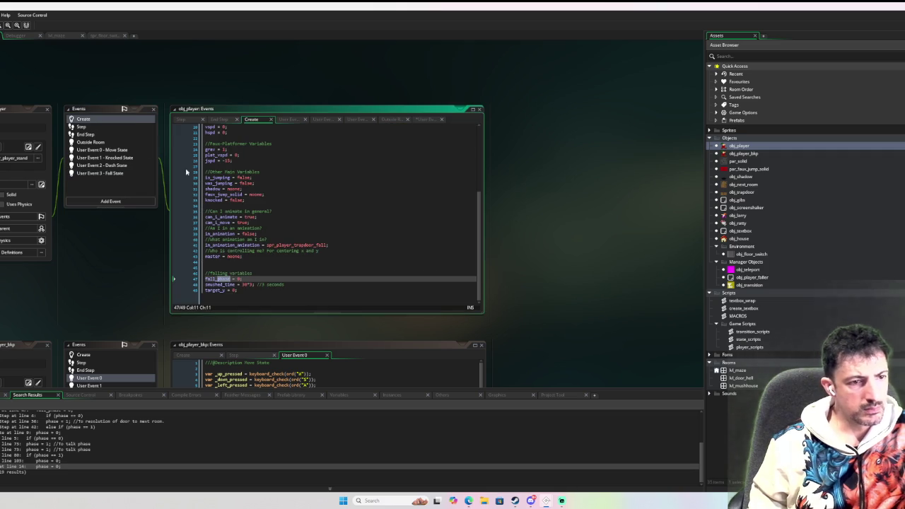
pyautogui.click(258, 292)
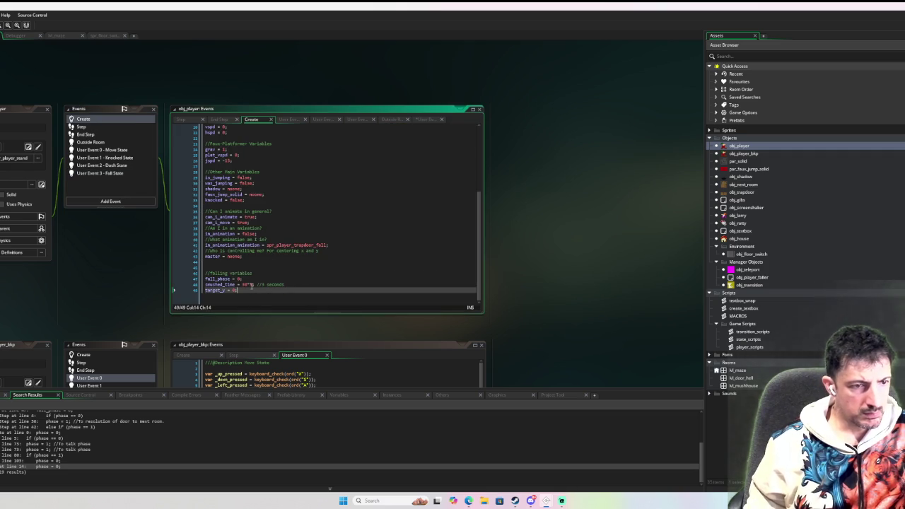
pyautogui.press('Left')
pyautogui.press('Left')
pyautogui.press('Left')
pyautogui.hotkey('shift', 'Left')
pyautogui.hotkey('shift', 'Left')
pyautogui.hotkey('shift', 'Left')
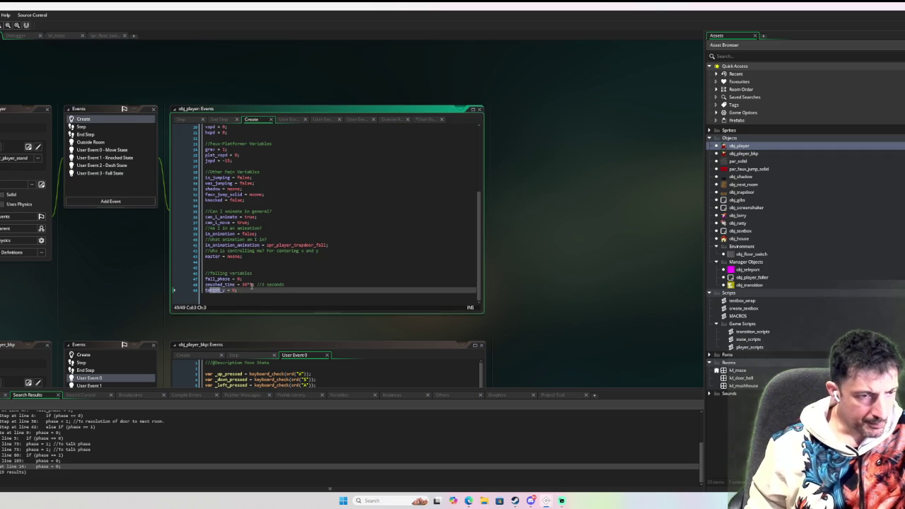
pyautogui.write('fall')
pyautogui.doubleClick(213, 290)
pyautogui.hotkey('ctrl', 'c')
# Replace other.target_y with fall_y in the Fall State and drop 'other.' from fall_phase = 2
pyautogui.click(109, 173)
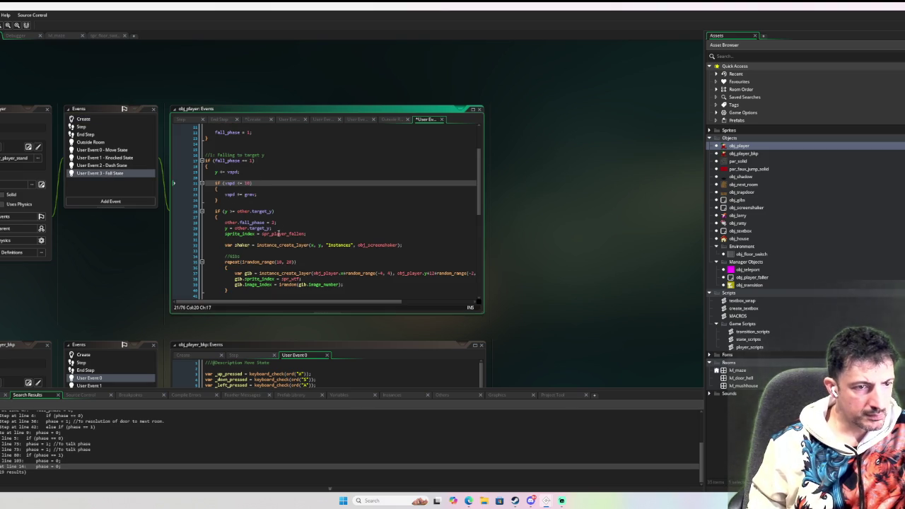
pyautogui.moveTo(273, 211); pyautogui.dragTo(237, 210)
pyautogui.hotkey('ctrl', 'v')
pyautogui.moveTo(273, 228); pyautogui.dragTo(234, 227)
pyautogui.hotkey('ctrl', 'v')
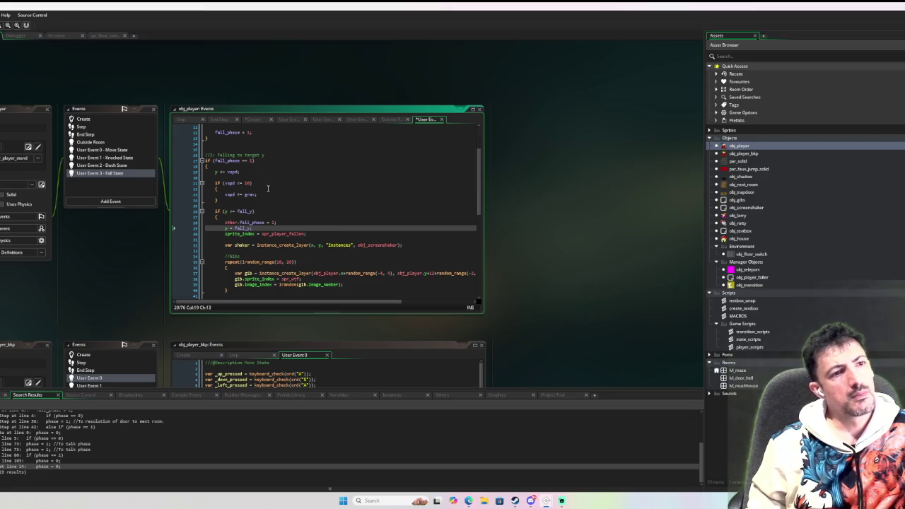
pyautogui.click(240, 222)
pyautogui.press('BackSpace')
pyautogui.press('BackSpace')
pyautogui.press('BackSpace')
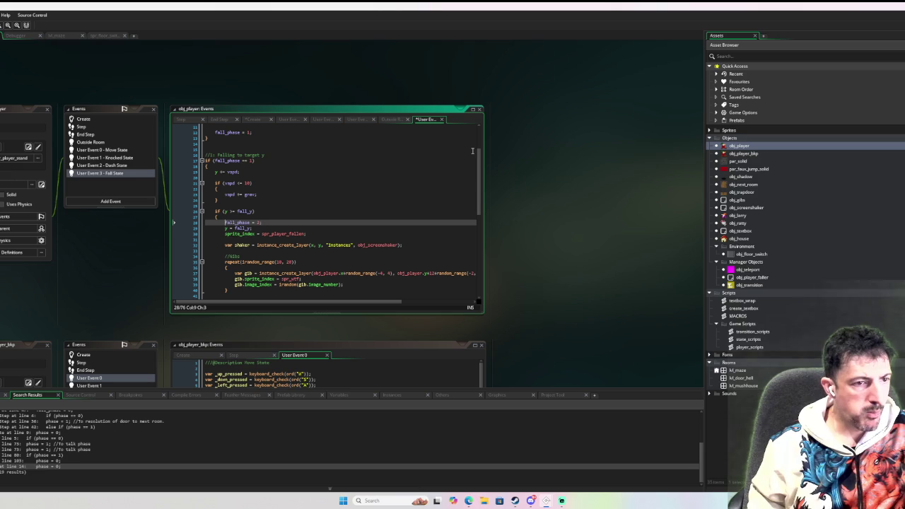
pyautogui.click(369, 195)
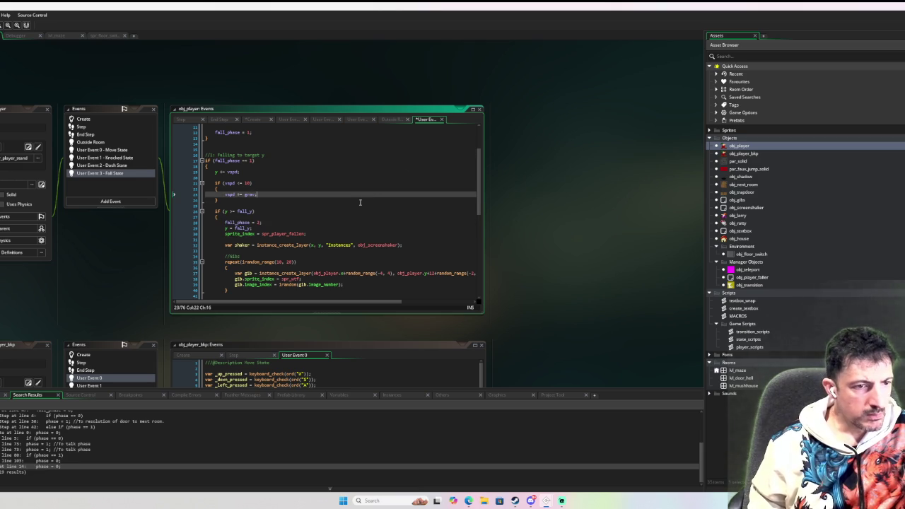
# Unindent the stray closing brace on line 42 and delete phase 2's instance_exists check
pyautogui.scroll(-2, 326, 209)
pyautogui.click(231, 259)
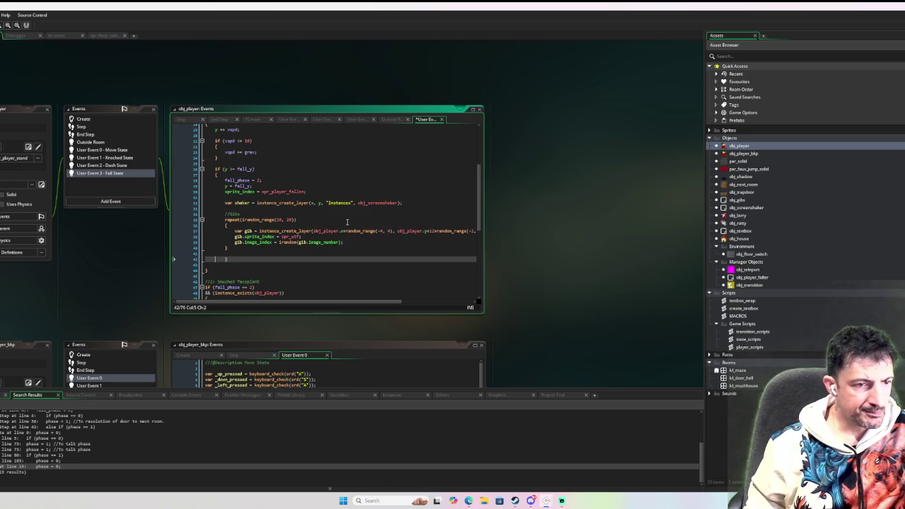
pyautogui.press('BackSpace')
pyautogui.scroll(-3, 325, 223)
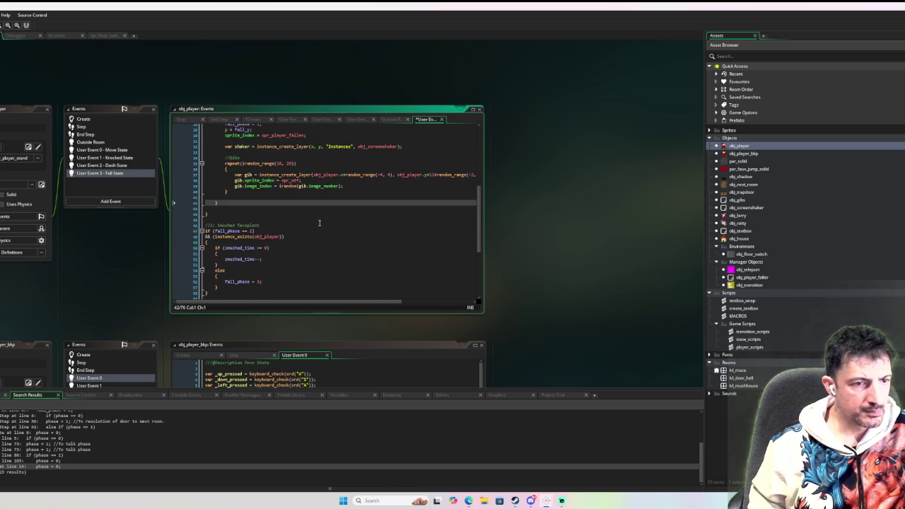
pyautogui.scroll(-2, 257, 225)
pyautogui.click(205, 209)
pyautogui.press('End')
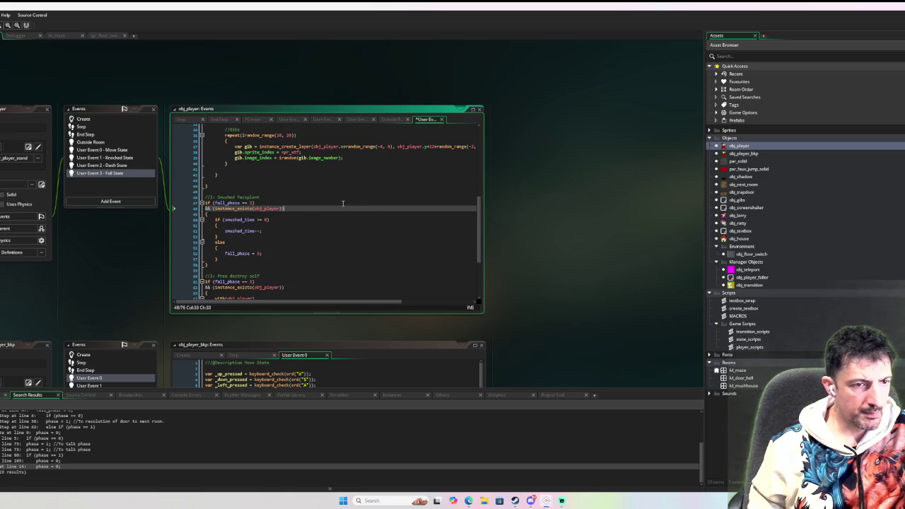
pyautogui.tripleClick(295, 208)
pyautogui.press('BackSpace')
pyautogui.press('BackSpace')
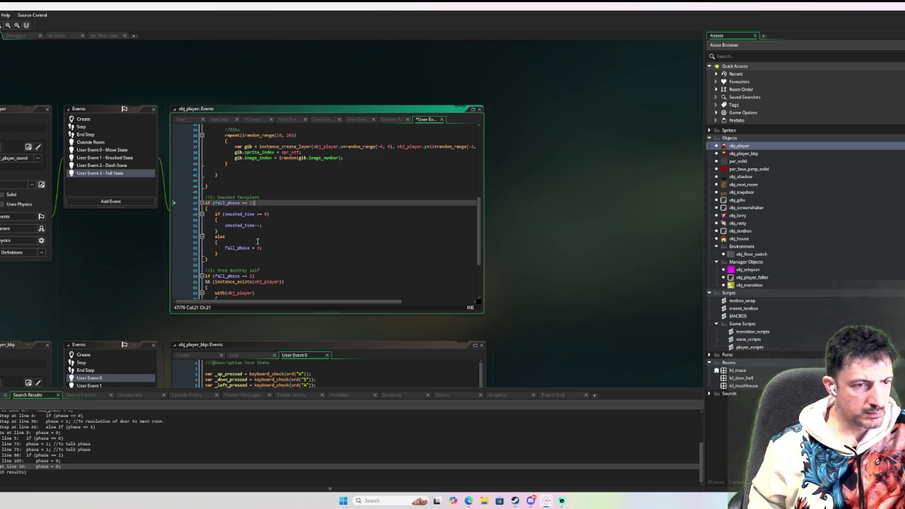
# Delete phase 3's instance_exists check and with(obj_player) lines, then outdent its body
pyautogui.scroll(-5, 297, 221)
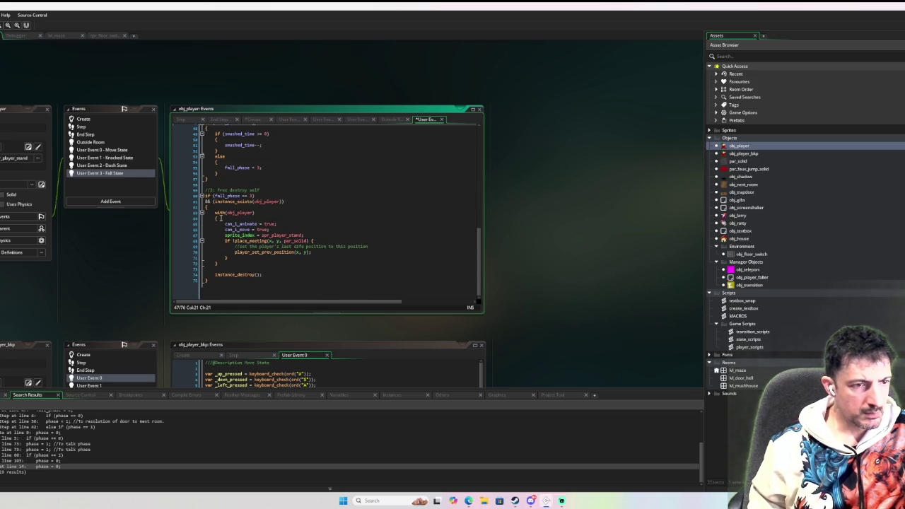
pyautogui.moveTo(269, 212); pyautogui.dragTo(200, 206)
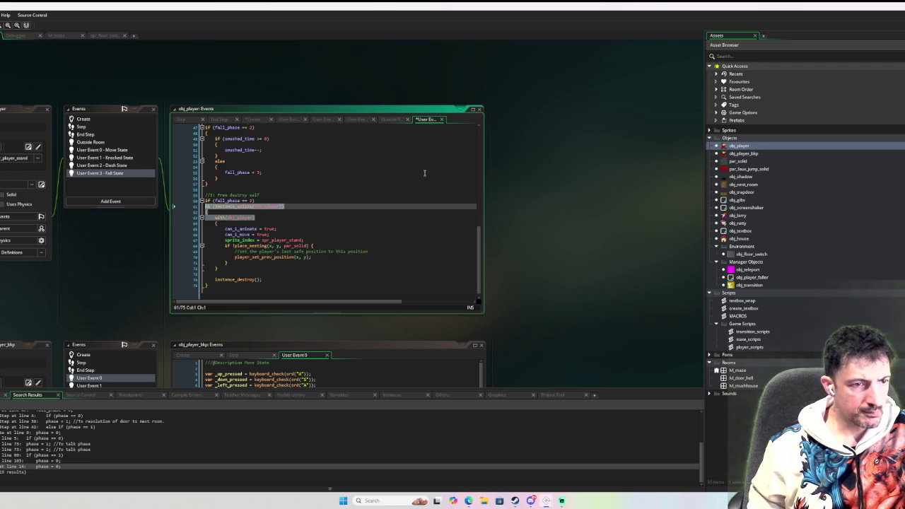
pyautogui.press('Delete')
pyautogui.press('BackSpace')
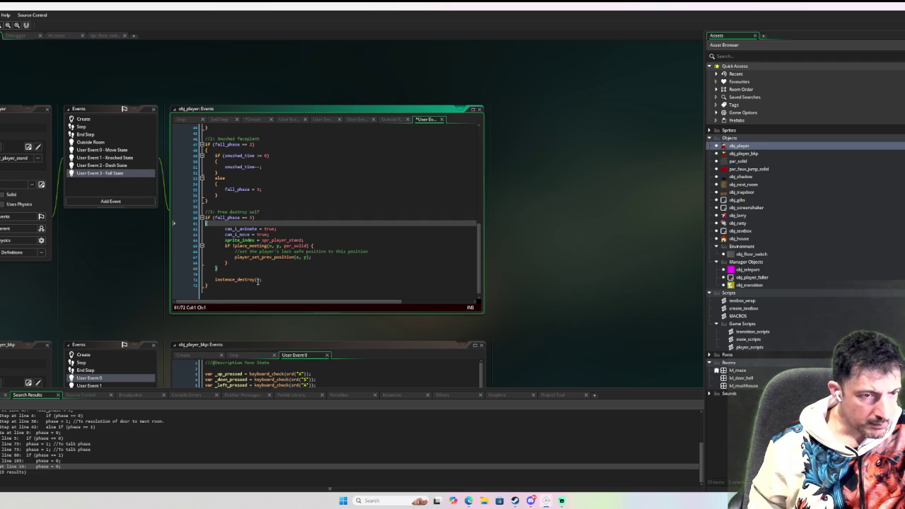
pyautogui.click(244, 270)
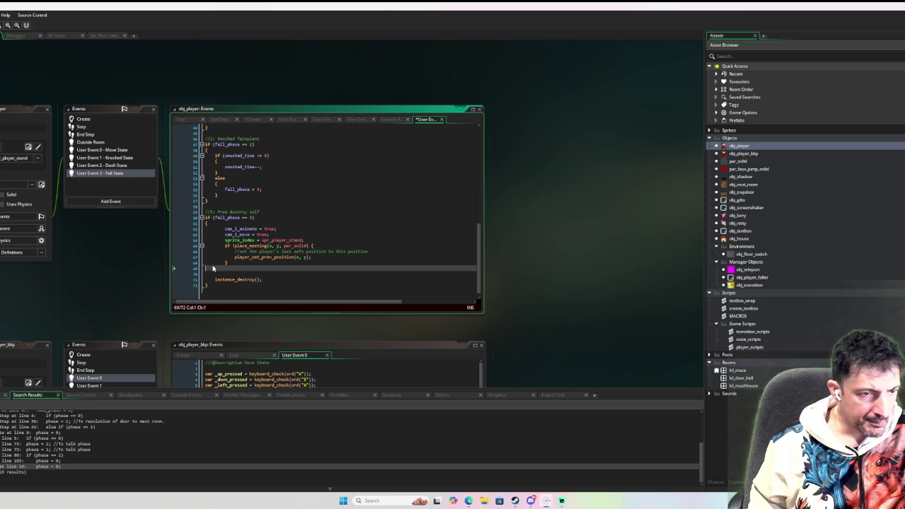
pyautogui.hotkey('shift', 'Up')
pyautogui.hotkey('shift', 'Up')
pyautogui.hotkey('shift', 'Up')
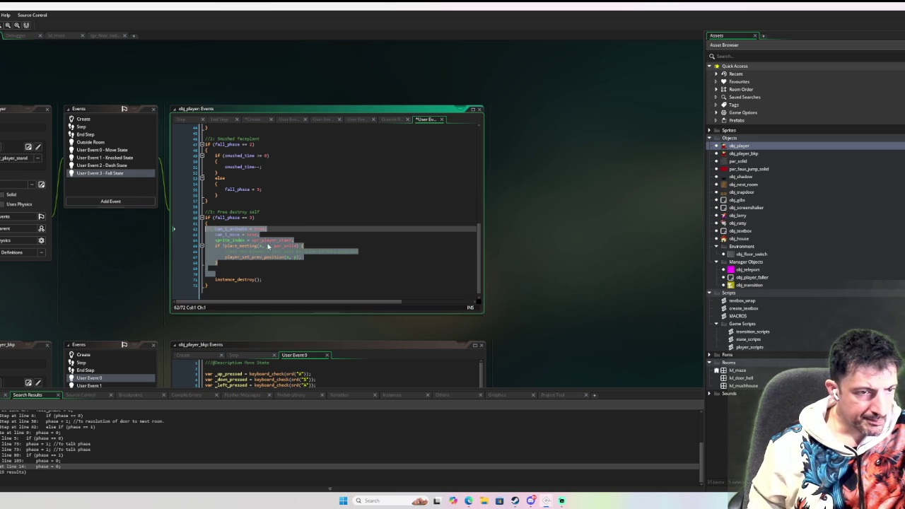
pyautogui.click(283, 276)
pyautogui.hotkey('shift', 'Home')
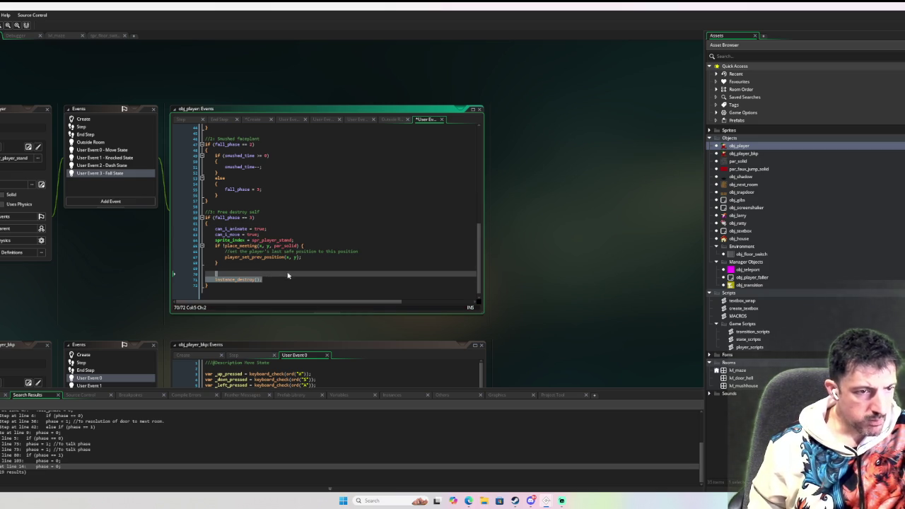
# Replace the instance_destroy call with change_state(player_state.move);
pyautogui.hotkey('ctrl', 'x')
pyautogui.write('change_state(')
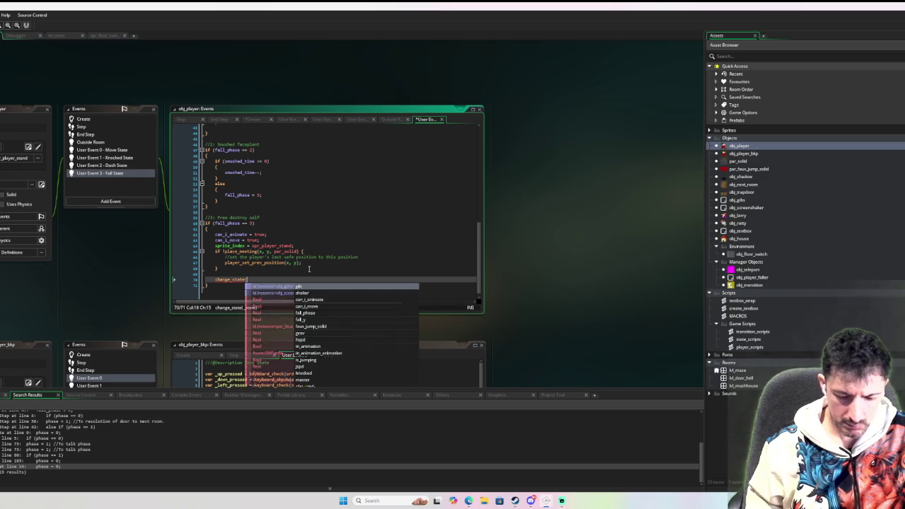
pyautogui.write('pleyer.move')
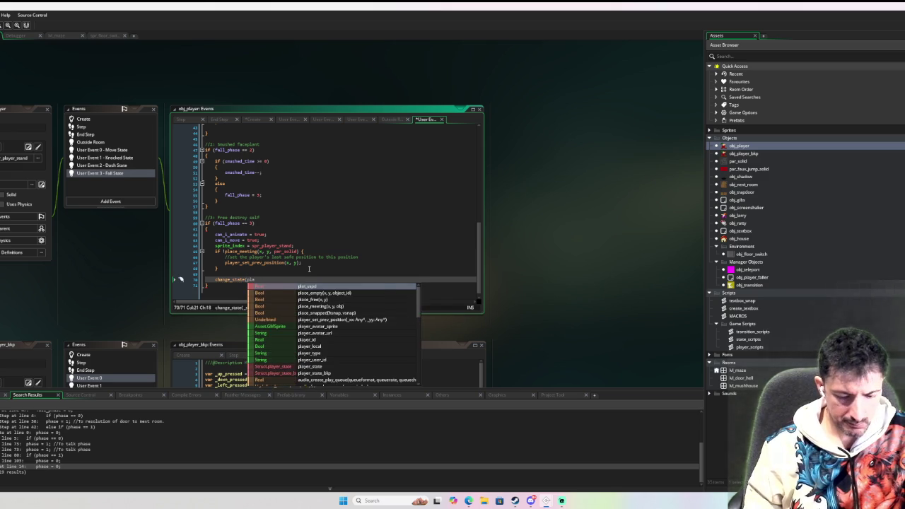
pyautogui.press('BackSpace')
pyautogui.press('BackSpace')
pyautogui.press('BackSpace')
pyautogui.write('_state.')
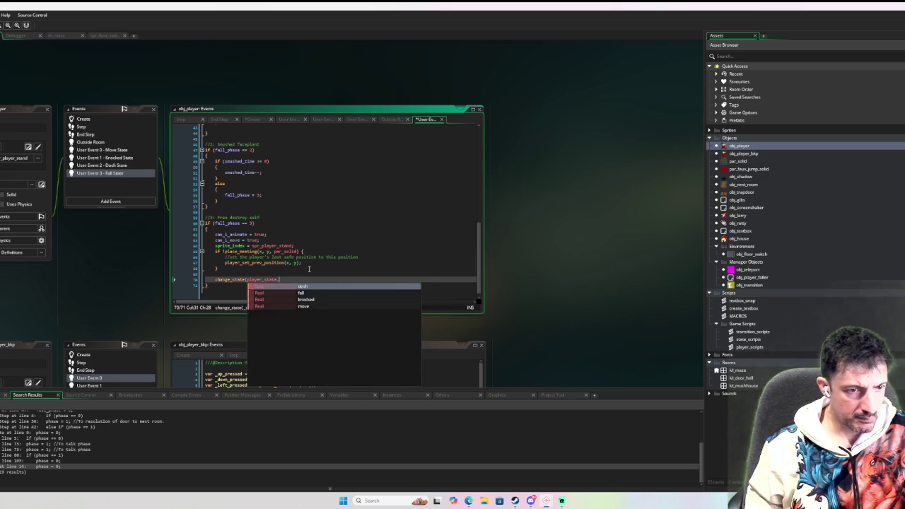
pyautogui.write('move);')
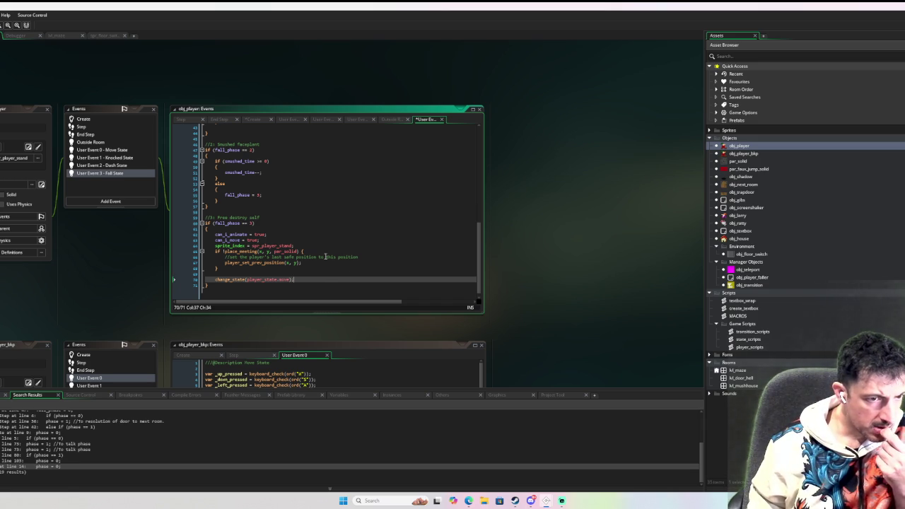
# Move the '//set the player's last safe position' comment above the if !place_meeting check
pyautogui.click(319, 246)
pyautogui.press('Return')
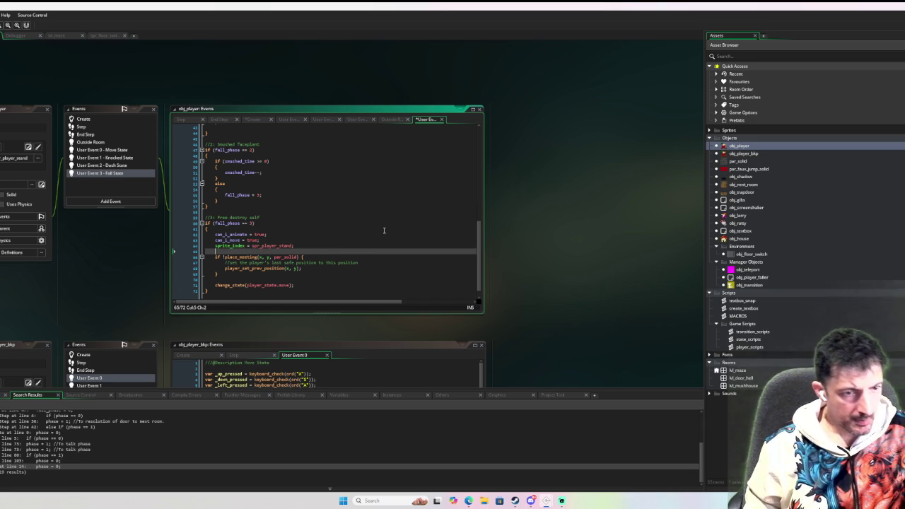
pyautogui.tripleClick(367, 262)
pyautogui.press('Delete')
pyautogui.click(268, 251)
pyautogui.hotkey('ctrl', 'v')
pyautogui.press('BackSpace')
pyautogui.click(383, 223)
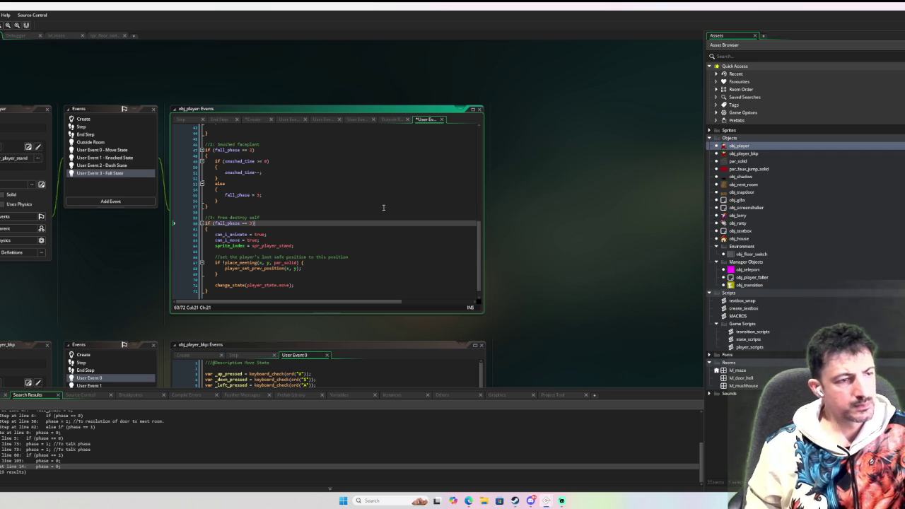
pyautogui.scroll(10, 304, 222)
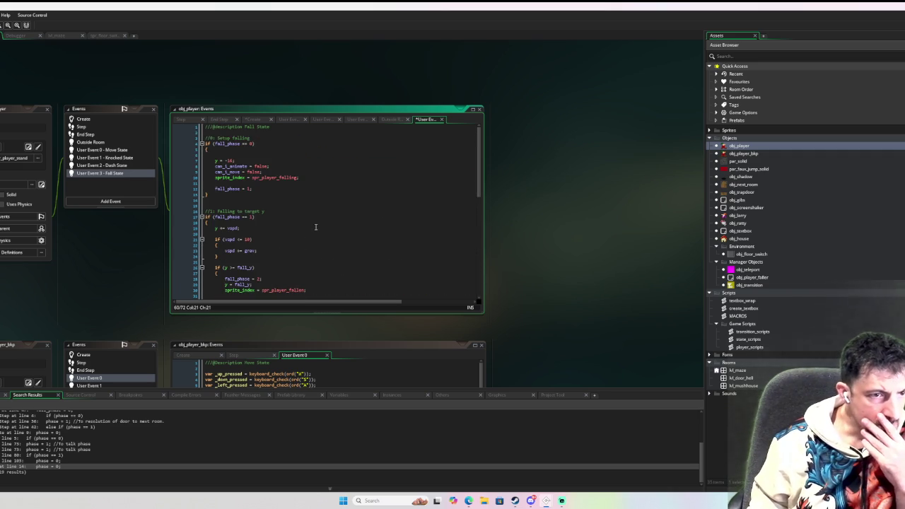
# Open obj_trapdoor's End Step code and scroll through how it handles the player
pyautogui.doubleClick(747, 194)
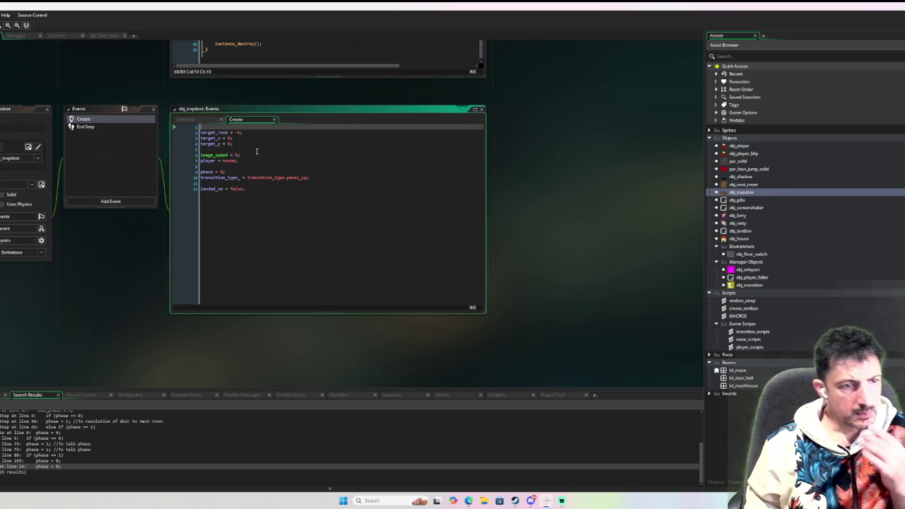
pyautogui.click(106, 128)
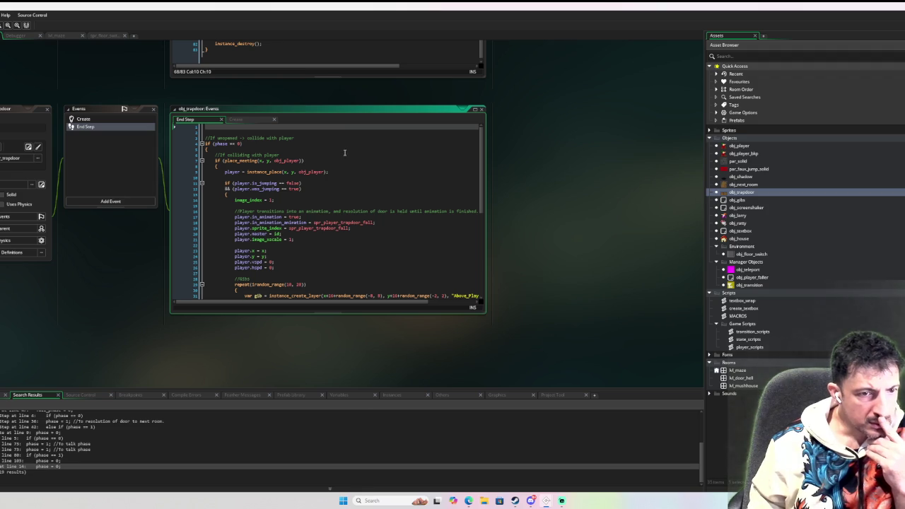
pyautogui.scroll(-5, 342, 157)
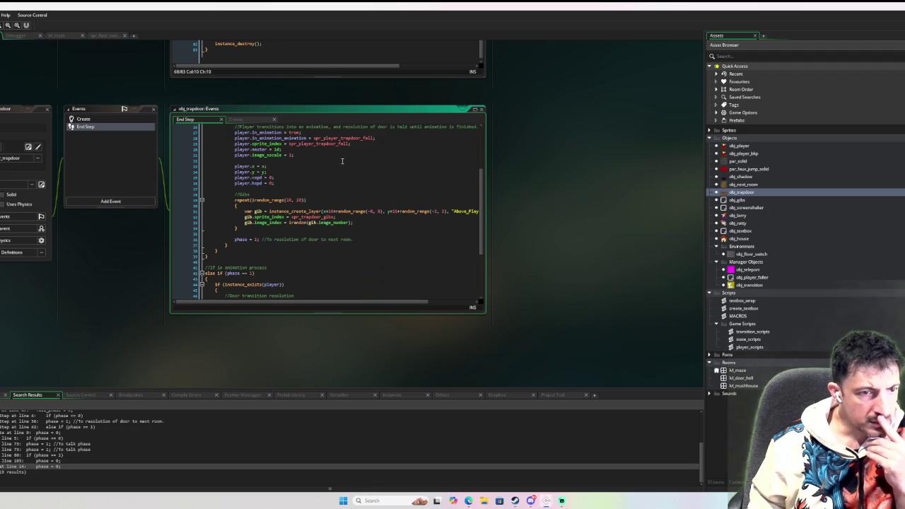
pyautogui.scroll(-1, 342, 162)
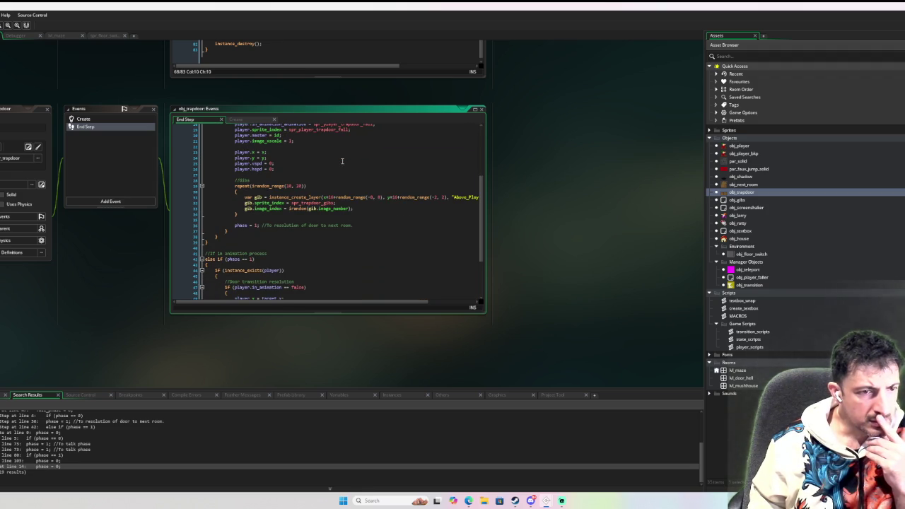
pyautogui.scroll(-2, 342, 161)
pyautogui.scroll(3, 342, 161)
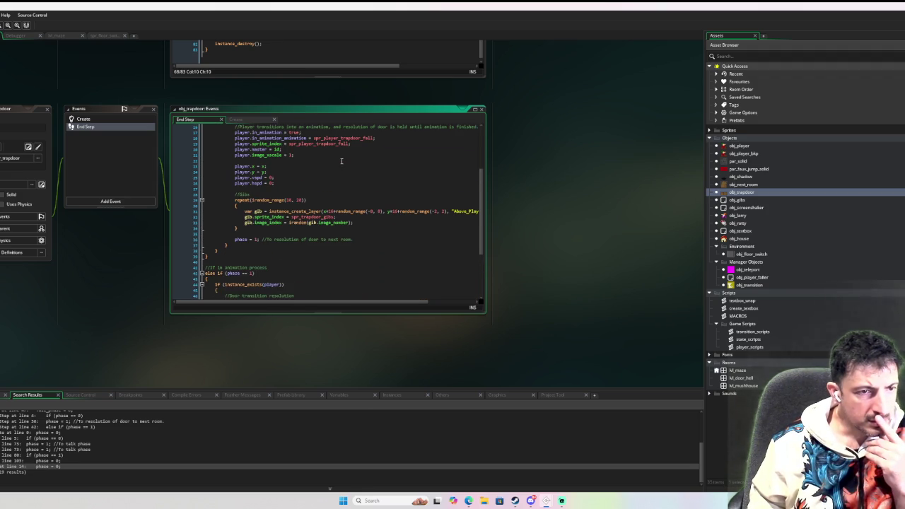
pyautogui.scroll(2, 341, 161)
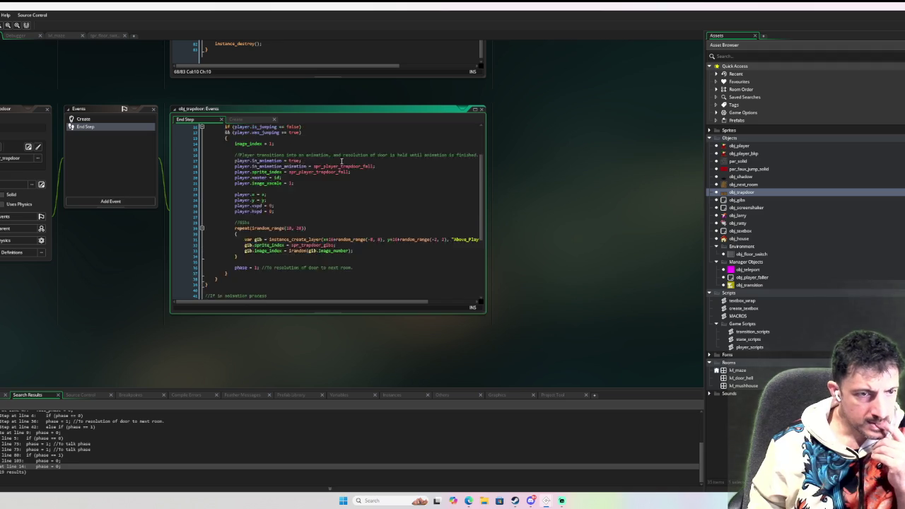
pyautogui.scroll(1, 342, 161)
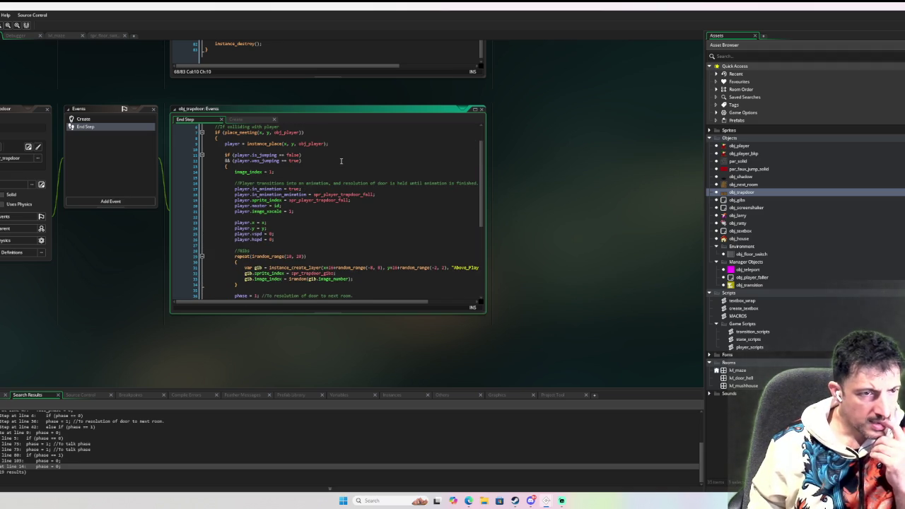
pyautogui.scroll(2, 342, 161)
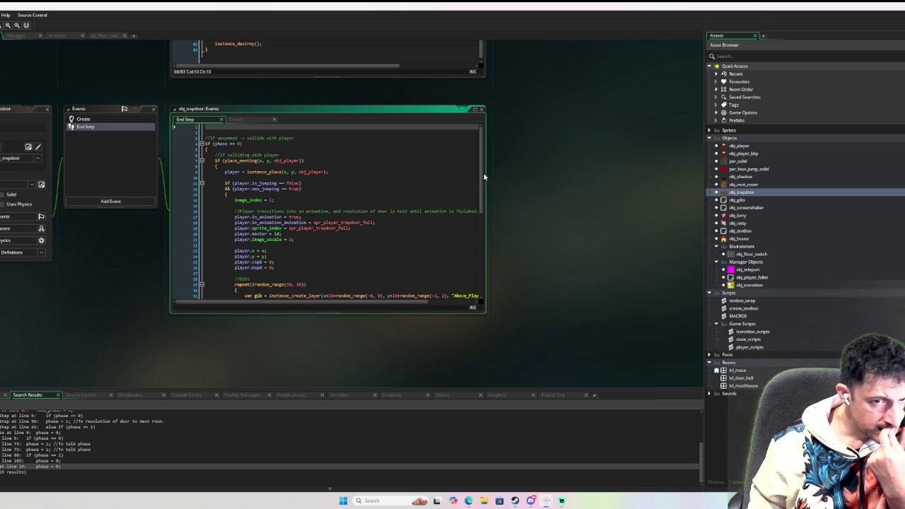
pyautogui.moveTo(485, 176); pyautogui.dragTo(612, 161)
# Scroll to the End Step phase 1 branch and inspect its room_goto(target_room) transition
pyautogui.scroll(-1, 382, 193)
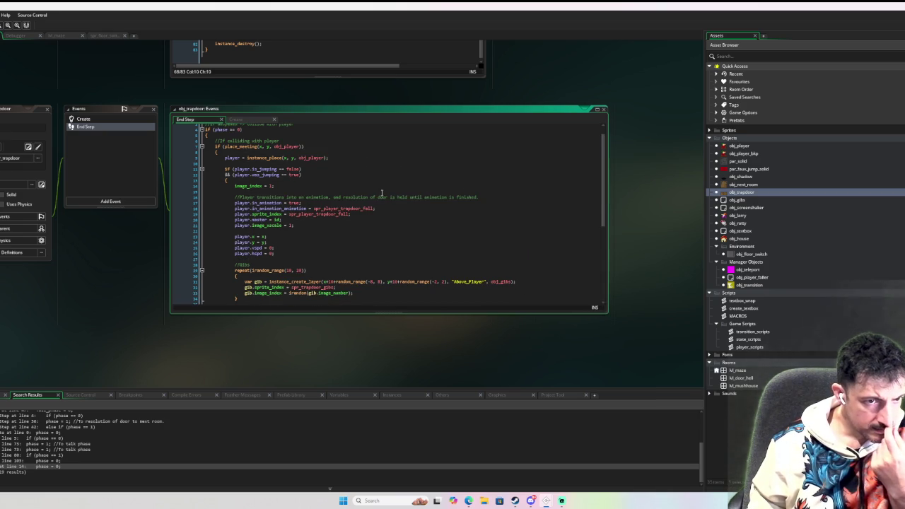
pyautogui.scroll(-1, 348, 233)
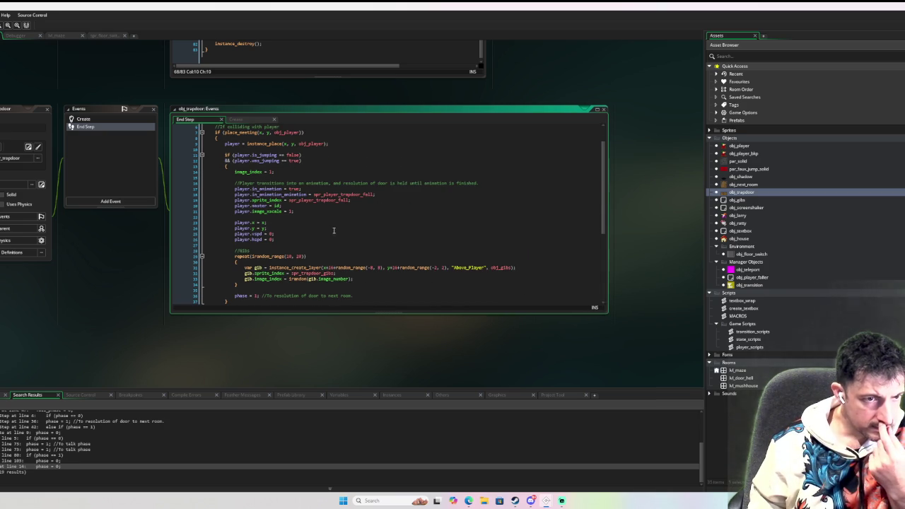
pyautogui.scroll(-1, 332, 232)
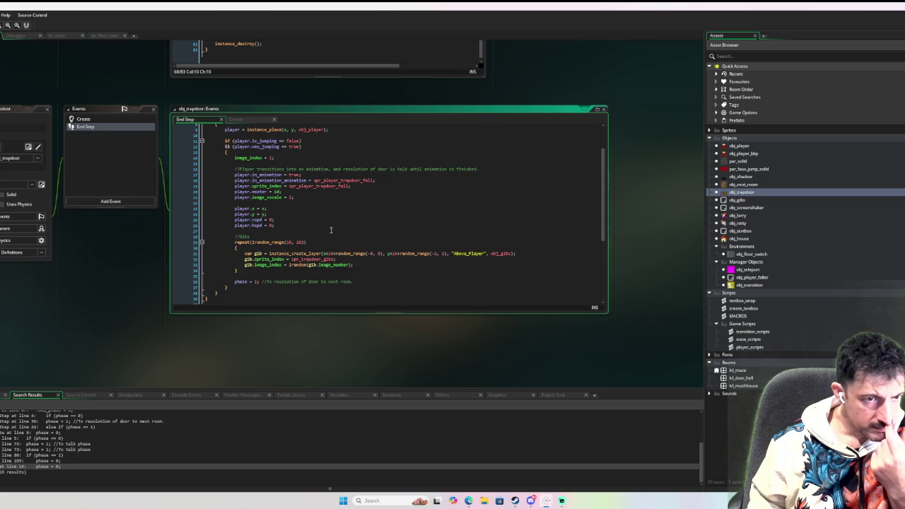
pyautogui.scroll(-2, 332, 231)
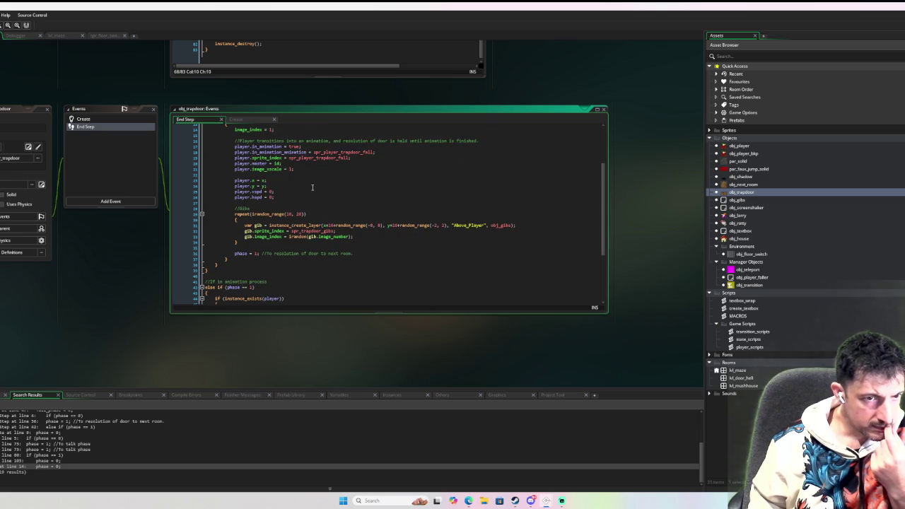
pyautogui.scroll(1, 311, 187)
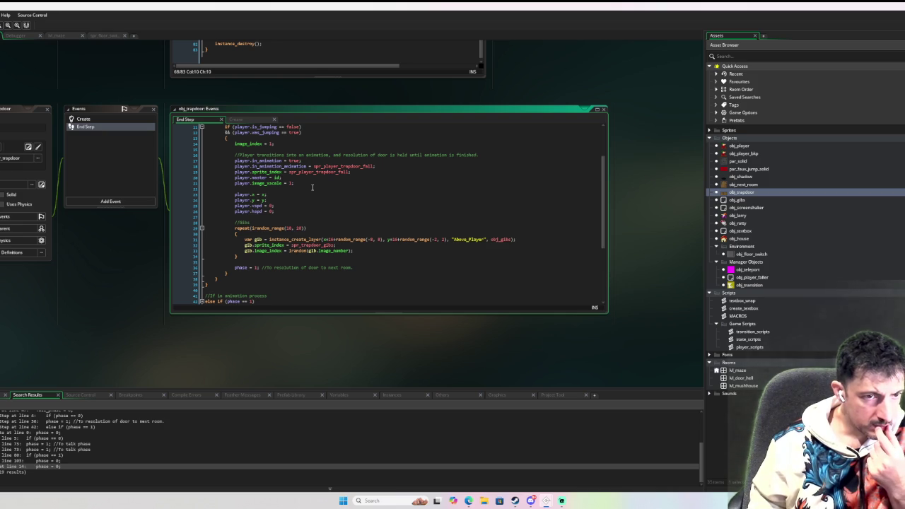
pyautogui.scroll(-2, 312, 186)
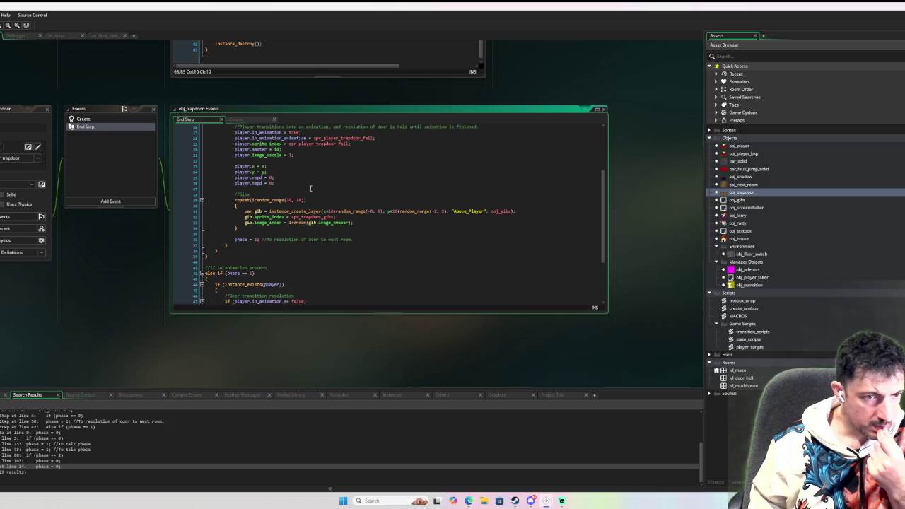
pyautogui.scroll(-1, 310, 188)
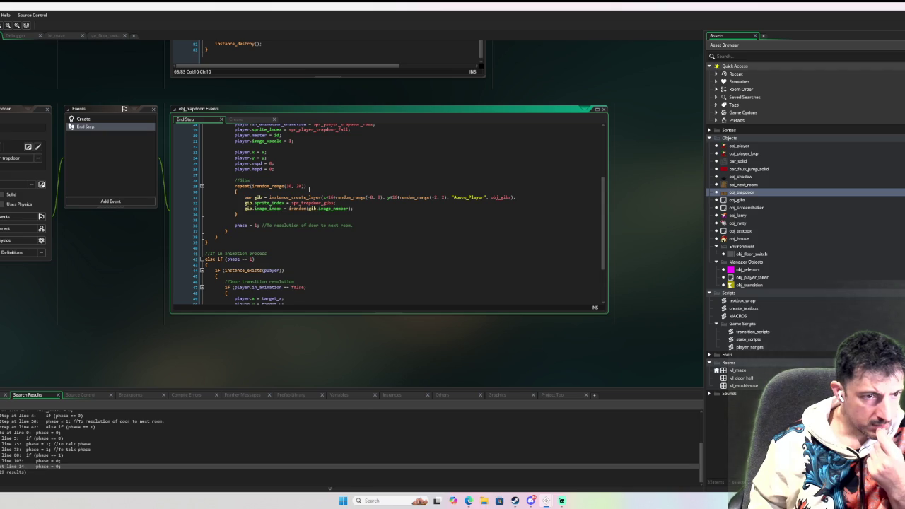
pyautogui.scroll(-3, 309, 189)
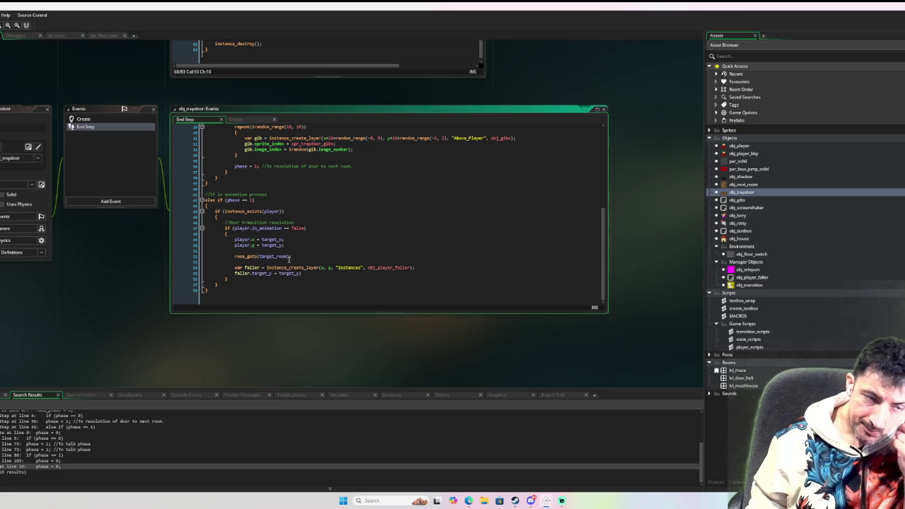
pyautogui.click(287, 251)
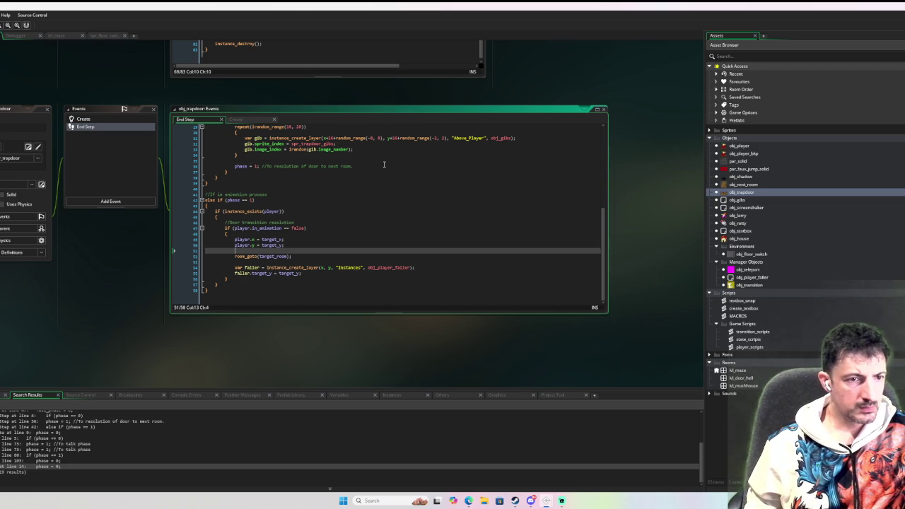
pyautogui.scroll(3, 384, 165)
pyautogui.scroll(-1, 384, 164)
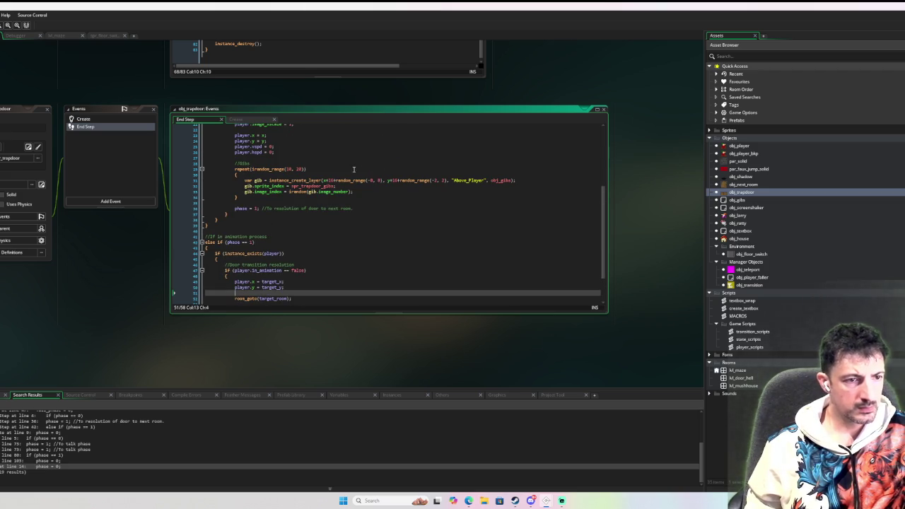
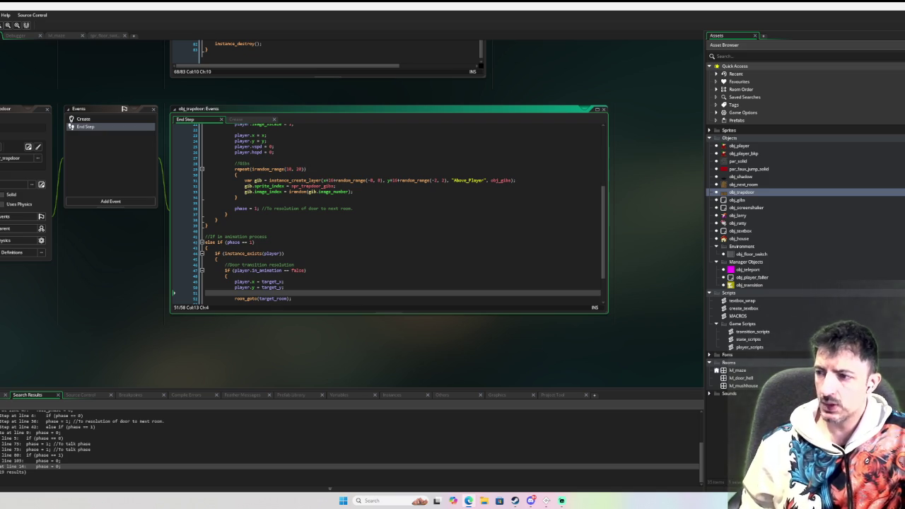
# Review the phase 1 animation branch of the trapdoor's End Step code
pyautogui.click(384, 242)
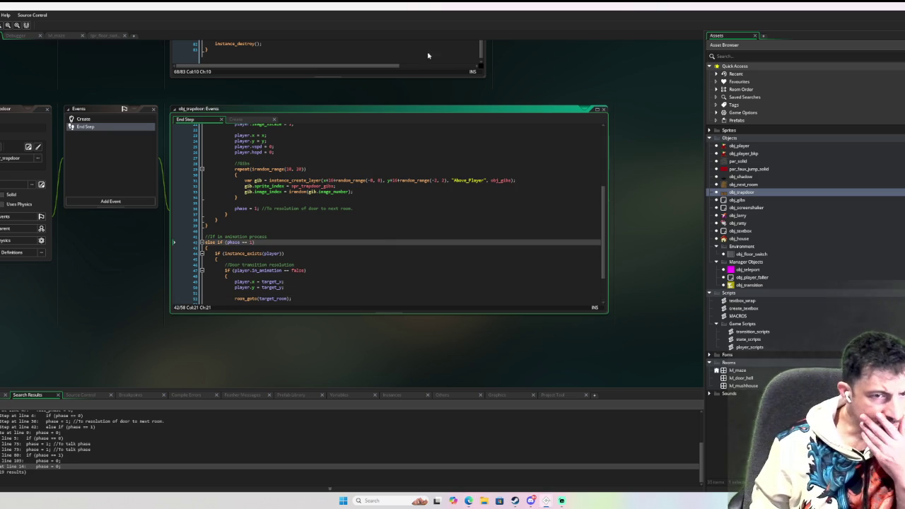
pyautogui.scroll(6, 303, 216)
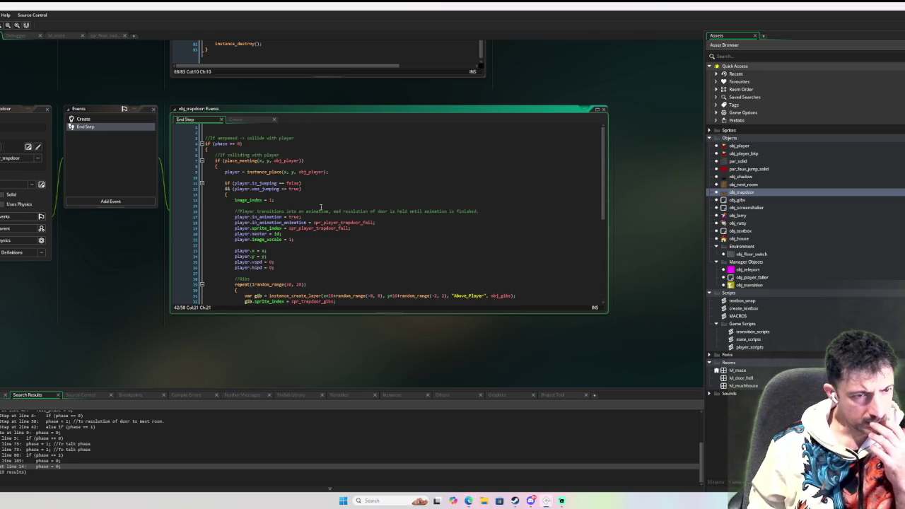
pyautogui.scroll(-4, 320, 207)
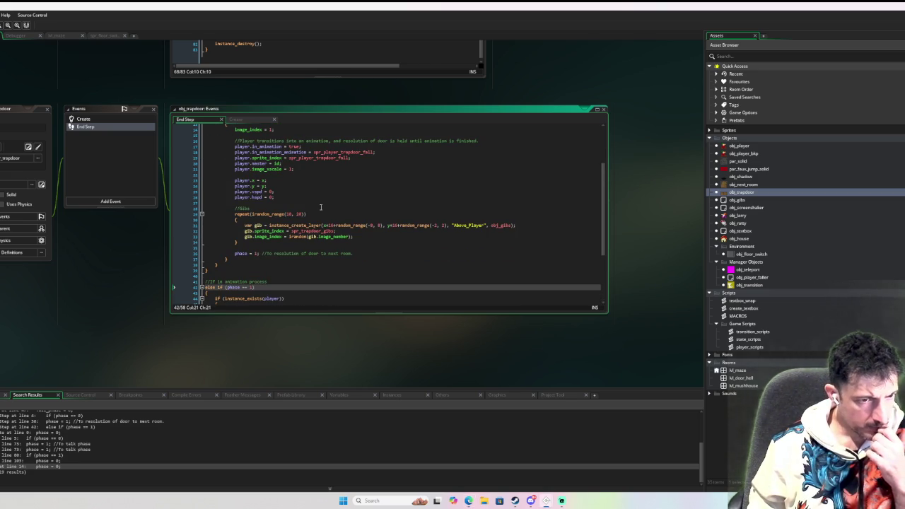
pyautogui.scroll(-4, 327, 237)
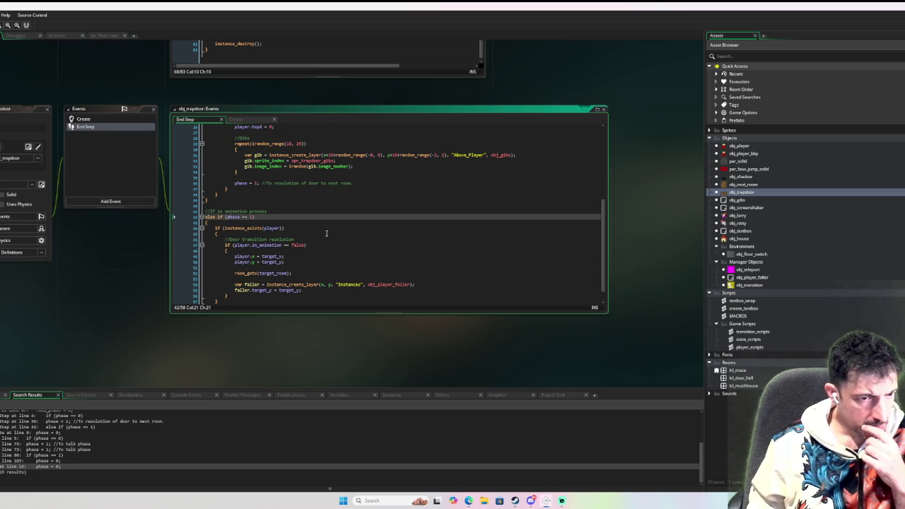
pyautogui.scroll(5, 326, 233)
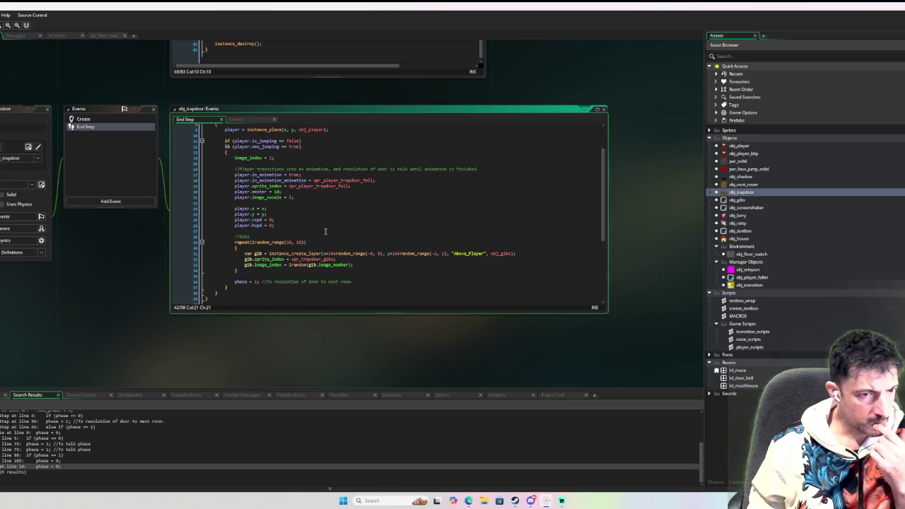
pyautogui.scroll(1, 325, 231)
pyautogui.scroll(2, 325, 231)
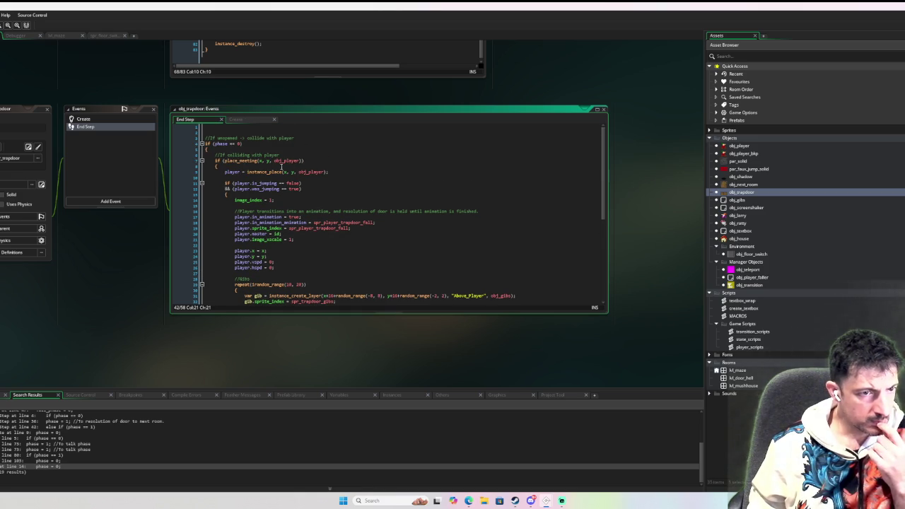
pyautogui.scroll(-3, 282, 167)
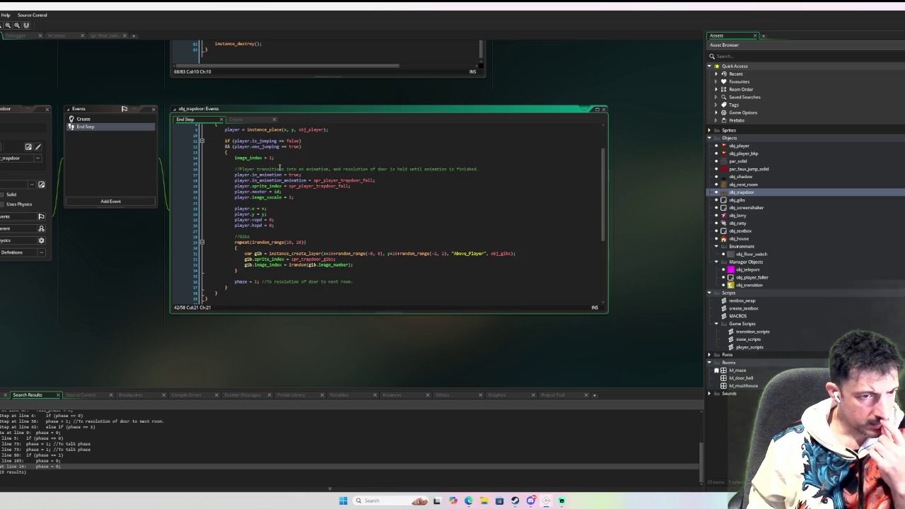
pyautogui.scroll(-1, 279, 167)
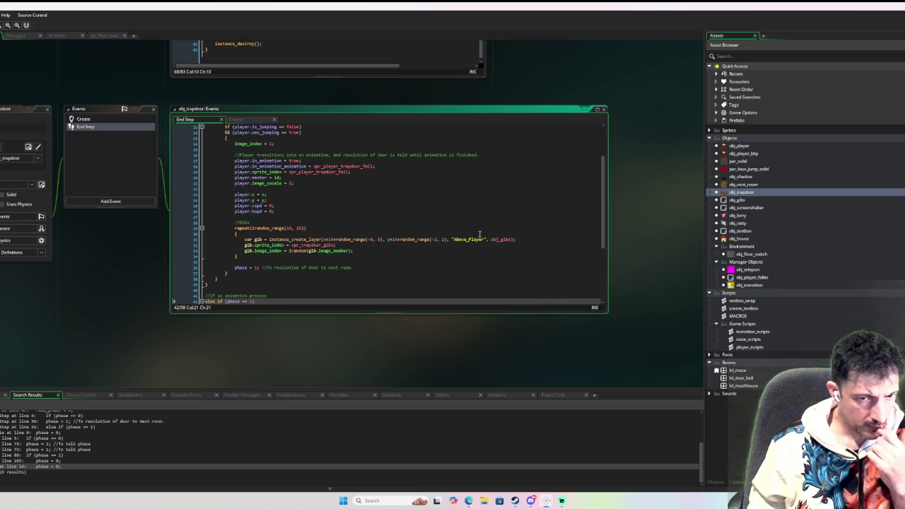
# Inspect obj_gibs' Draw, Step and Create event code, then collapse its editors
pyautogui.middleClick(501, 239)
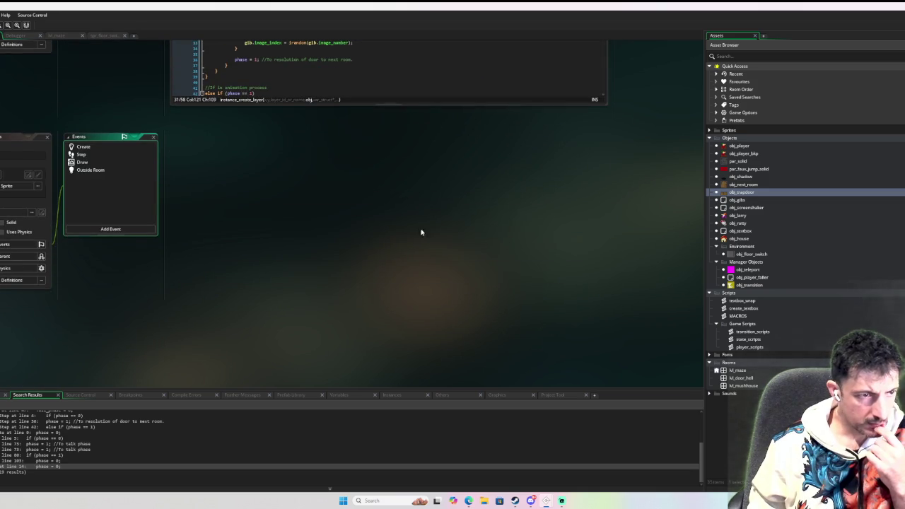
pyautogui.click(94, 169)
pyautogui.click(98, 161)
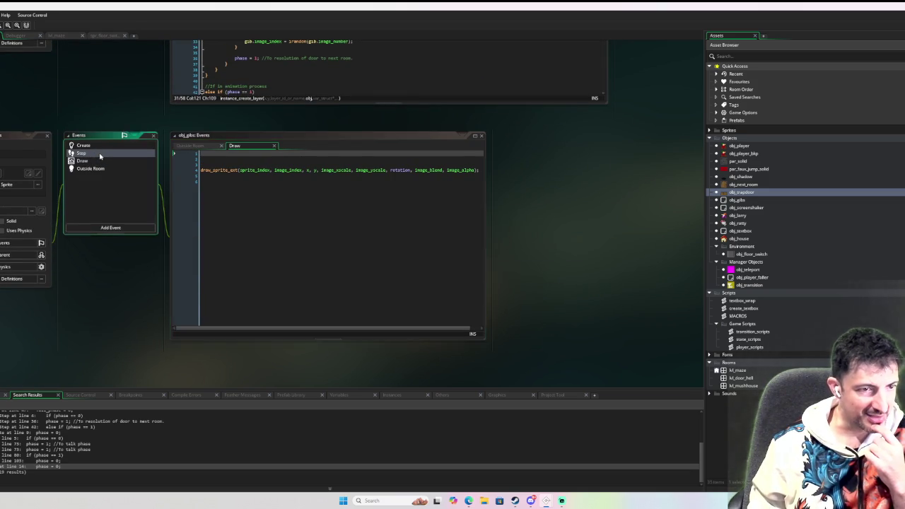
pyautogui.click(99, 154)
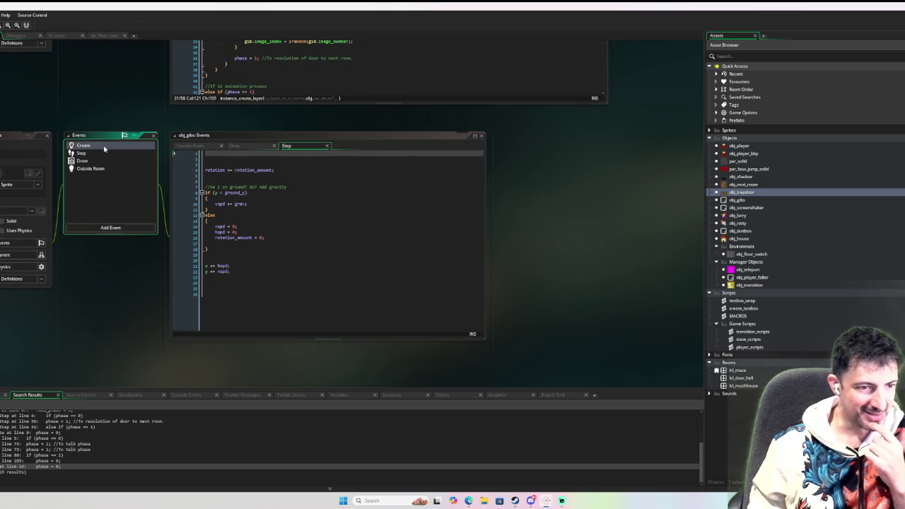
pyautogui.click(104, 147)
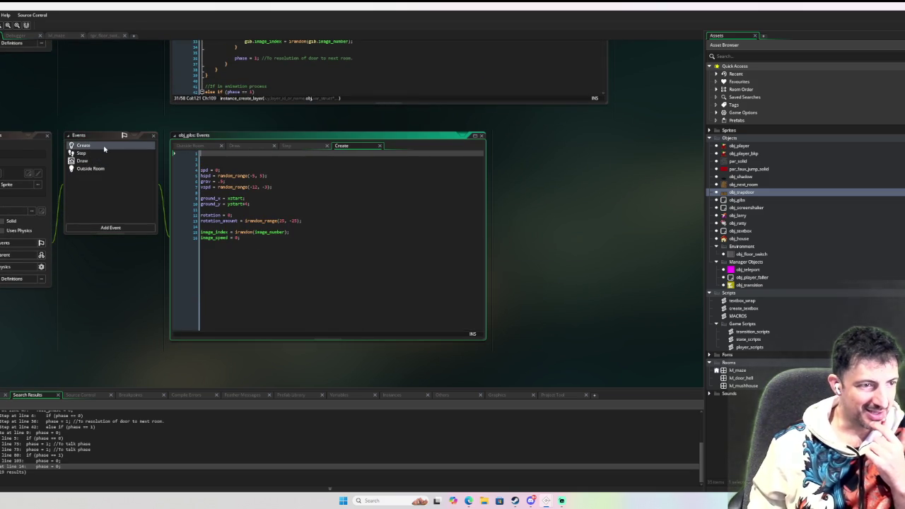
pyautogui.doubleClick(44, 135)
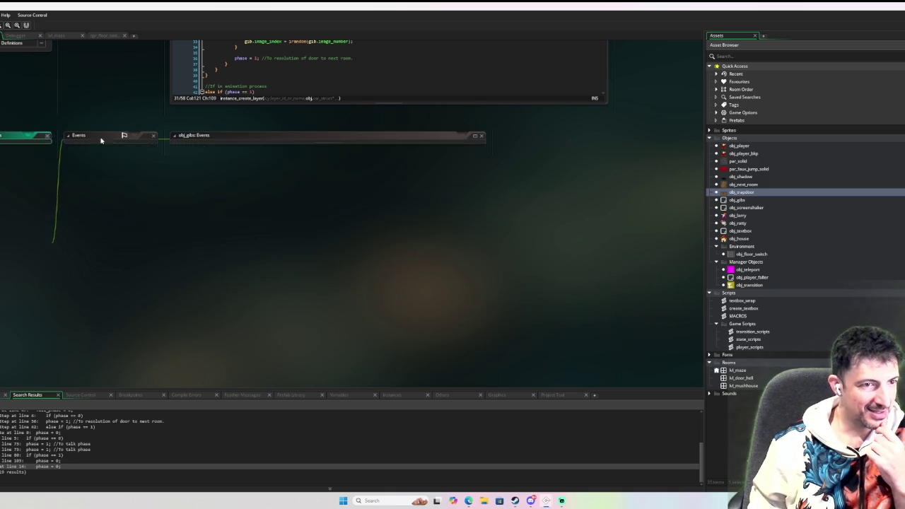
# Comment out the faller creation and faller target_y lines in the trapdoor End Step code
pyautogui.click(257, 306)
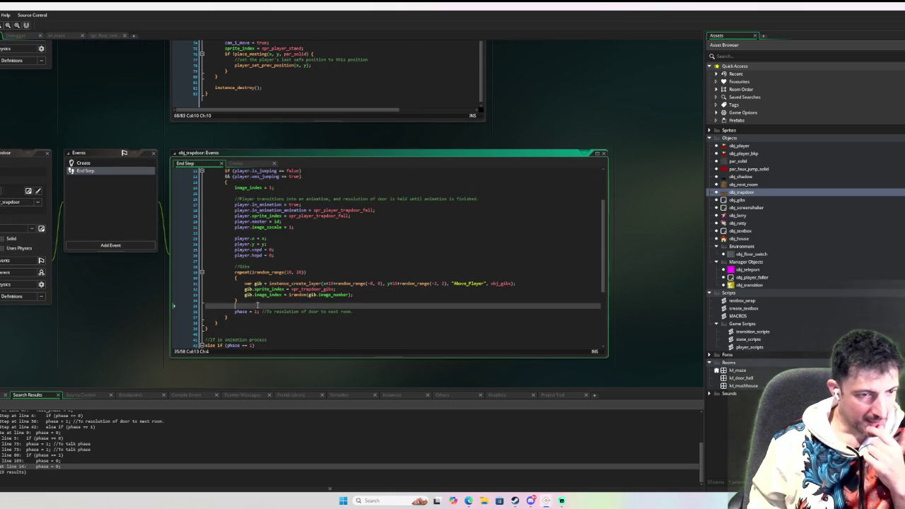
pyautogui.scroll(-6, 408, 310)
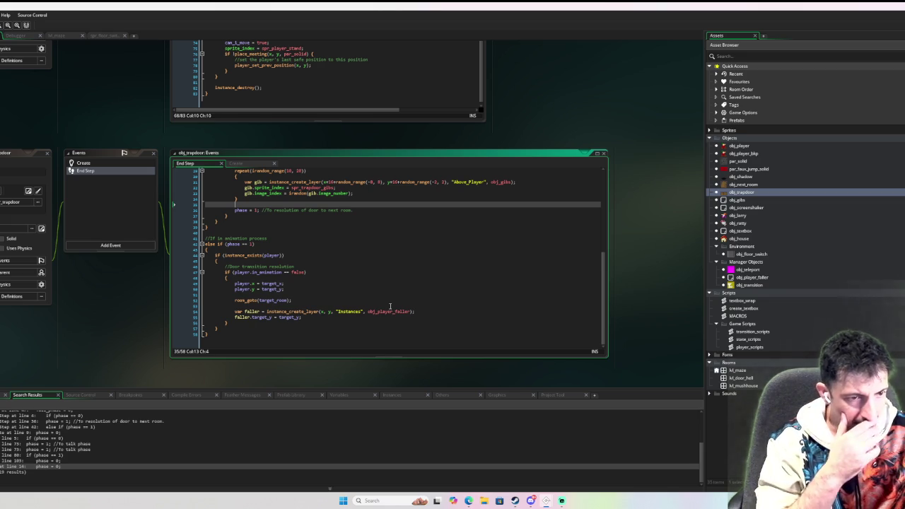
pyautogui.click(234, 311)
pyautogui.hotkey('ctrl', 'k')
pyautogui.press('Down')
pyautogui.hotkey('ctrl', 'k')
pyautogui.press('Up')
pyautogui.press('Up')
pyautogui.press('Up')
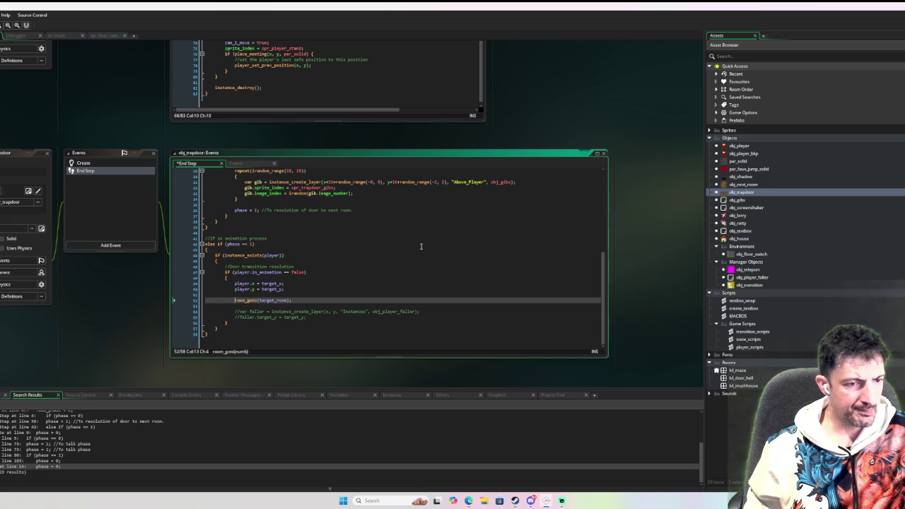
pyautogui.press('End')
pyautogui.press('Return')
pyautogui.press('Return')
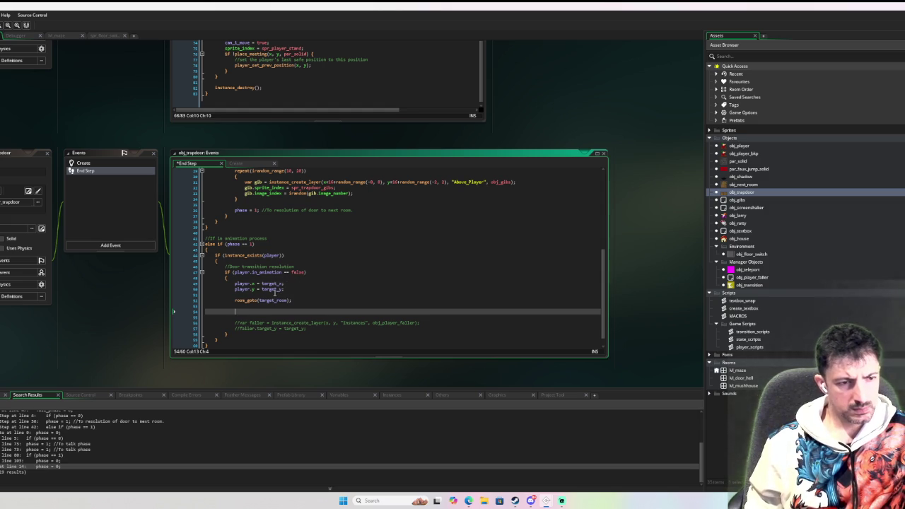
# Add player.fall_y = target_y and set the player's starting y to -10
pyautogui.doubleClick(242, 290)
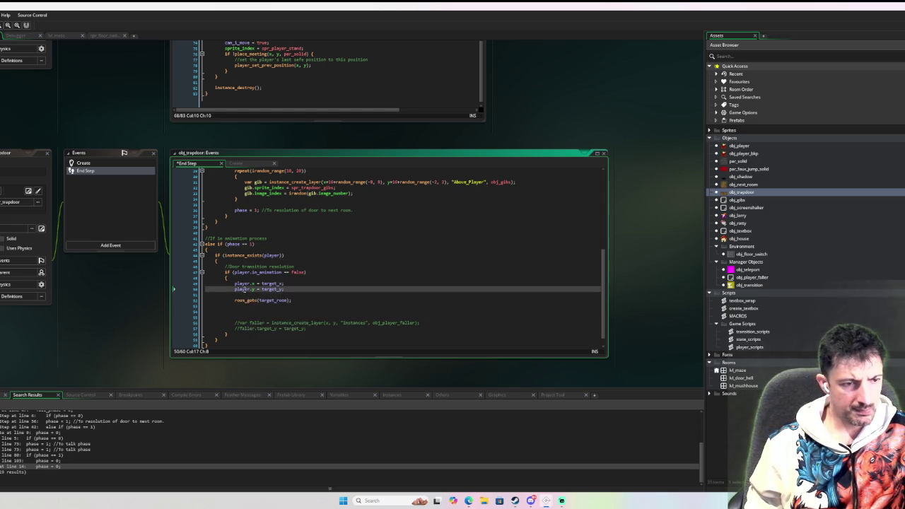
pyautogui.click(240, 294)
pyautogui.write('player.f')
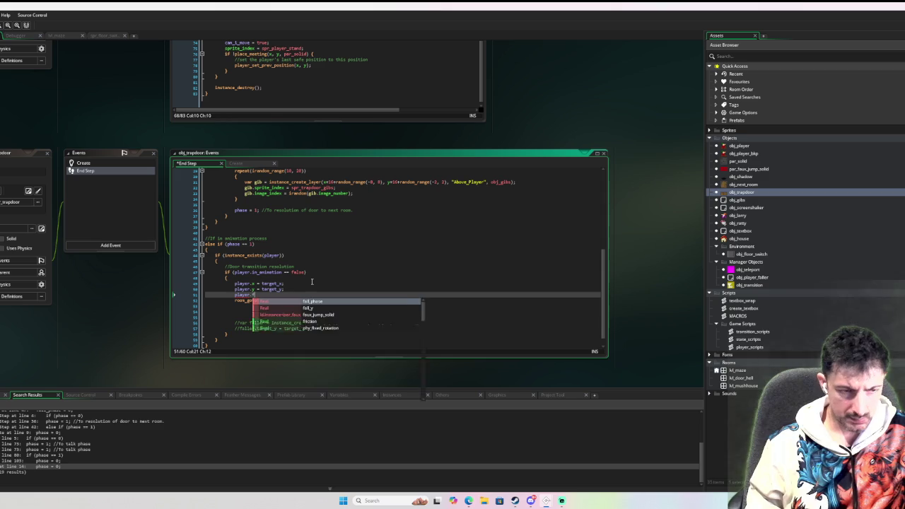
pyautogui.write('all_y = ')
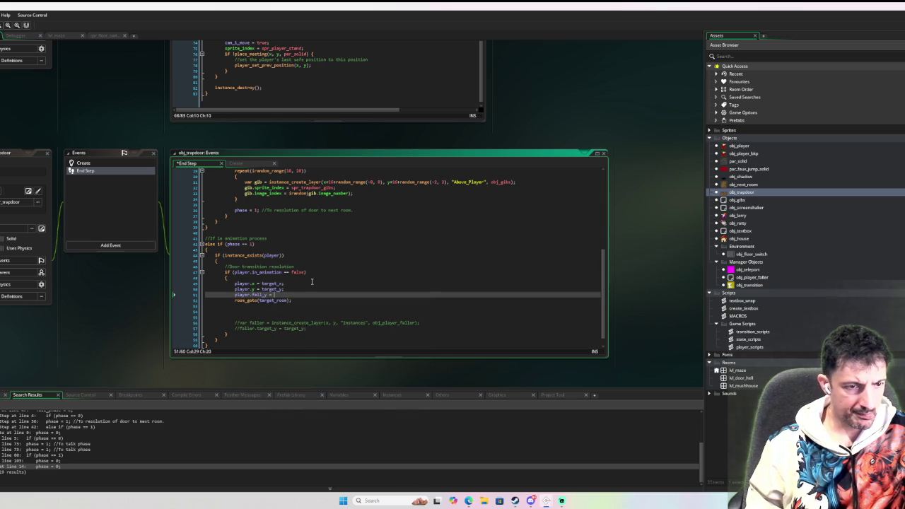
pyautogui.write('target_y;')
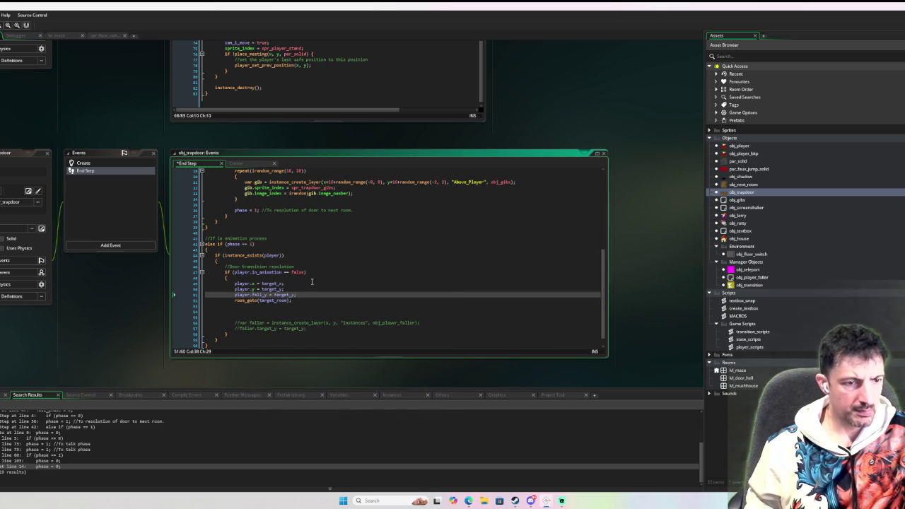
pyautogui.press('Return')
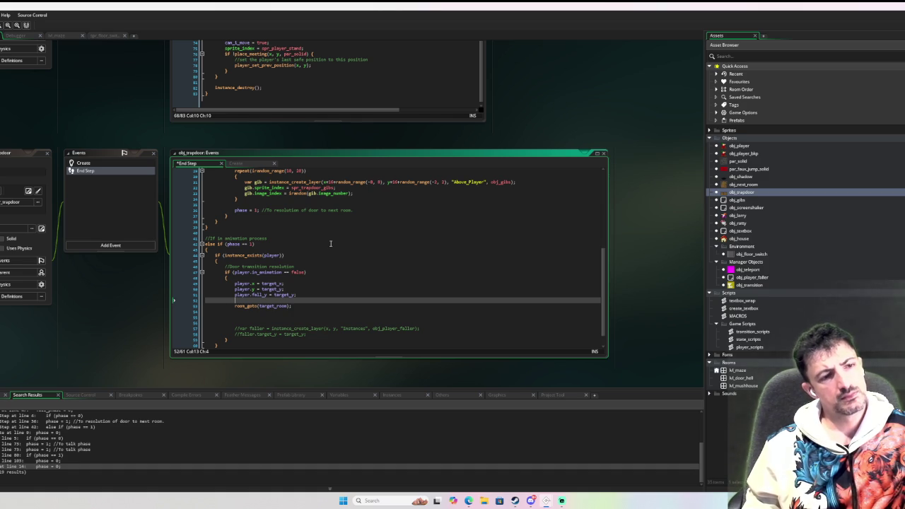
pyautogui.doubleClick(274, 289)
pyautogui.write('-10')
# Check the instance_exists line and launch the game in debug mode with F6
pyautogui.click(389, 262)
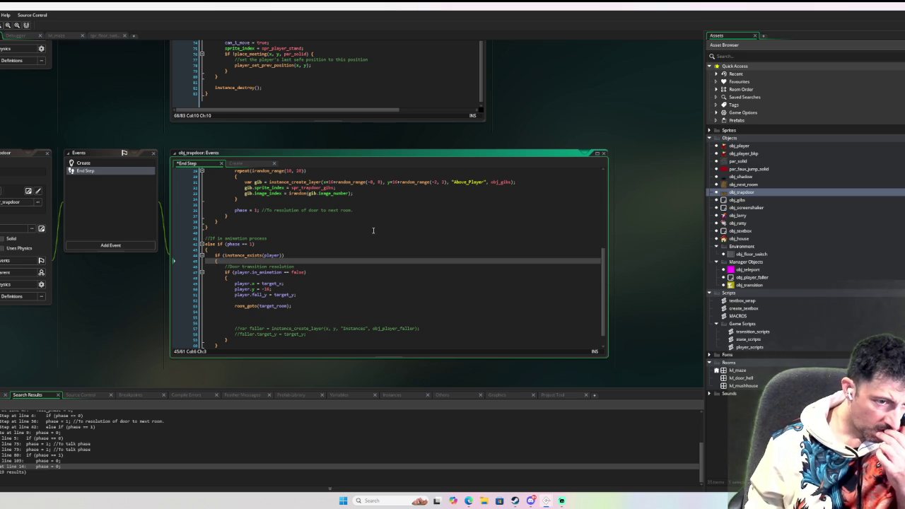
pyautogui.scroll(4, 419, 219)
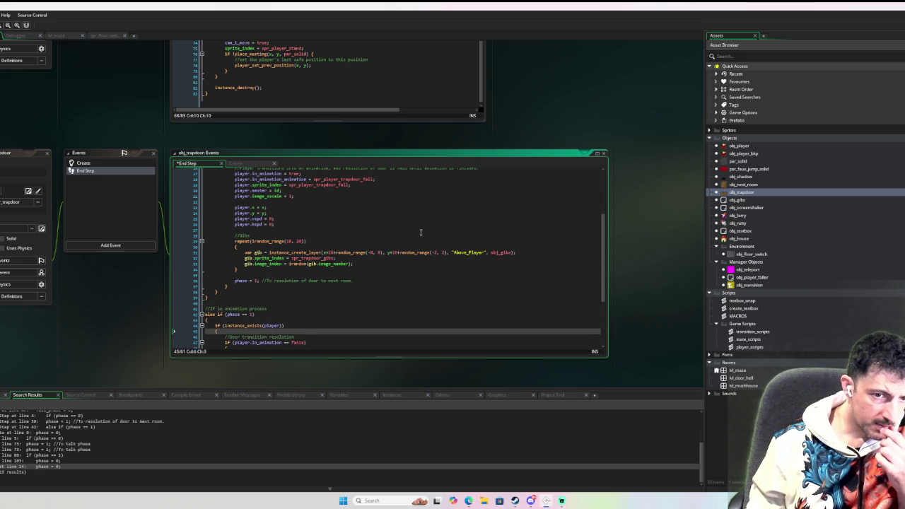
pyautogui.scroll(-1, 419, 232)
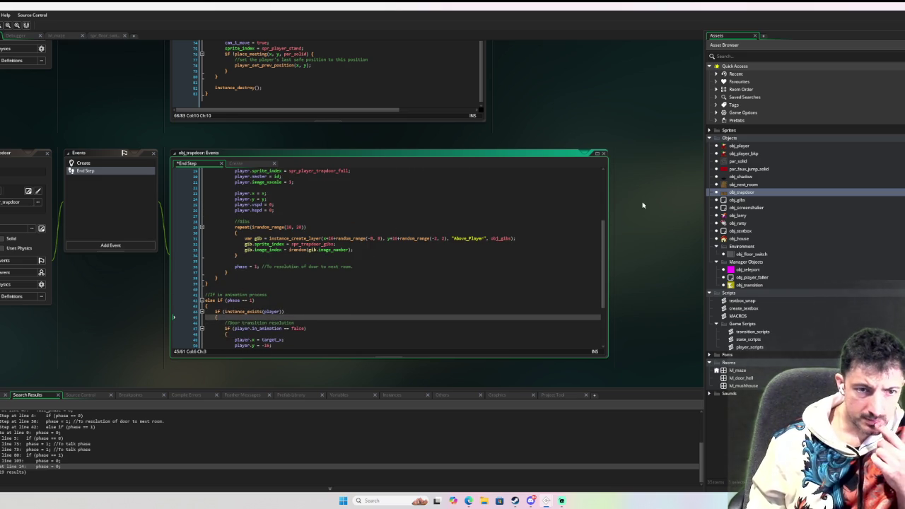
pyautogui.press('F6')
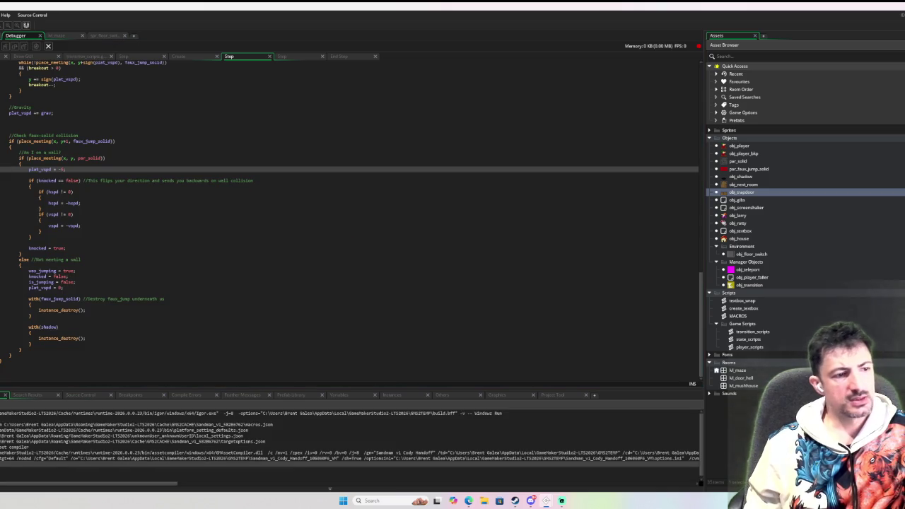
# Walk the player across the rooms onto the trapdoor, then dismiss the resulting code error
pyautogui.press('Right')
pyautogui.press('Left')
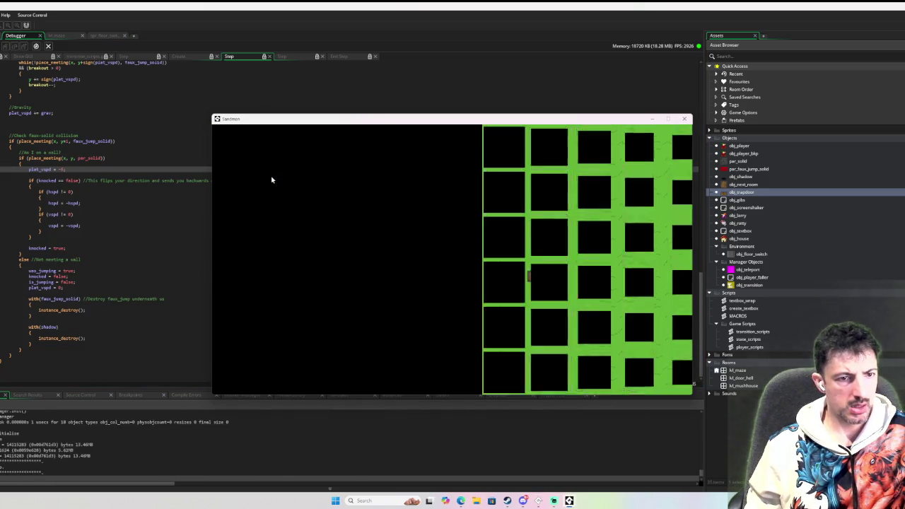
pyautogui.press('Right')
pyautogui.press('space')
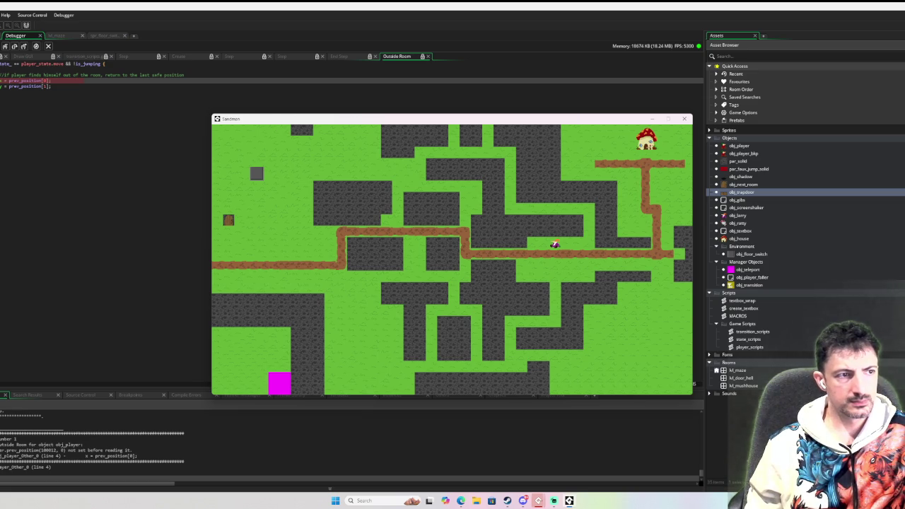
pyautogui.moveTo(232, 123); pyautogui.dragTo(602, 120)
pyautogui.click(450, 313)
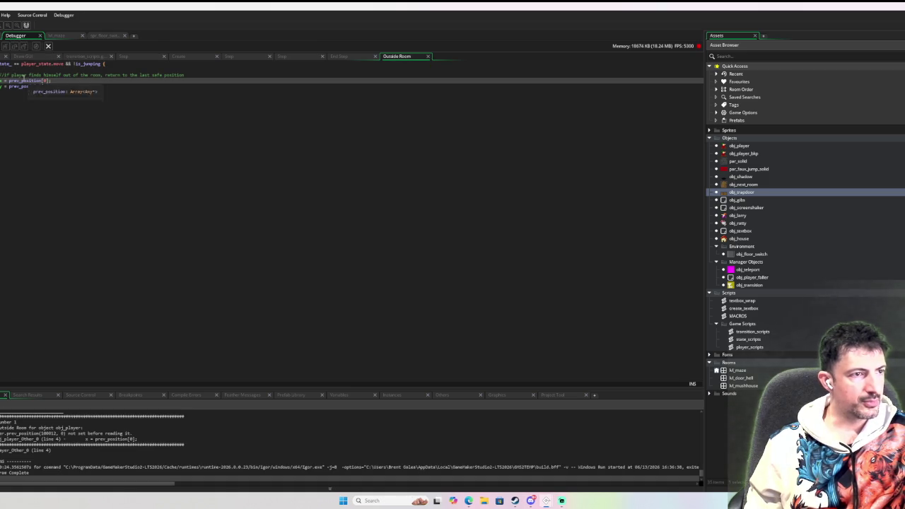
# Open and review obj_player's Create event code
pyautogui.click(111, 164)
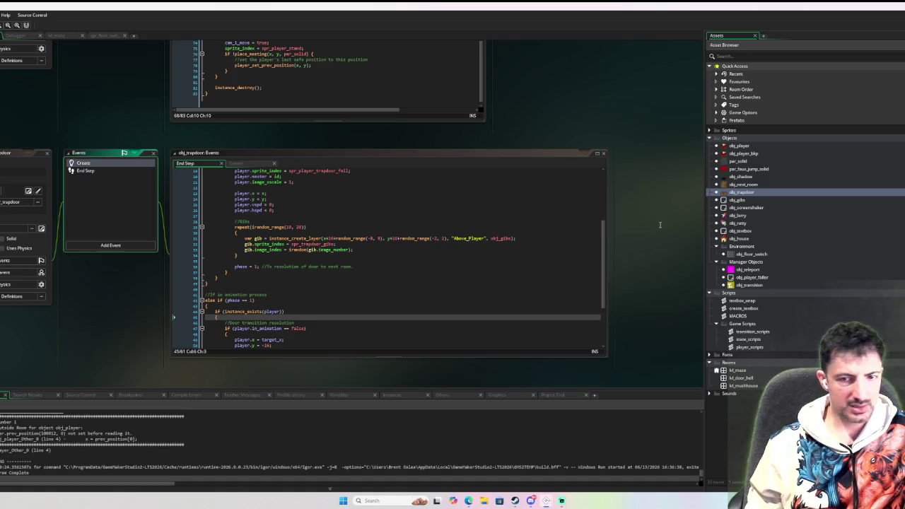
pyautogui.doubleClick(754, 146)
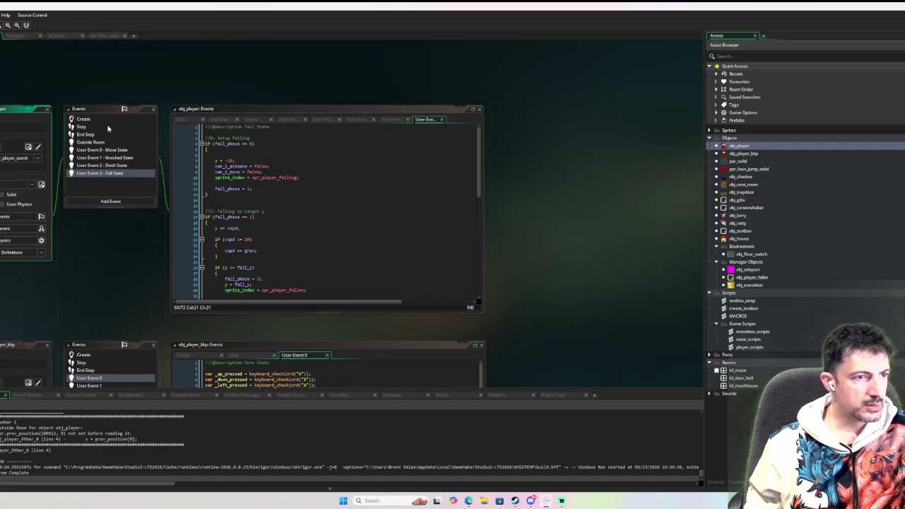
pyautogui.click(95, 121)
pyautogui.doubleClick(94, 122)
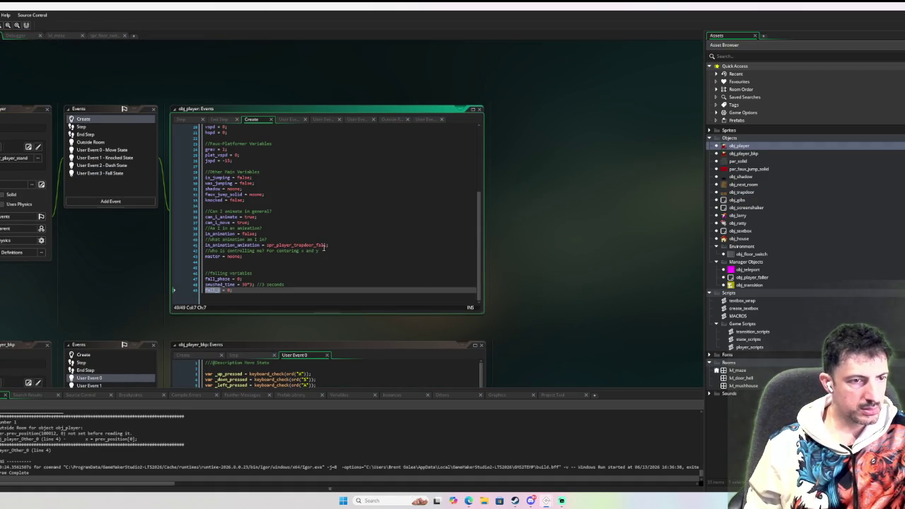
pyautogui.scroll(5, 324, 247)
pyautogui.scroll(-4, 321, 247)
pyautogui.scroll(-1, 322, 247)
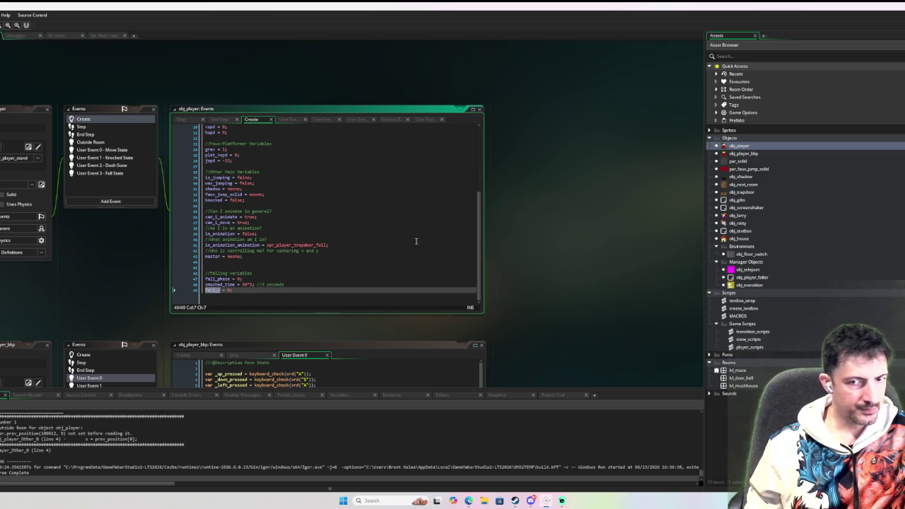
# Move the prev_position safe-position lines from obj_player_bkp's Create into obj_player's Create above //Falling variables
pyautogui.doubleClick(742, 153)
pyautogui.click(101, 119)
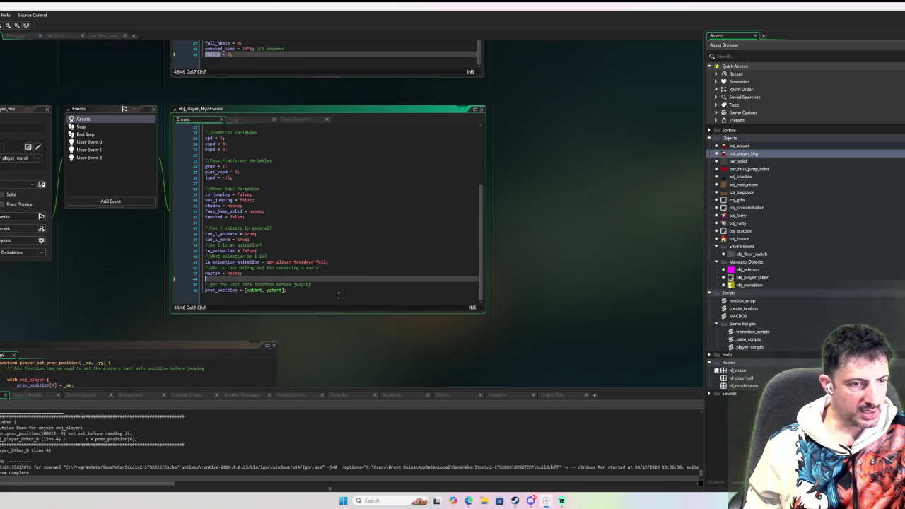
pyautogui.hotkey('shift', 'Up')
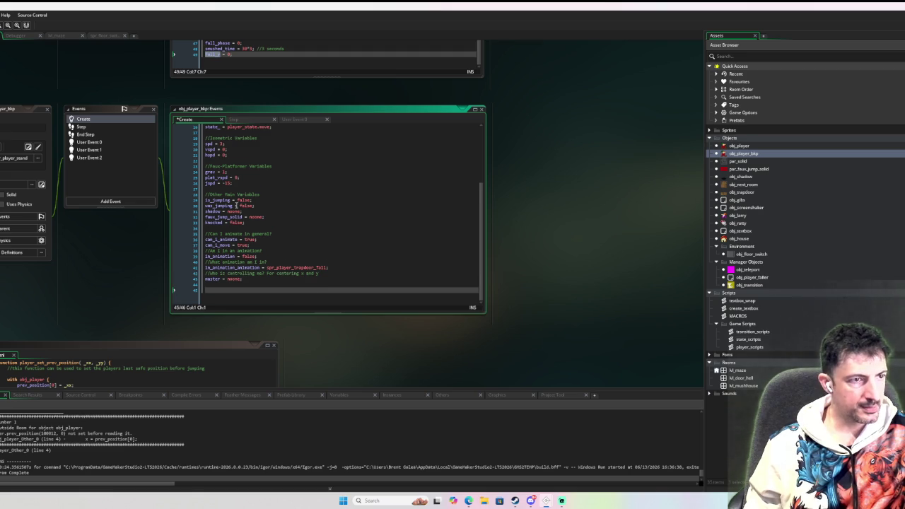
pyautogui.press('Delete')
pyautogui.click(753, 147)
pyautogui.doubleClick(754, 147)
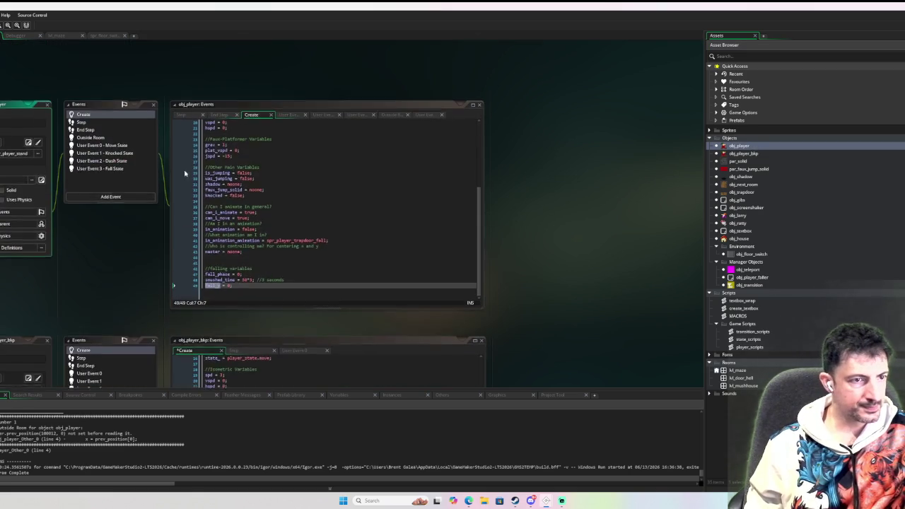
pyautogui.click(240, 269)
pyautogui.write('//get the last safe position before jumping prev_position = [xstart, ystart];')
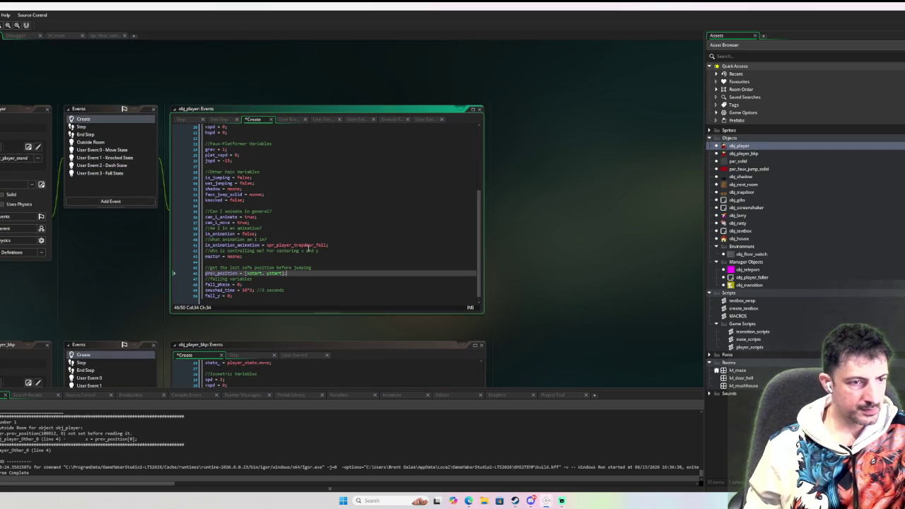
pyautogui.press('Return')
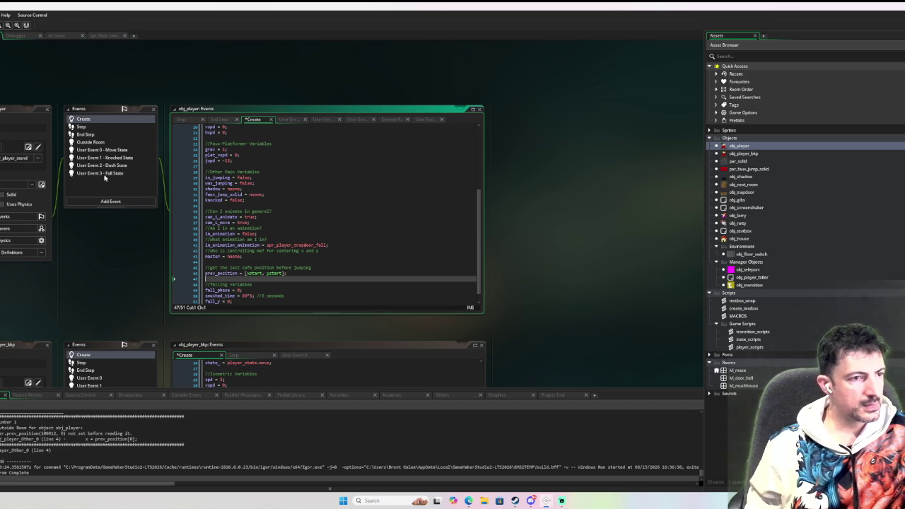
# Begin wrapping the Outside Room if condition in parentheses, adding the closing one
pyautogui.click(111, 143)
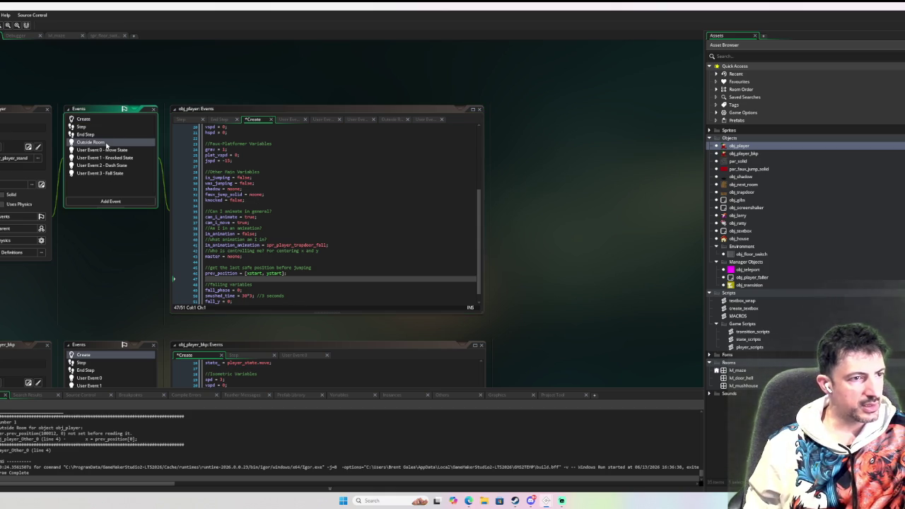
pyautogui.click(315, 128)
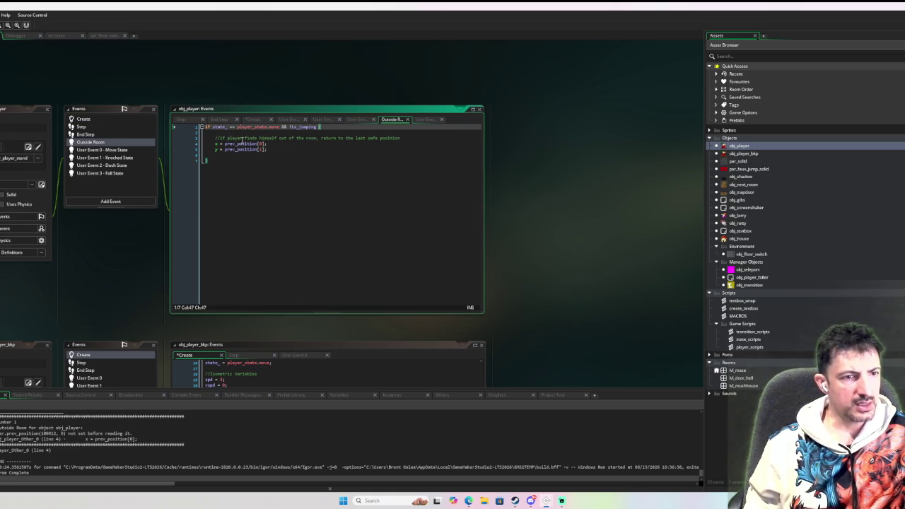
pyautogui.write(')')
pyautogui.click(212, 127)
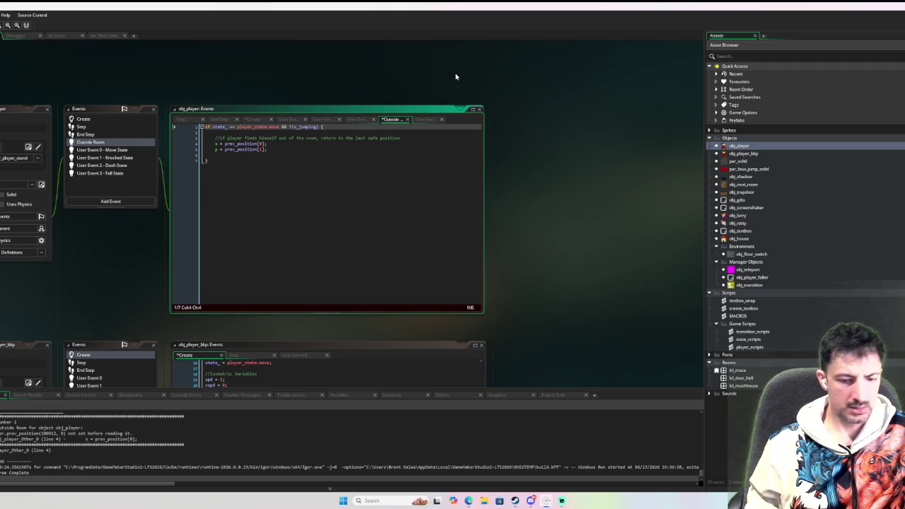
# Close the parentheses, append && state_ != player_state.fall to the Outside Room condition, and run the game
pyautogui.write('(')
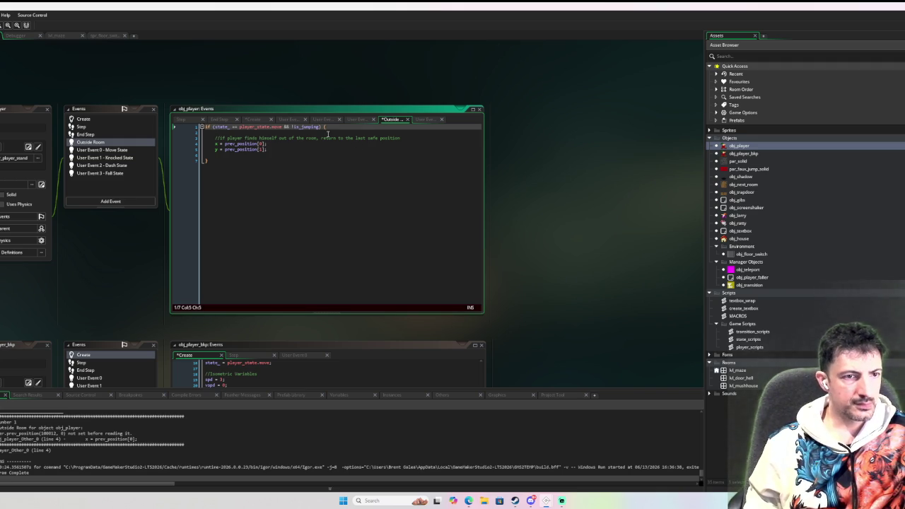
pyautogui.click(323, 126)
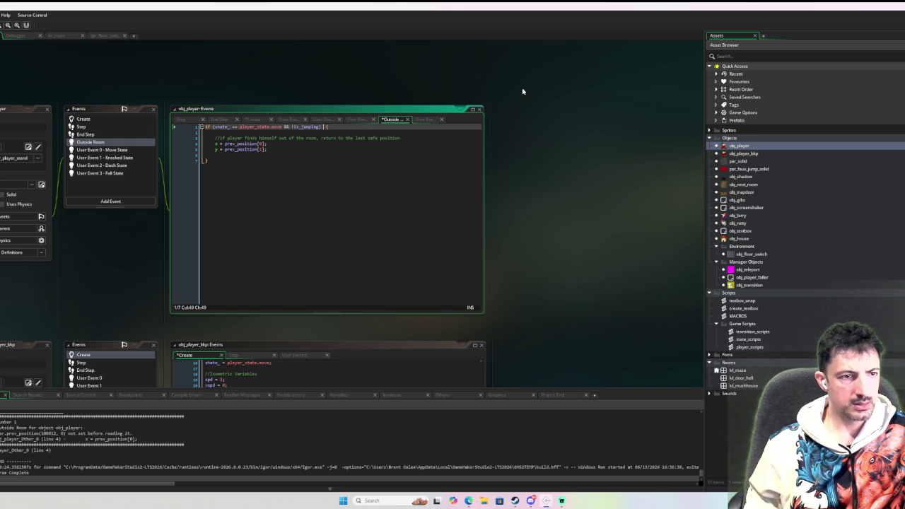
pyautogui.write('&& state_ ')
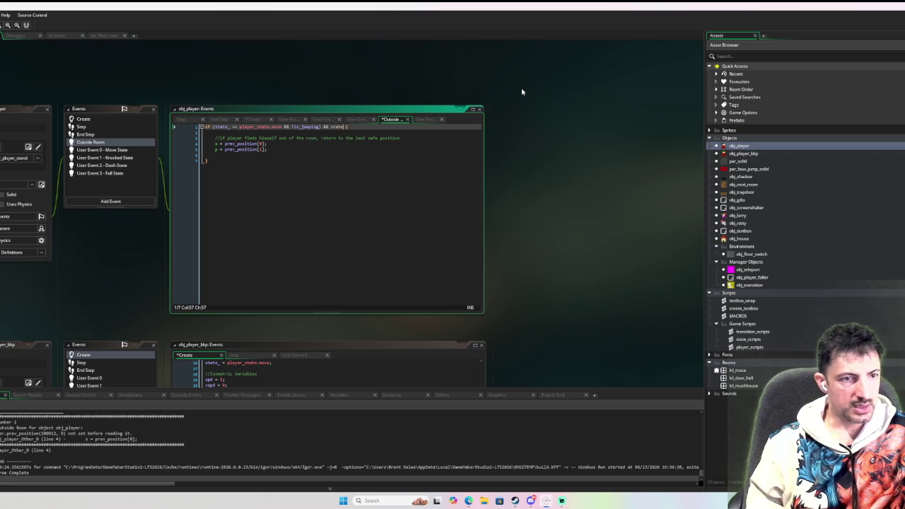
pyautogui.write('!= pla')
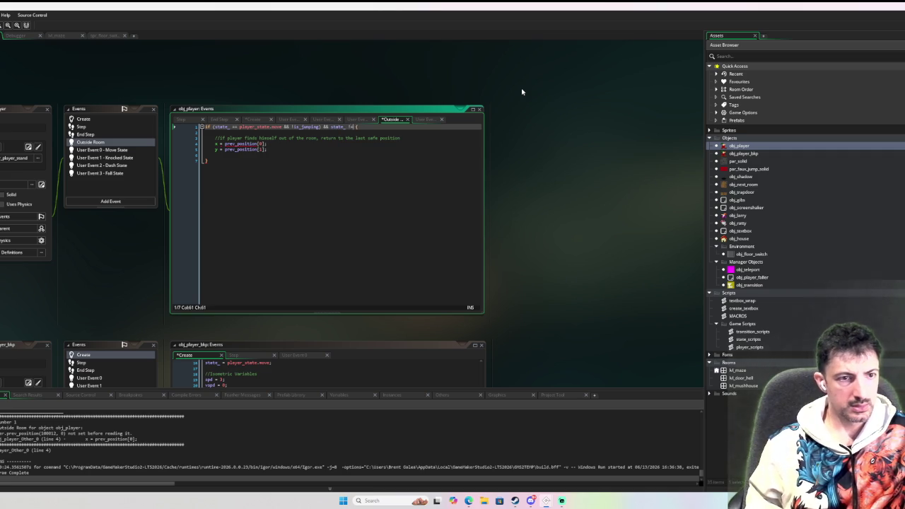
pyautogui.write('yer_state')
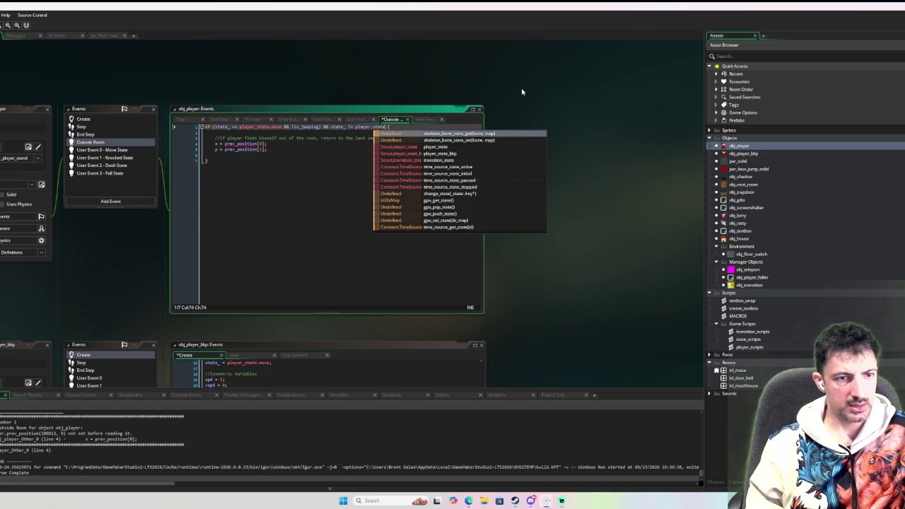
pyautogui.write('.fall')
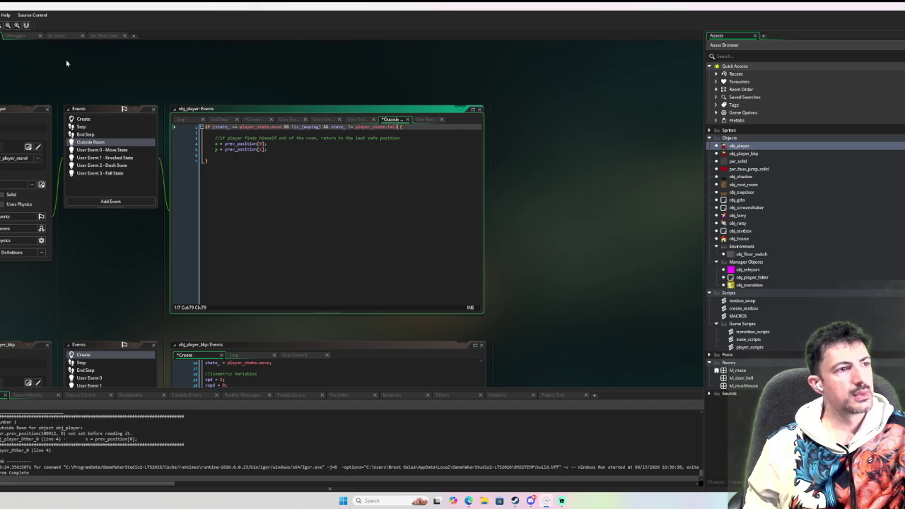
pyautogui.press('F6')
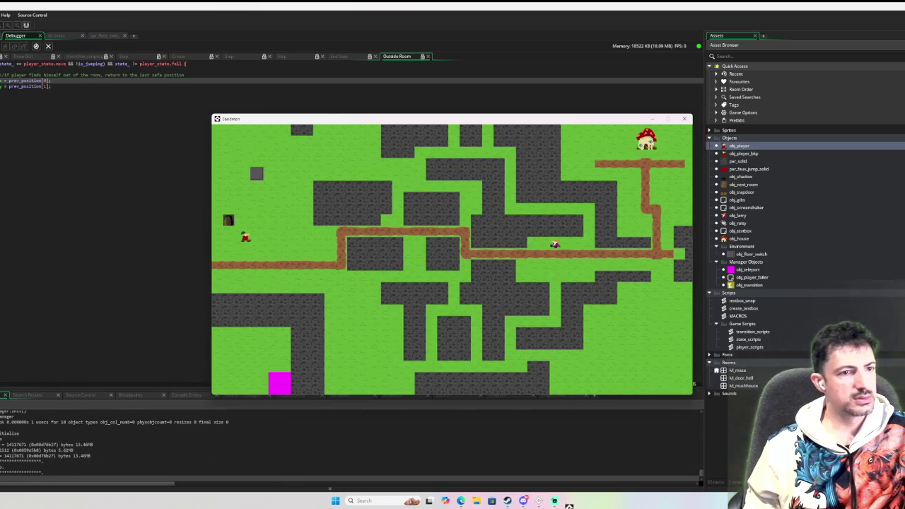
# Walk the player to the doorway, onto the trapdoor, and through the door into the next room
pyautogui.press('Up')
pyautogui.press('Left')
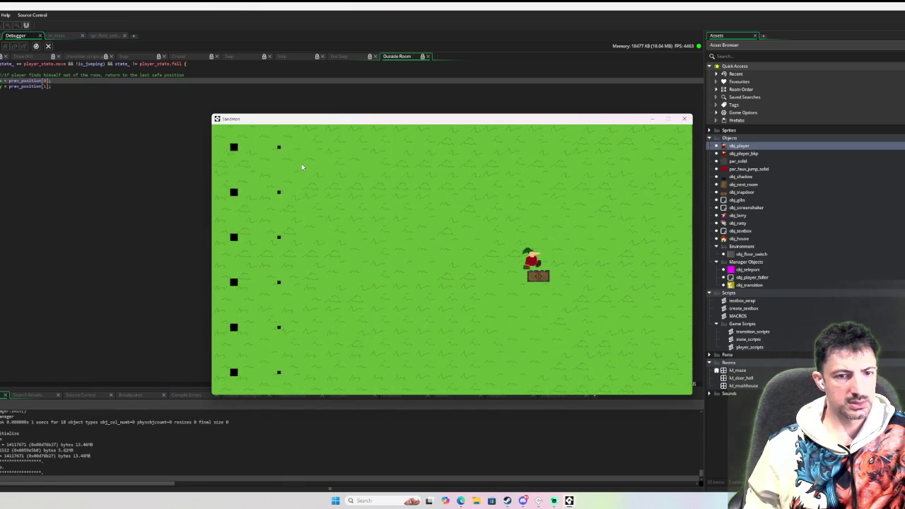
pyautogui.press('Down')
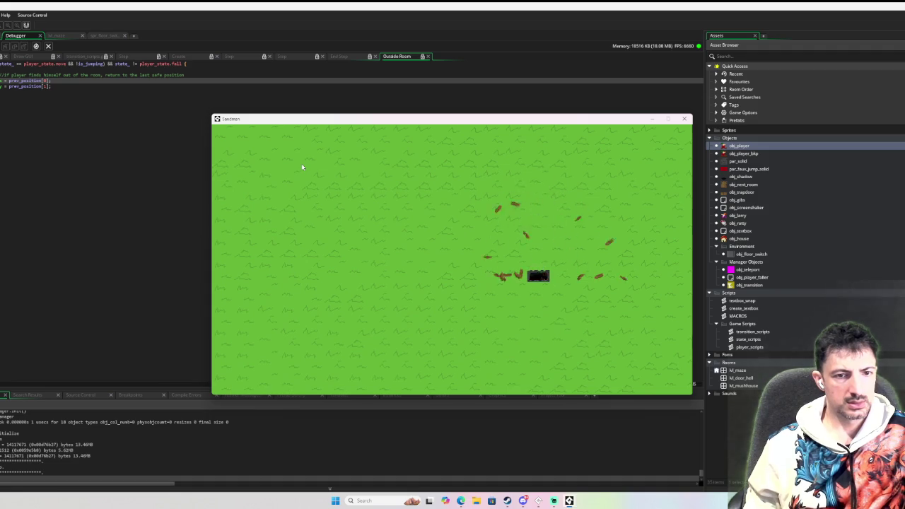
pyautogui.press('Right')
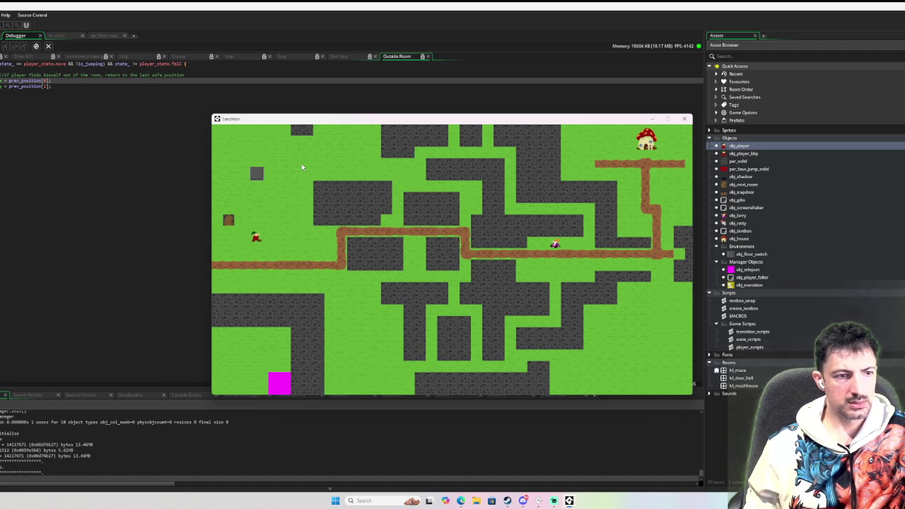
pyautogui.press('Up')
pyautogui.press('Down')
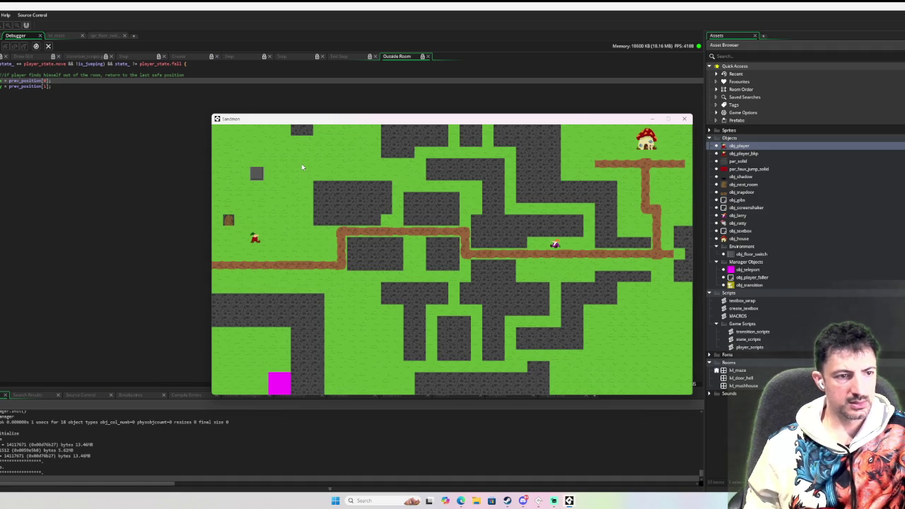
pyautogui.press('Left')
pyautogui.press('Right')
pyautogui.press('Up')
pyautogui.press('Left')
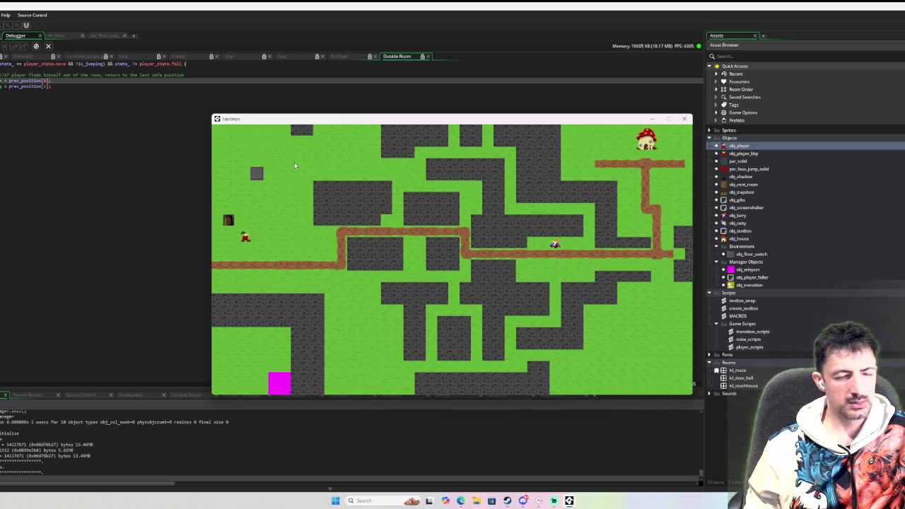
# Move the player around the grass room and its door, then close the game and return to obj_player's code
pyautogui.press('Left')
pyautogui.press('Right')
pyautogui.press('Left')
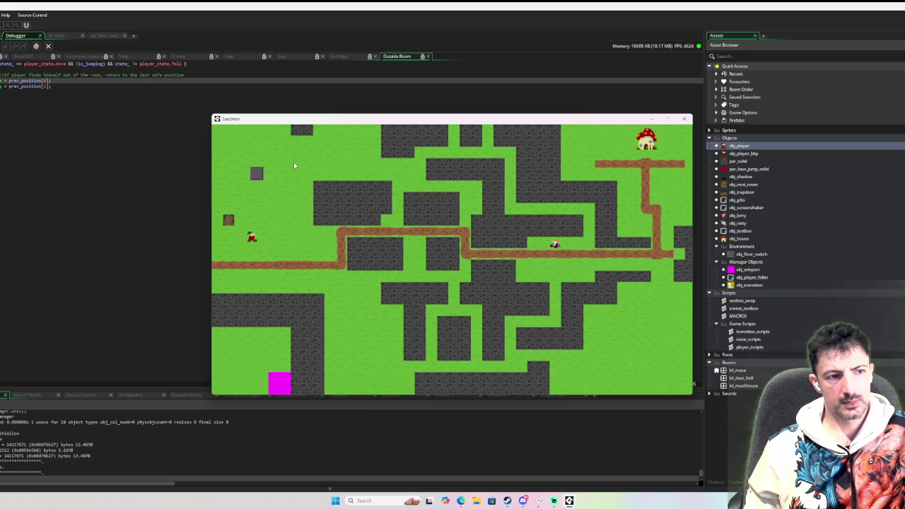
pyautogui.press('Right')
pyautogui.press('Up')
pyautogui.press('Left')
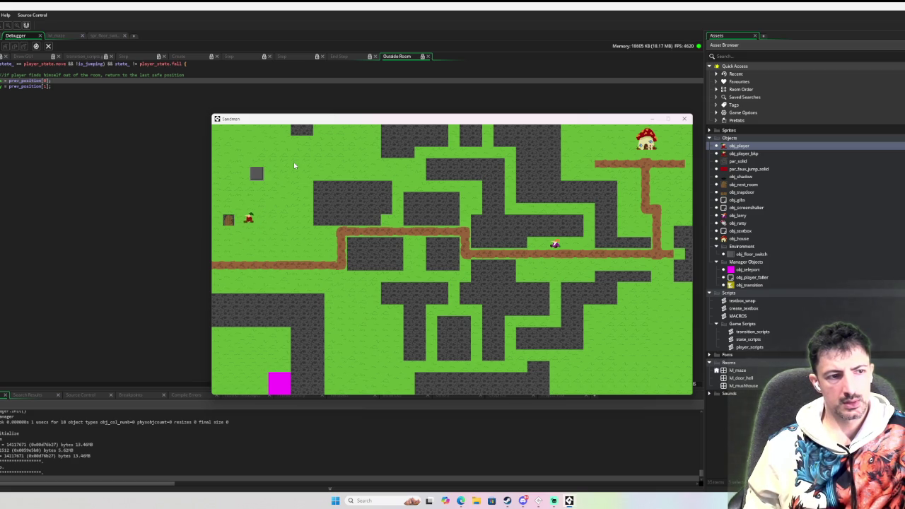
pyautogui.press('Right')
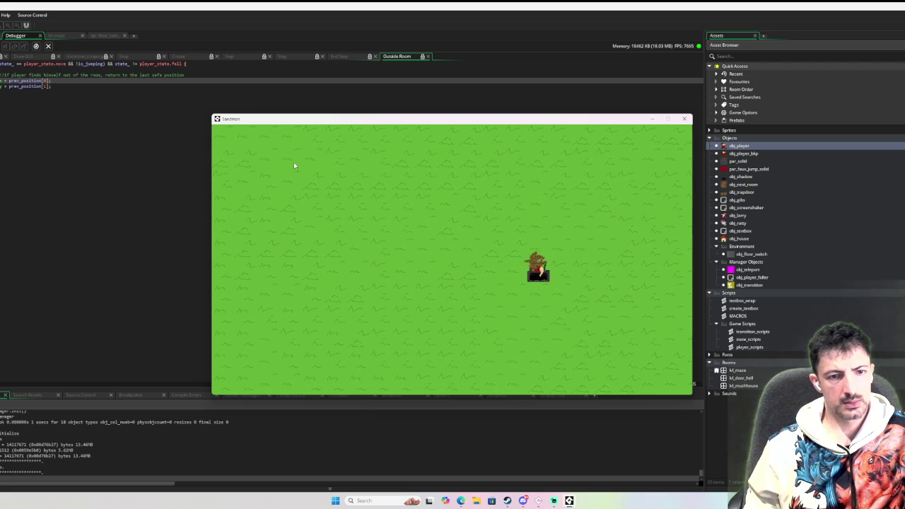
pyautogui.press('Down')
pyautogui.press('Up')
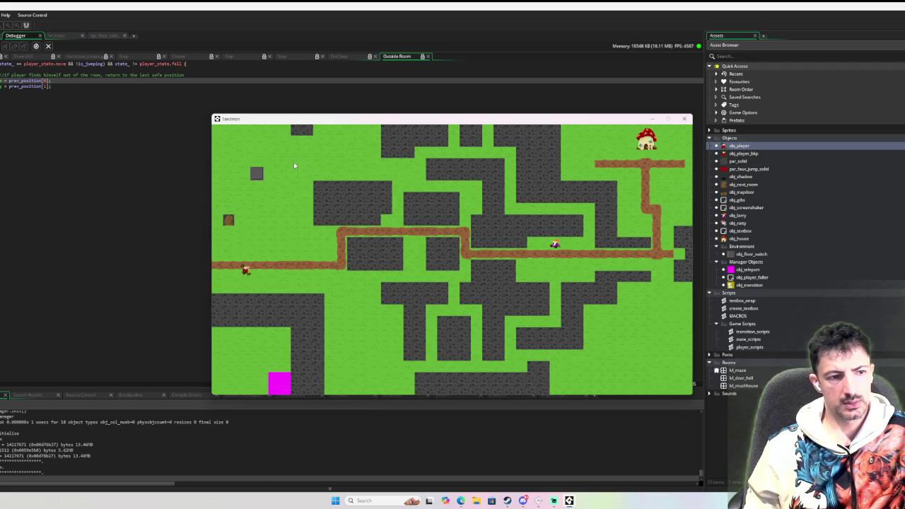
pyautogui.press('Down')
pyautogui.press('Down')
pyautogui.press('Up')
pyautogui.press('Right')
pyautogui.press('Down')
pyautogui.click(683, 118)
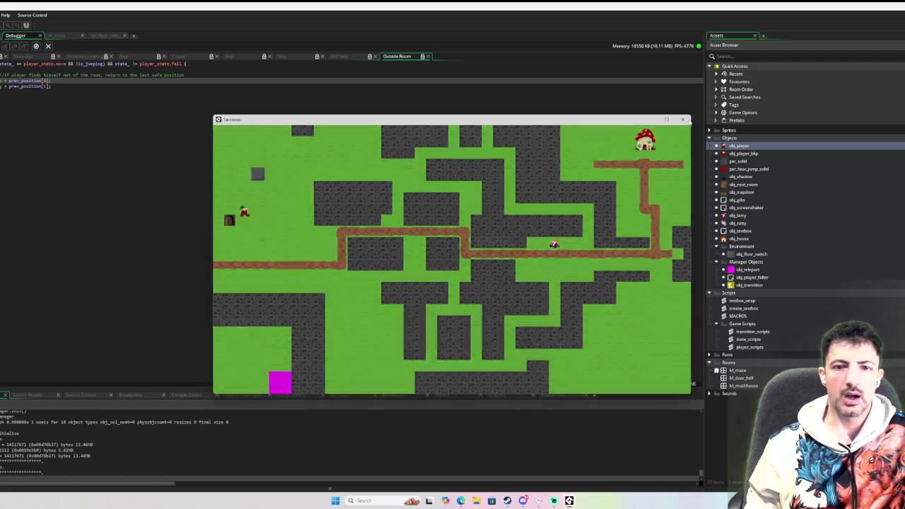
pyautogui.doubleClick(755, 147)
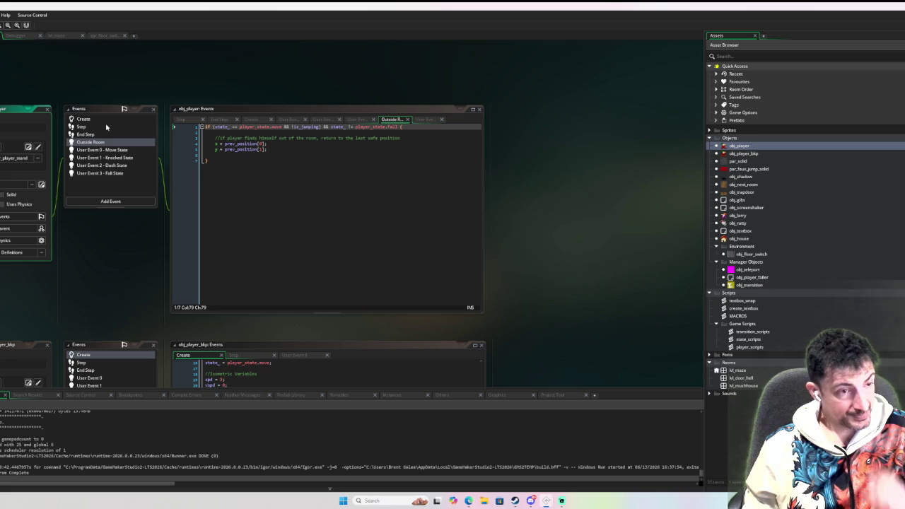
# Delete all of the existing code in obj_player's Step event
pyautogui.click(106, 126)
pyautogui.scroll(-15, 388, 209)
pyautogui.scroll(-20, 417, 215)
pyautogui.scroll(-5, 469, 243)
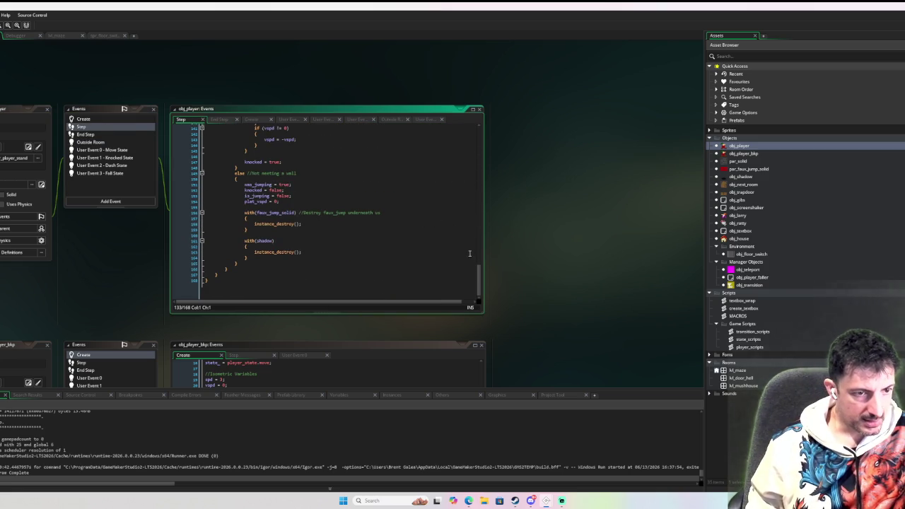
pyautogui.moveTo(479, 276); pyautogui.dragTo(473, 103)
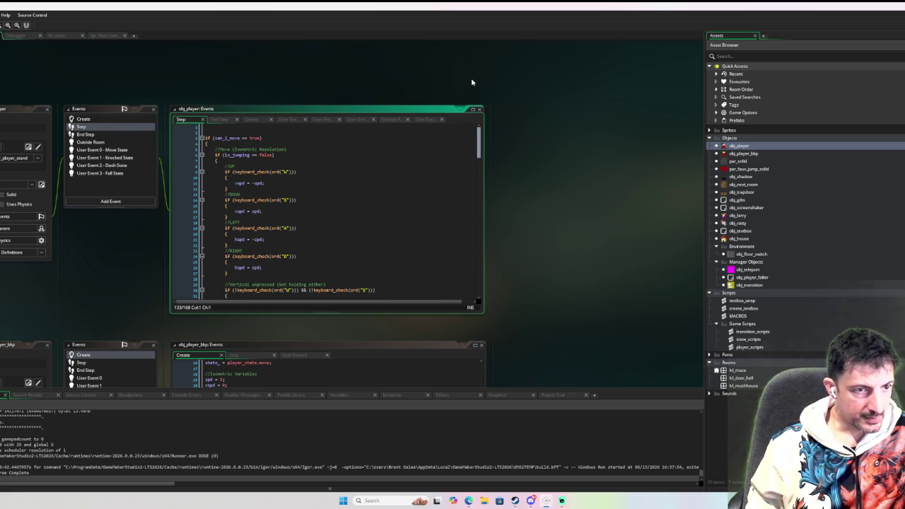
pyautogui.scroll(-20, 325, 212)
pyautogui.moveTo(212, 286); pyautogui.dragTo(205, 201)
pyautogui.hotkey('ctrl', 'a')
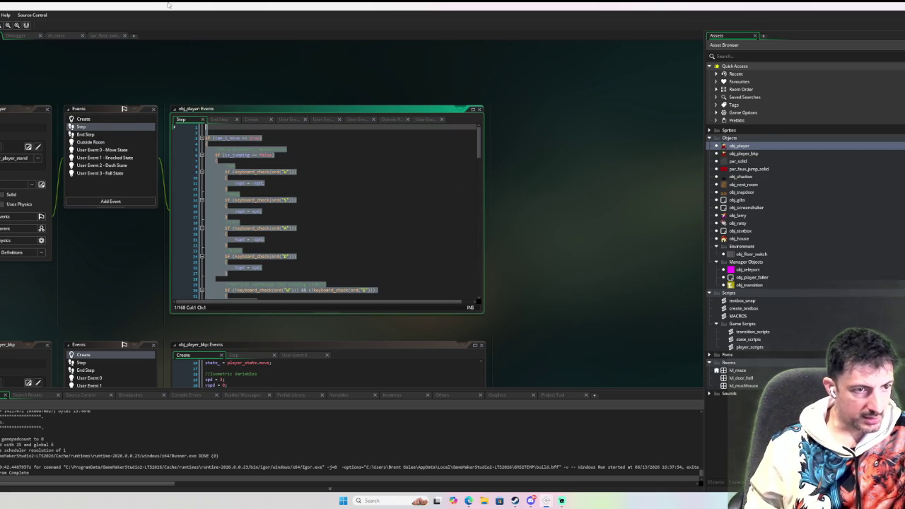
pyautogui.press('Delete')
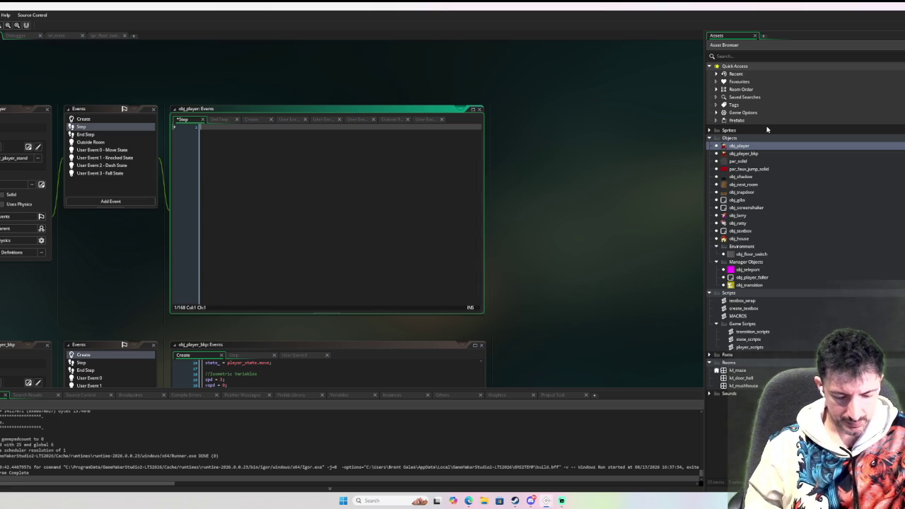
# Write event_user(state_); under the comment //execute the player's current state actions
pyautogui.write('event_user')
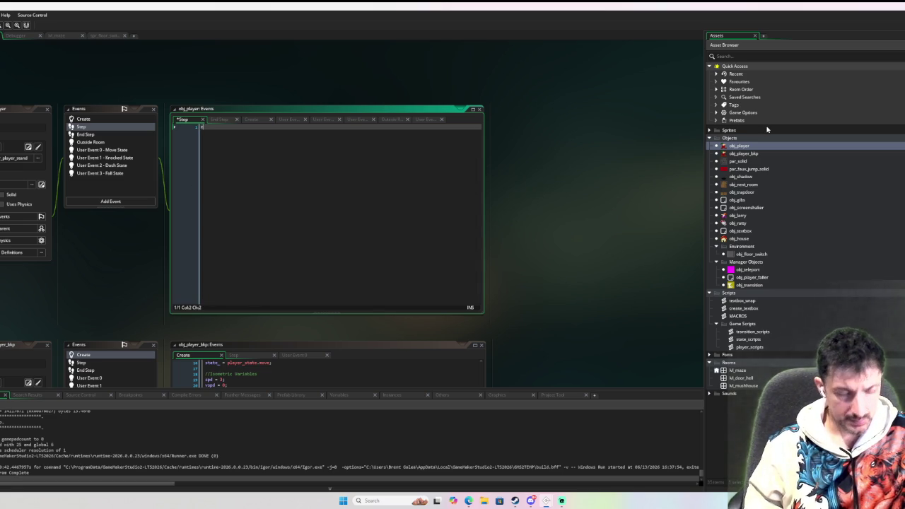
pyautogui.write('(state_')
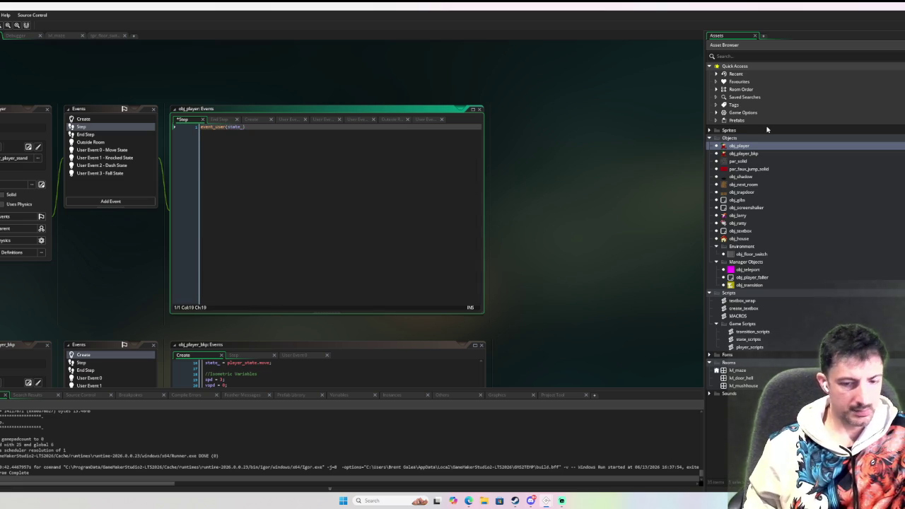
pyautogui.write(');')
pyautogui.press('Home')
pyautogui.press('Return')
pyautogui.press('Return')
pyautogui.press('Up')
pyautogui.write('//')
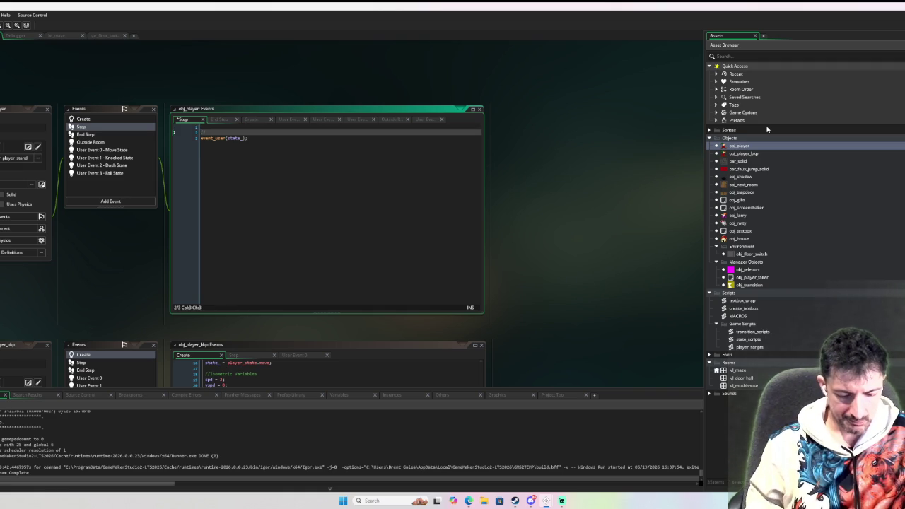
pyautogui.write('execute the pla')
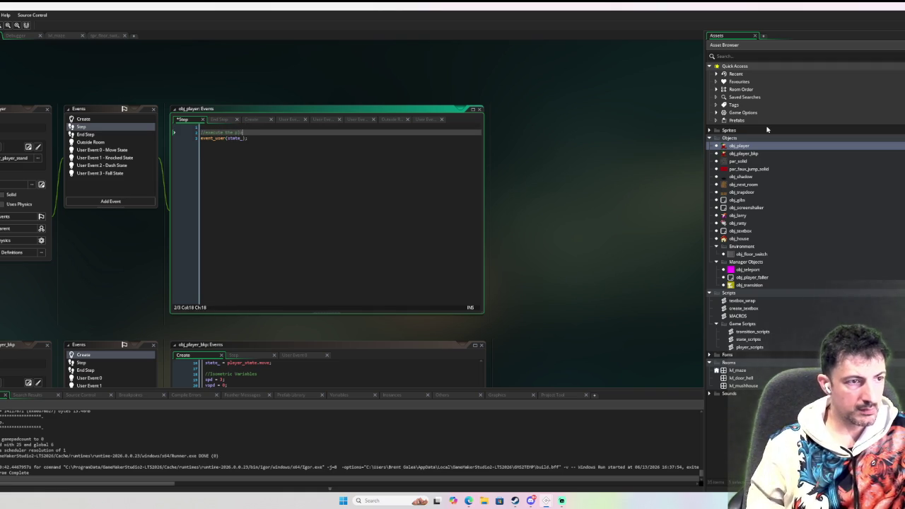
pyautogui.write("yer's current state event")
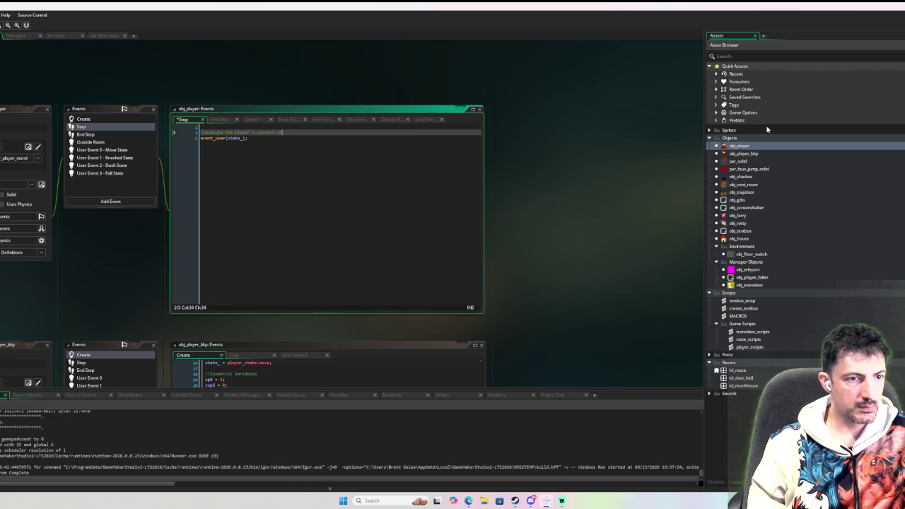
pyautogui.press('BackSpace')
pyautogui.press('BackSpace')
pyautogui.press('BackSpace')
pyautogui.write('actions')
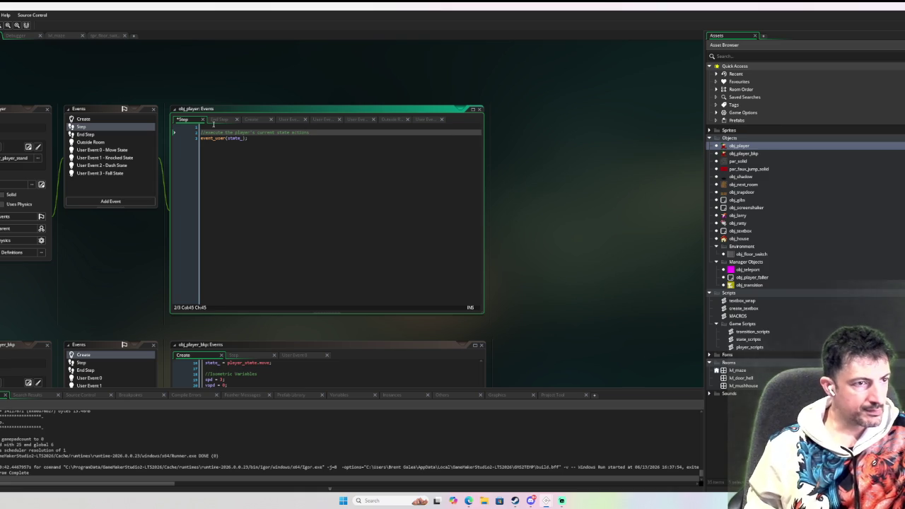
# Remove the extra blank line at the top of obj_player's End Step code
pyautogui.click(106, 135)
pyautogui.click(306, 138)
pyautogui.press('BackSpace')
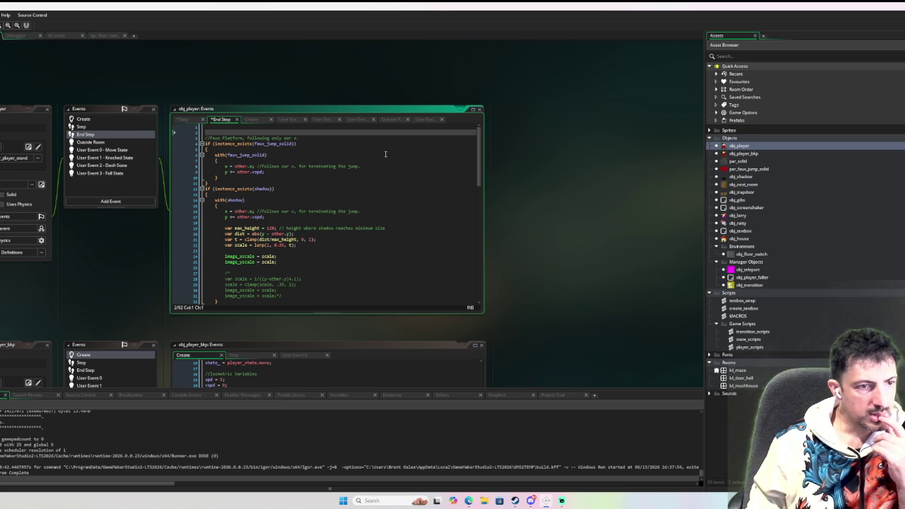
# Look through the End Step code, select 'master' on line 89, and search the project for it
pyautogui.scroll(-6, 386, 155)
pyautogui.scroll(-5, 386, 154)
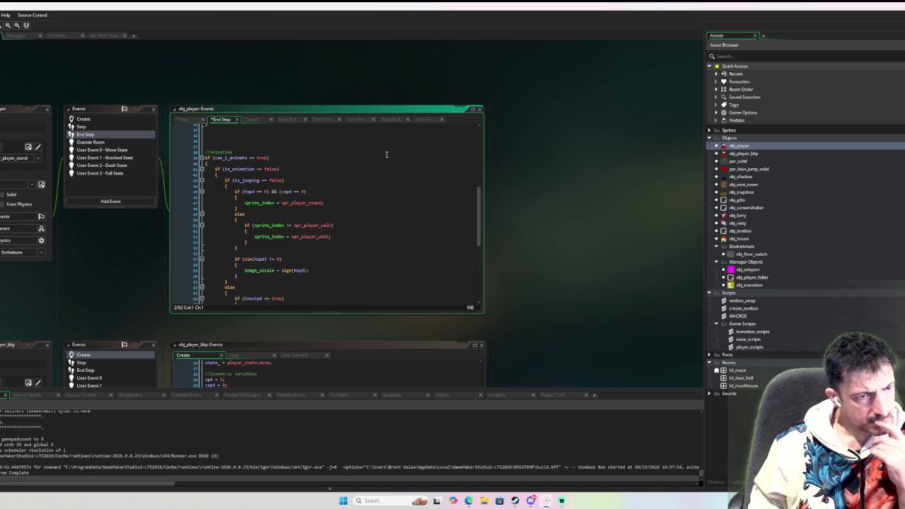
pyautogui.scroll(-10, 386, 154)
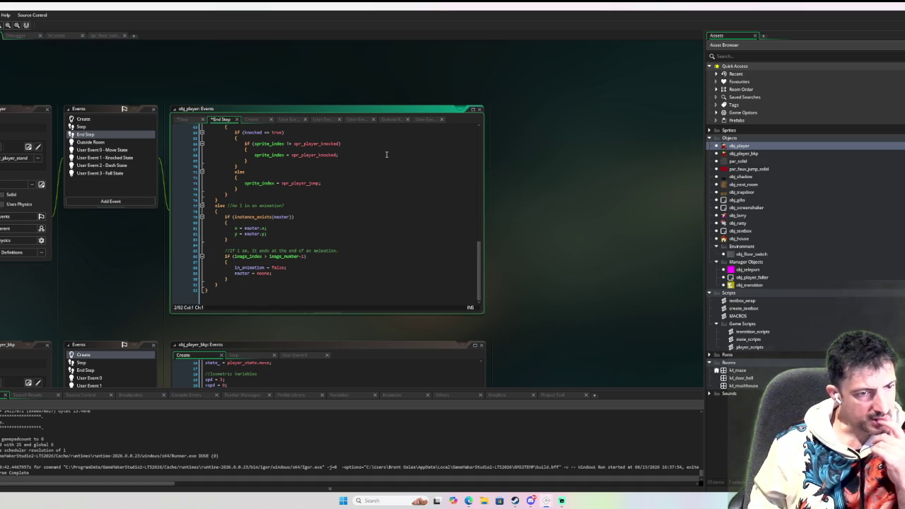
pyautogui.scroll(3, 386, 154)
pyautogui.scroll(-2, 386, 131)
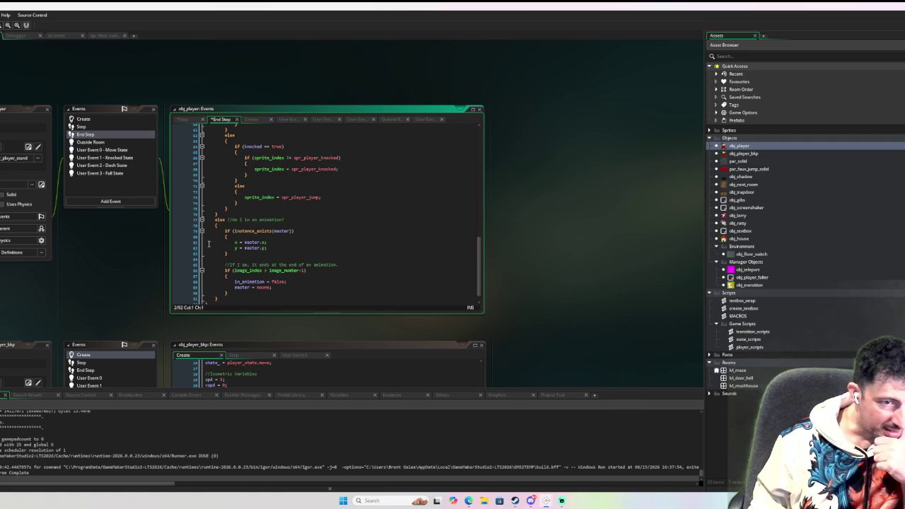
pyautogui.scroll(-1, 209, 244)
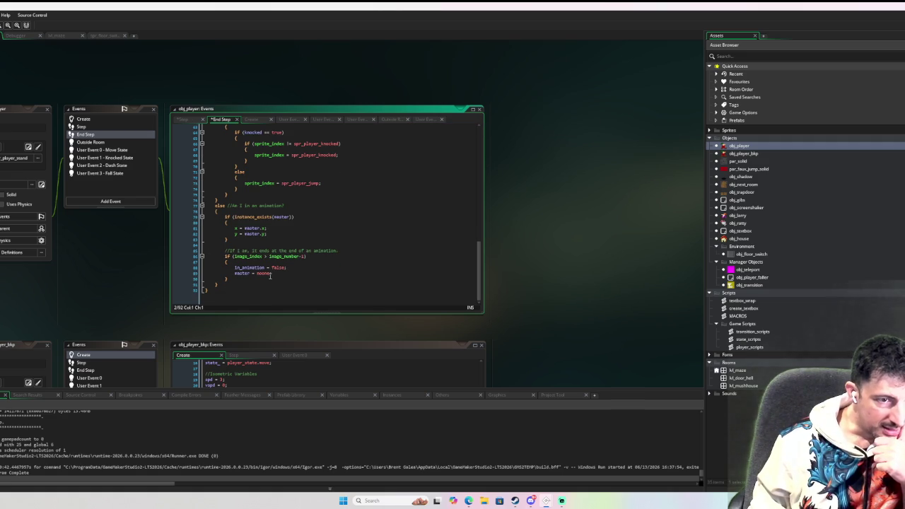
pyautogui.scroll(2, 255, 269)
pyautogui.scroll(-2, 244, 269)
pyautogui.doubleClick(241, 273)
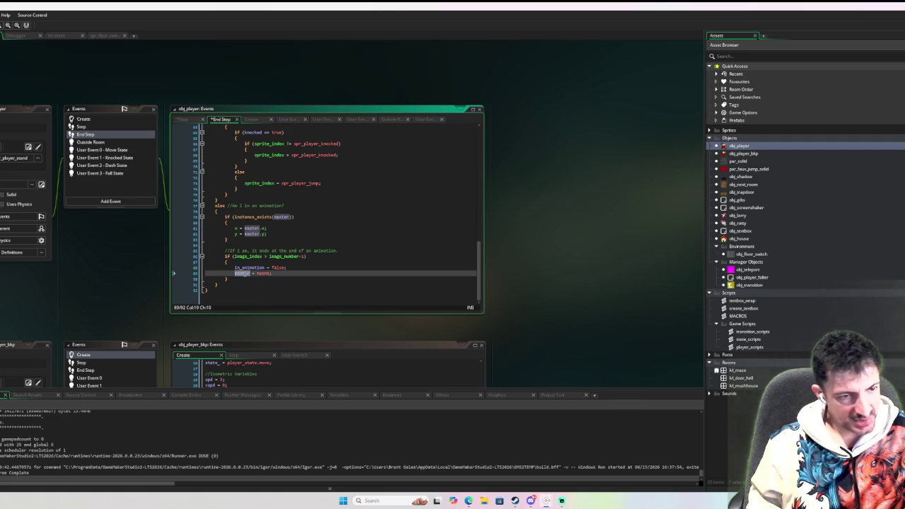
pyautogui.hotkey('ctrl', 'shift', 'f')
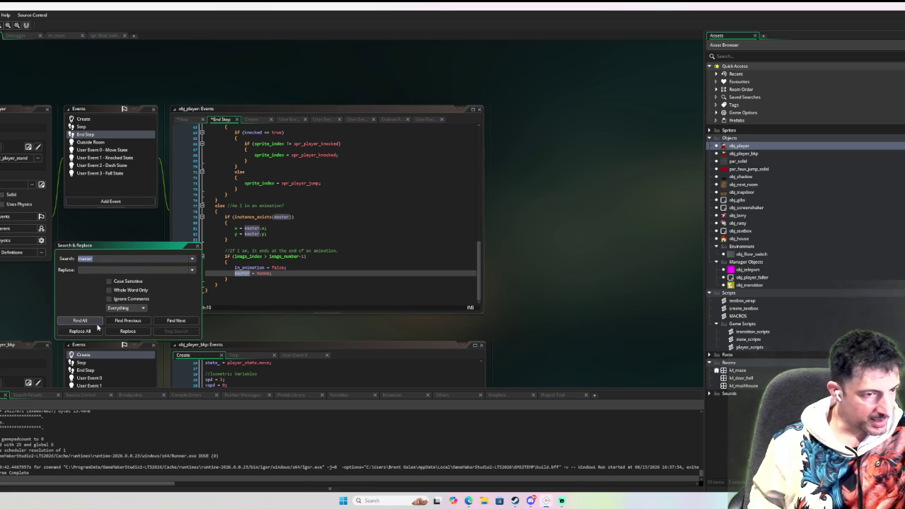
# List every project-wide occurrence of master, then close the search window
pyautogui.click(80, 320)
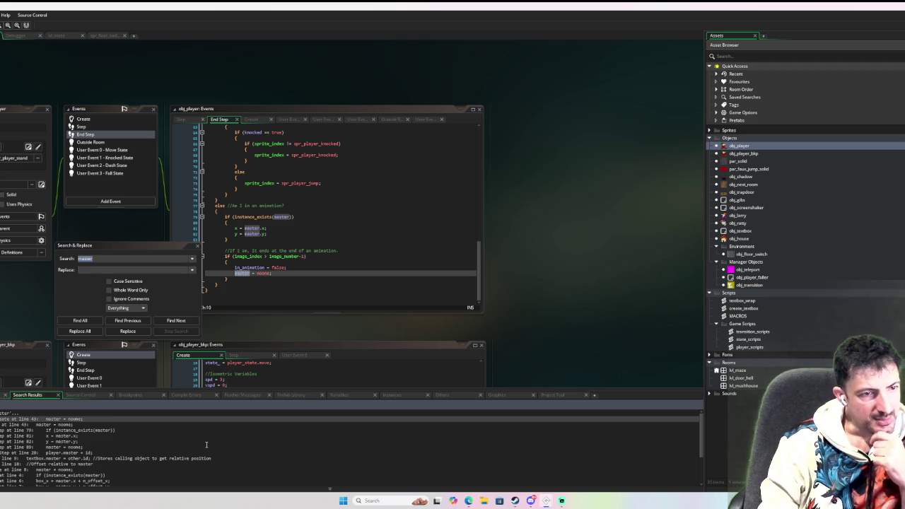
pyautogui.click(325, 231)
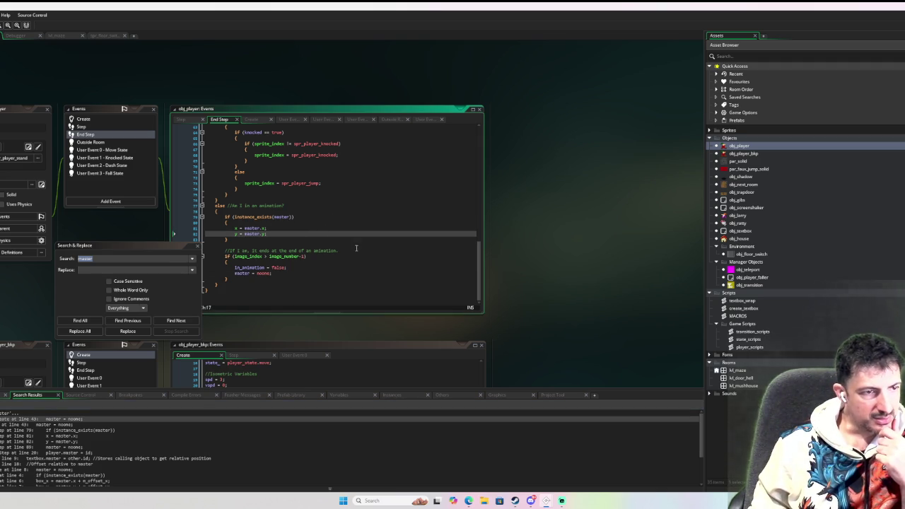
pyautogui.click(197, 245)
# Scroll obj_player's End Step code back to the top and reselect the event
pyautogui.scroll(10, 307, 276)
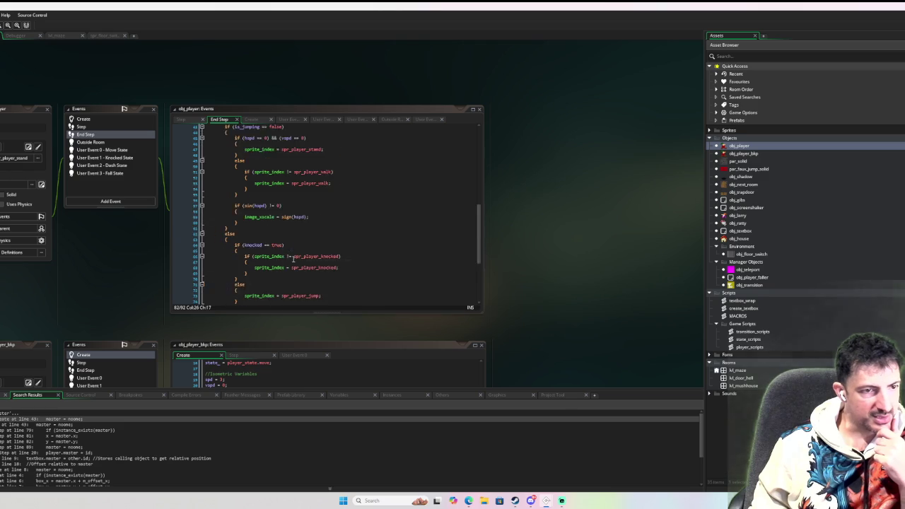
pyautogui.scroll(5, 306, 277)
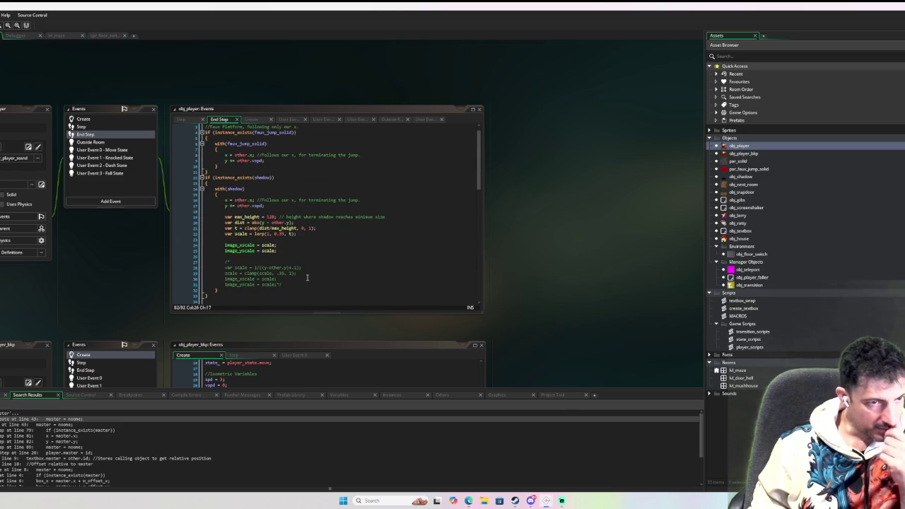
pyautogui.scroll(1, 306, 277)
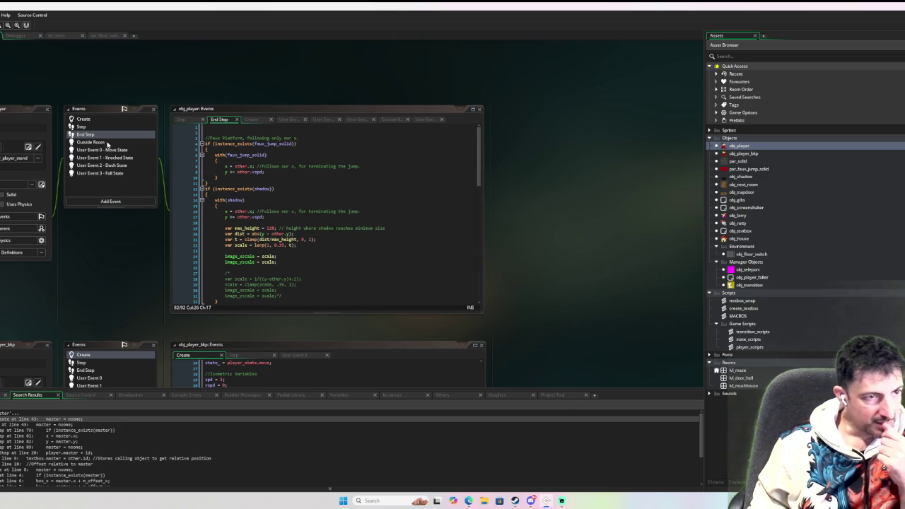
pyautogui.click(104, 136)
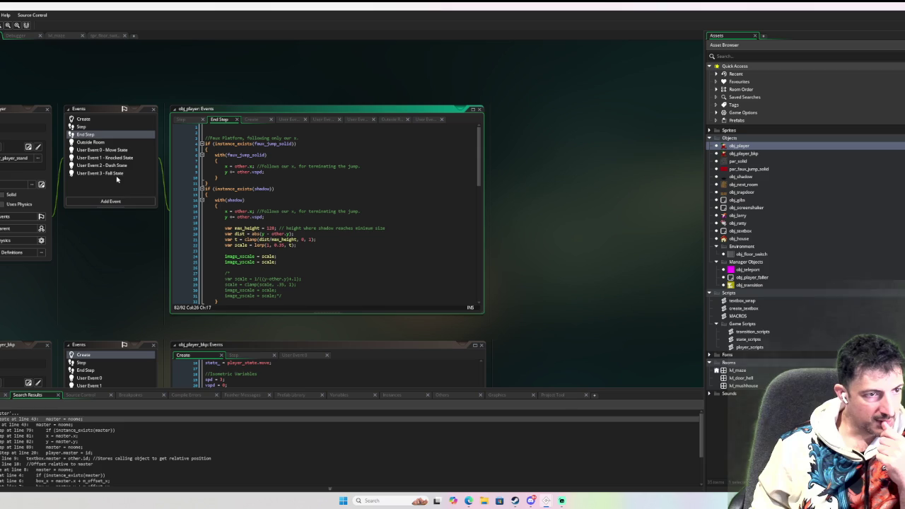
pyautogui.click(126, 136)
pyautogui.click(329, 147)
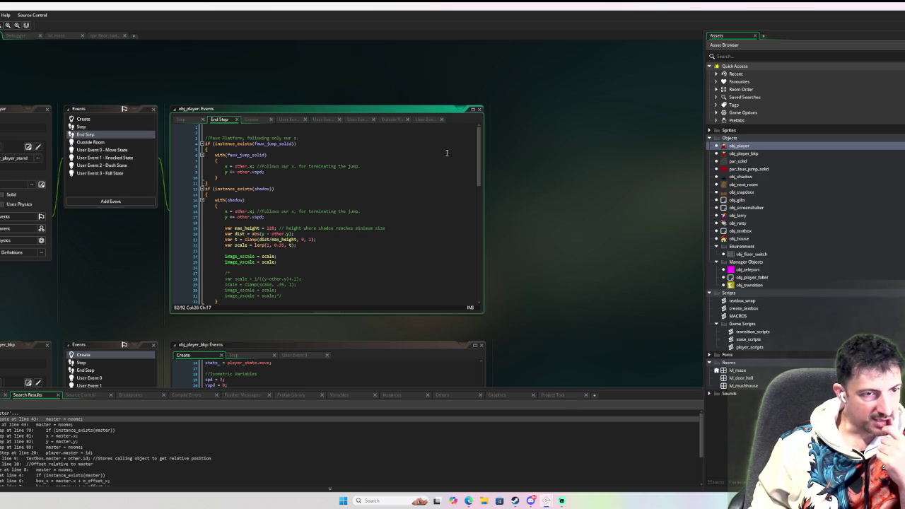
pyautogui.moveTo(484, 165); pyautogui.dragTo(460, 228)
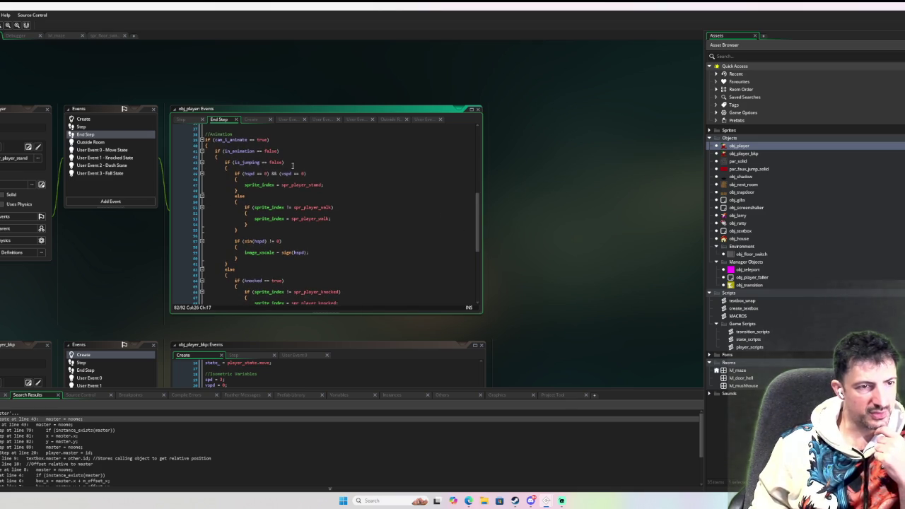
# Reread the player's End Step animation logic around line 42
pyautogui.click(216, 156)
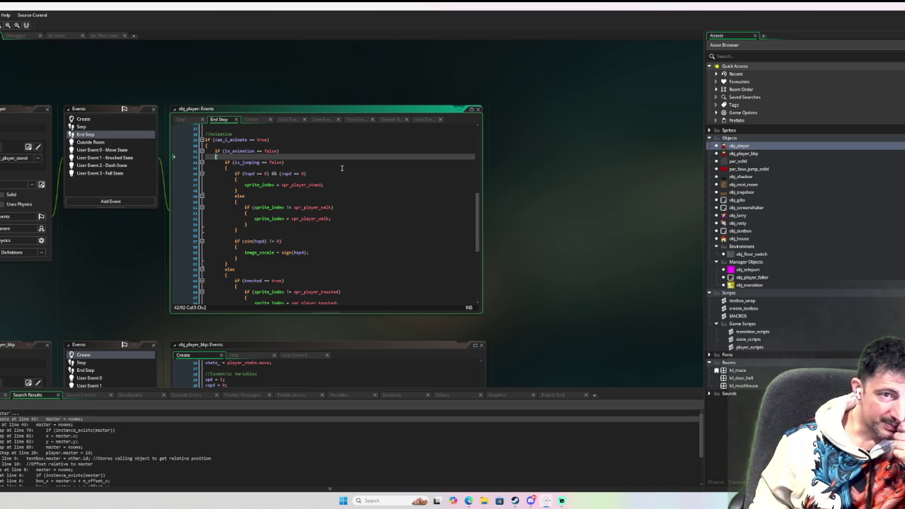
pyautogui.scroll(-9, 342, 167)
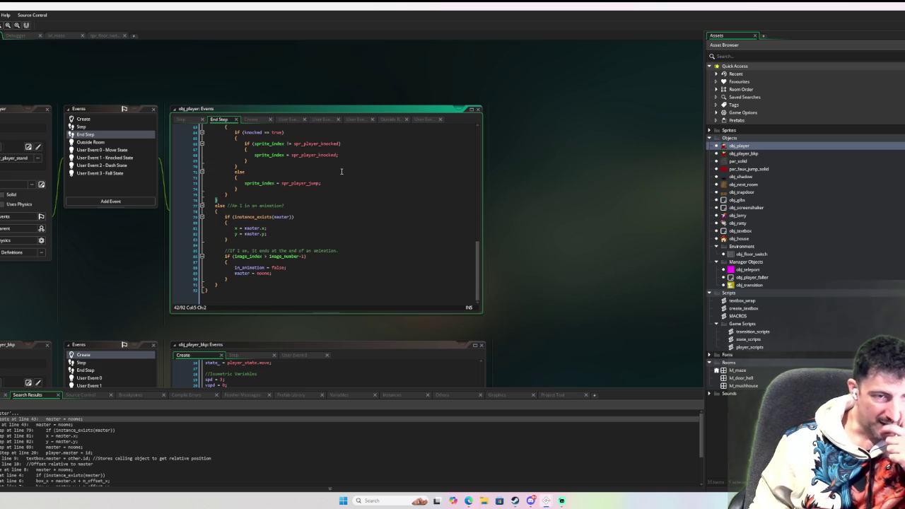
pyautogui.scroll(9, 342, 171)
pyautogui.scroll(-9, 275, 234)
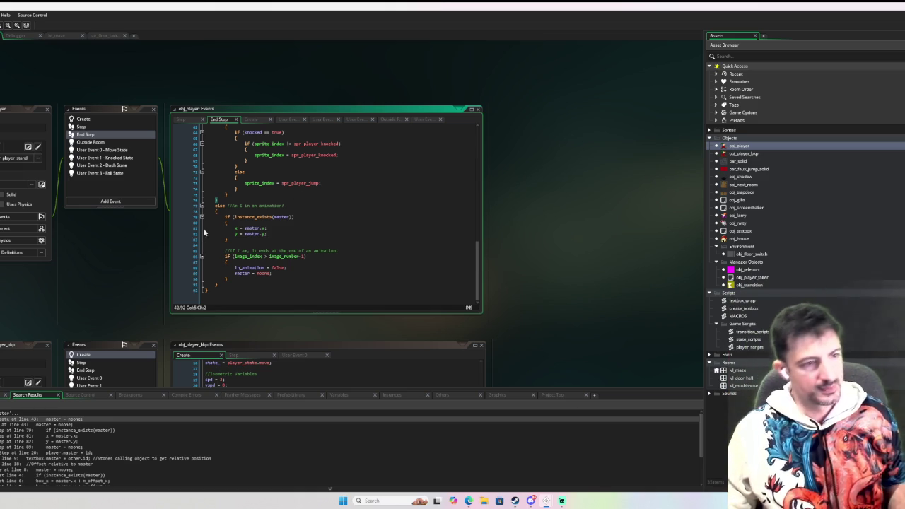
pyautogui.scroll(1, 273, 219)
pyautogui.scroll(3, 273, 219)
pyautogui.scroll(-5, 358, 216)
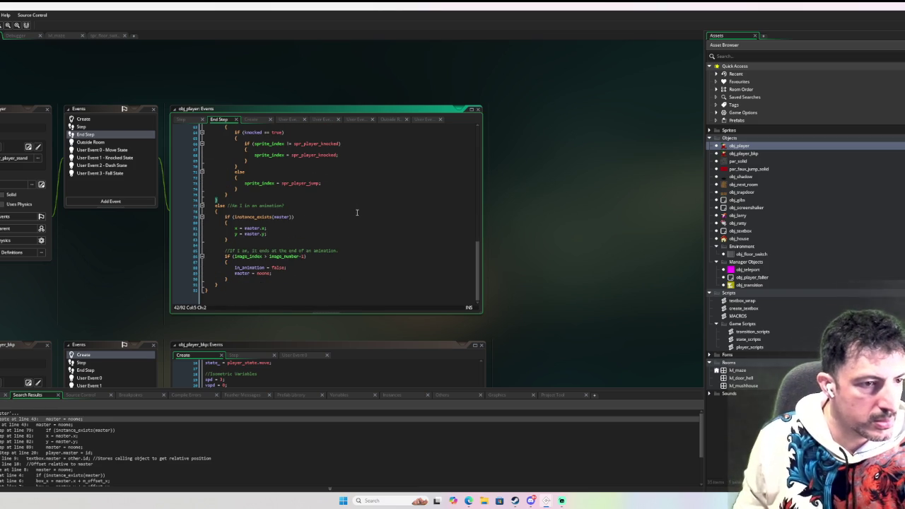
pyautogui.scroll(20, 357, 214)
pyautogui.scroll(-5, 350, 184)
pyautogui.scroll(2, 357, 178)
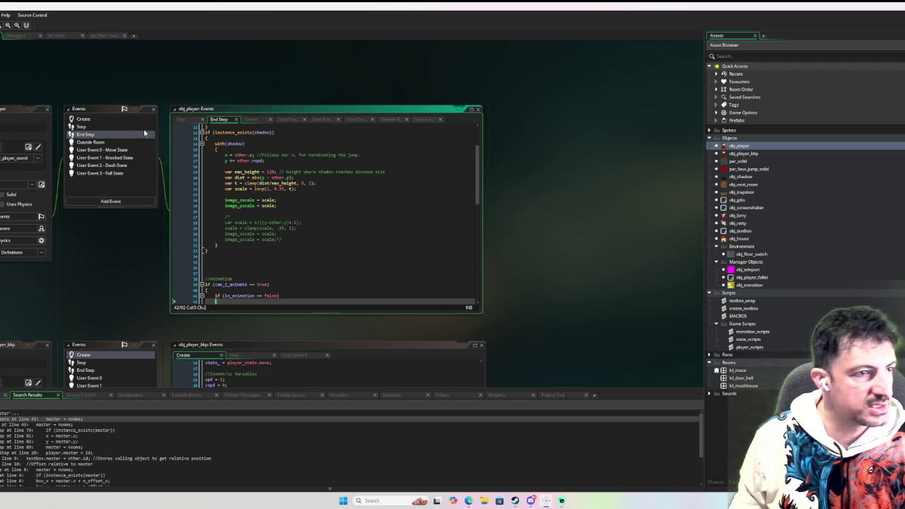
# Bring up the player's User Event 3 Fall State code, then open obj_trapdoor
pyautogui.click(110, 176)
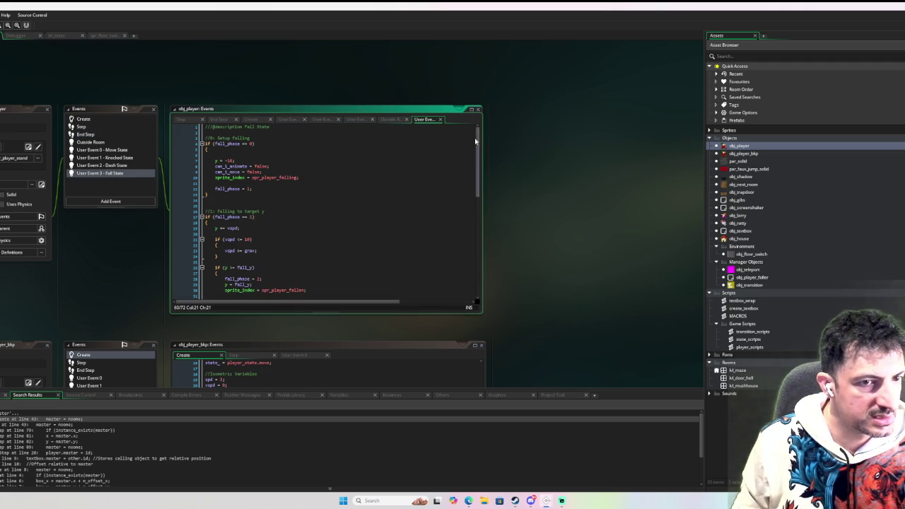
pyautogui.scroll(-5, 352, 153)
pyautogui.scroll(5, 445, 127)
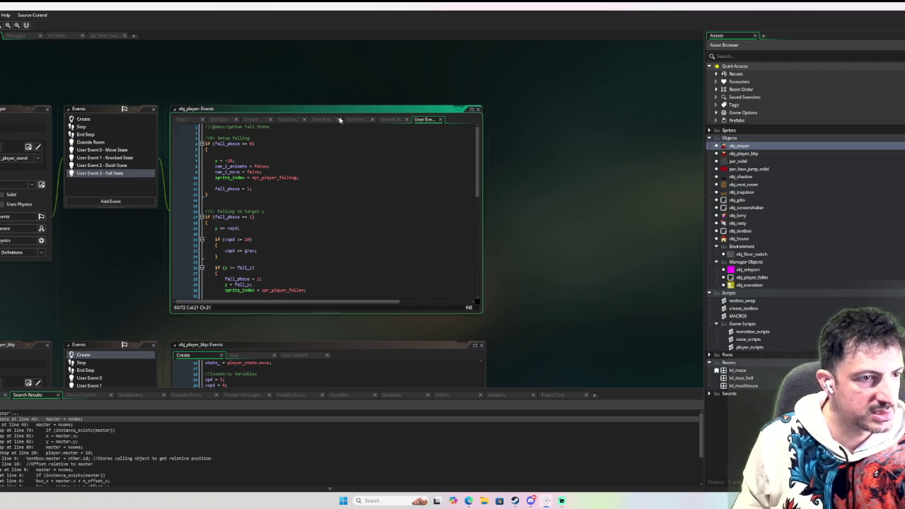
pyautogui.doubleClick(750, 192)
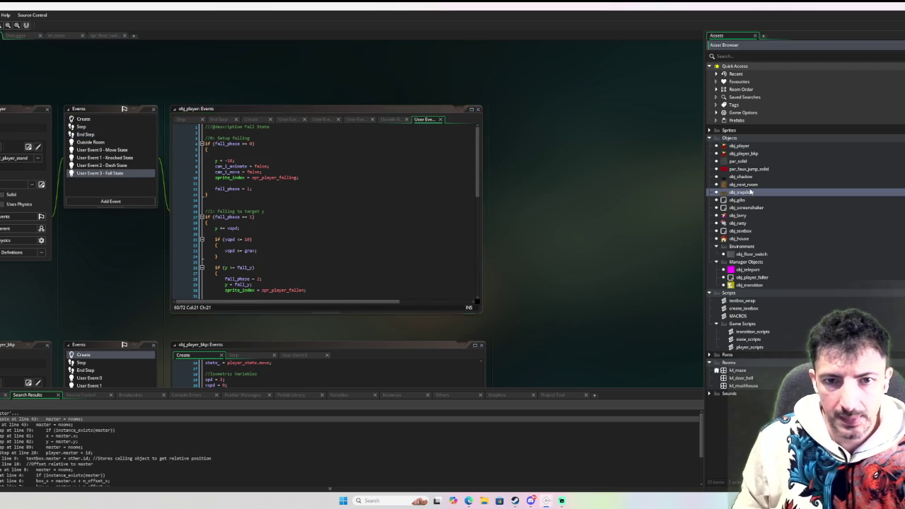
pyautogui.scroll(5, 391, 159)
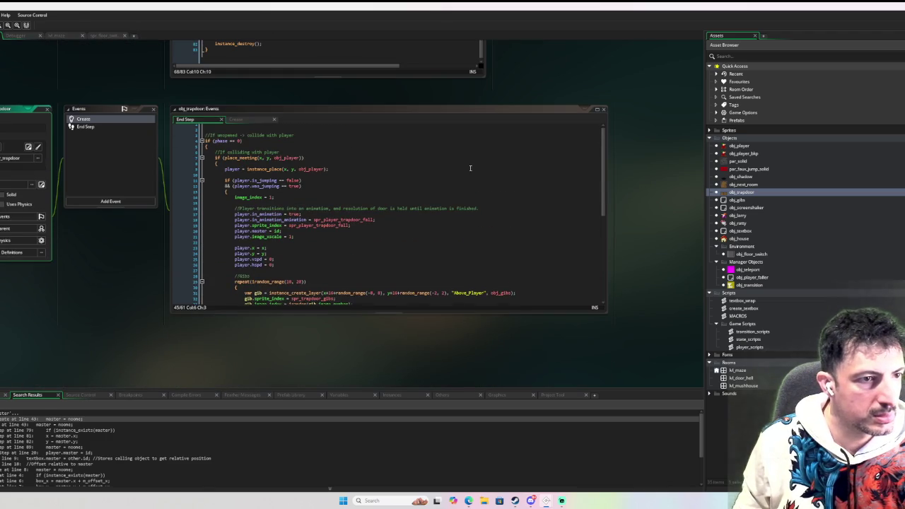
pyautogui.click(115, 130)
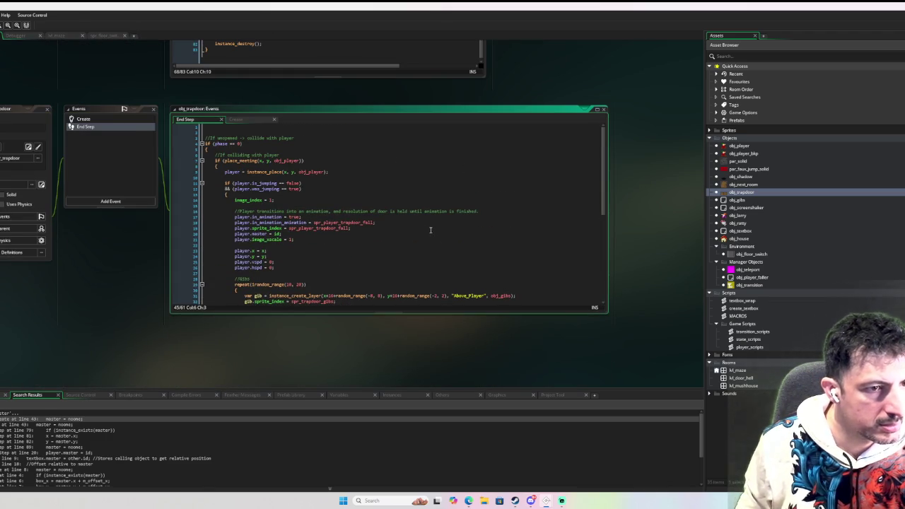
pyautogui.scroll(-3, 420, 228)
pyautogui.scroll(-1, 419, 229)
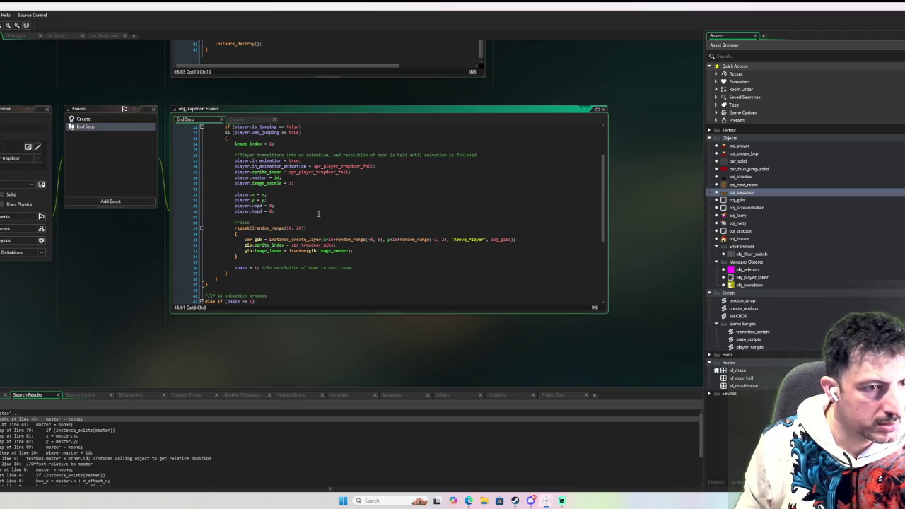
pyautogui.scroll(-2, 318, 214)
pyautogui.scroll(5, 279, 142)
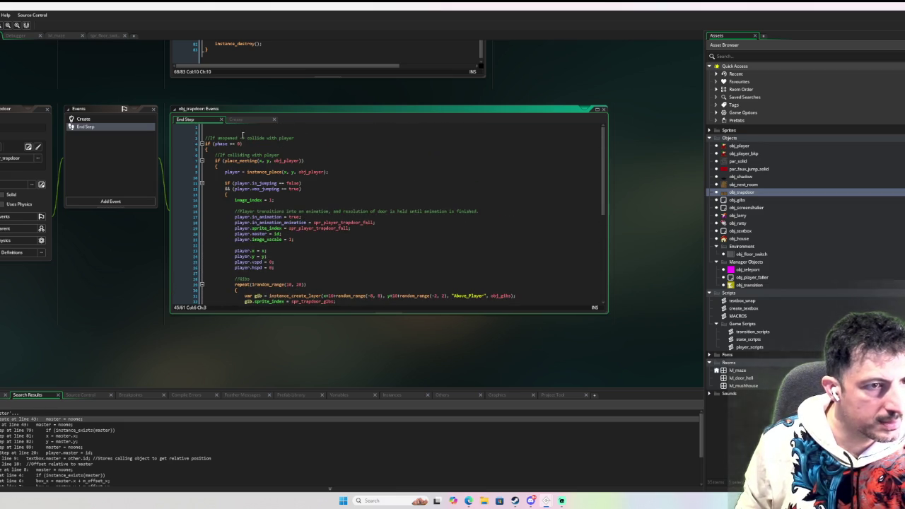
pyautogui.scroll(-4, 262, 144)
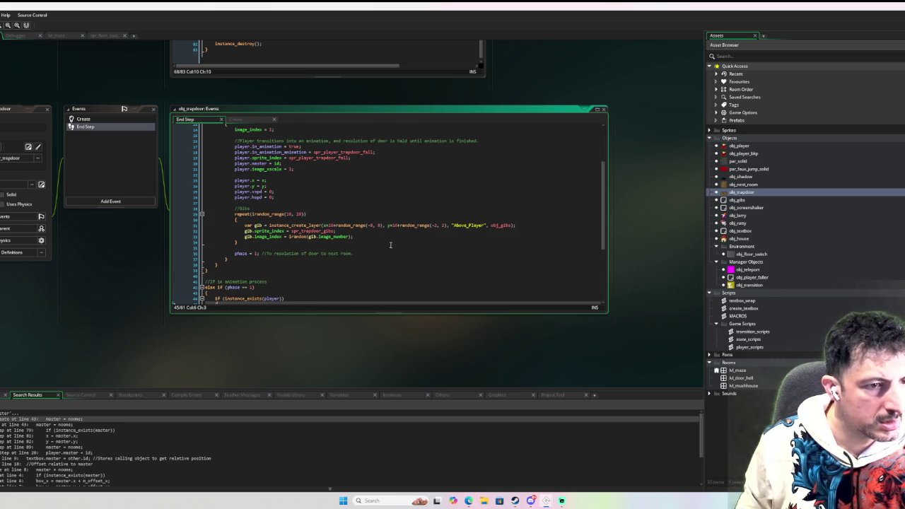
pyautogui.scroll(-1, 392, 244)
pyautogui.scroll(3, 381, 212)
pyautogui.scroll(2, 379, 203)
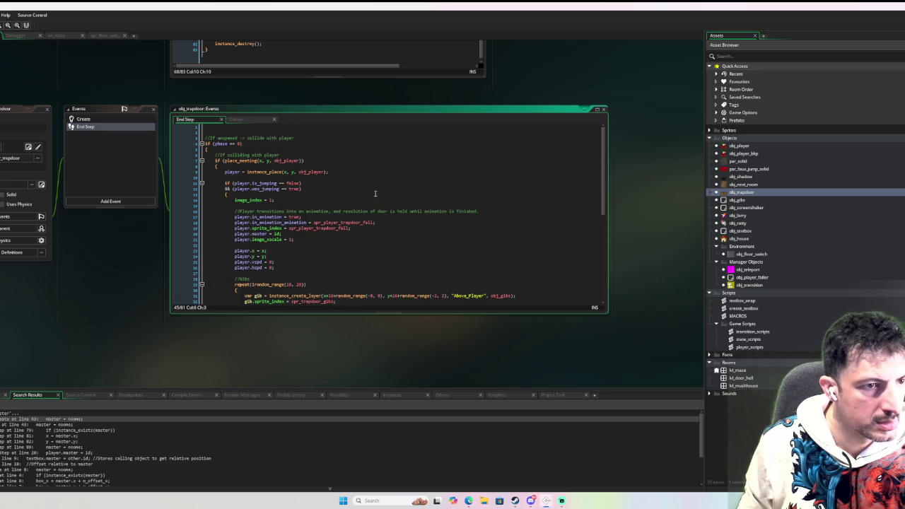
pyautogui.scroll(-1, 305, 188)
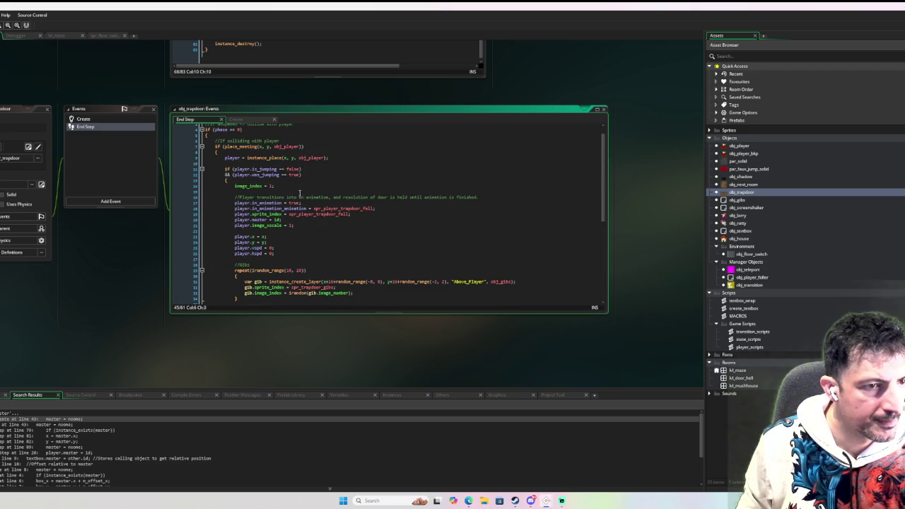
pyautogui.scroll(-4, 360, 222)
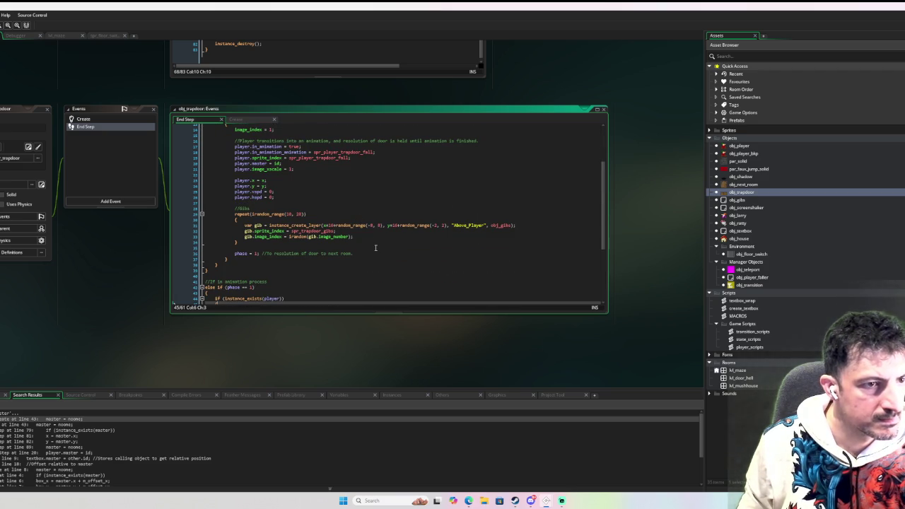
# Add player.fall_phase = 0 to the trapdoor's player setup lines and launch a test run
pyautogui.click(376, 252)
pyautogui.press('Return')
pyautogui.press('Up')
pyautogui.press('Up')
pyautogui.press('Up')
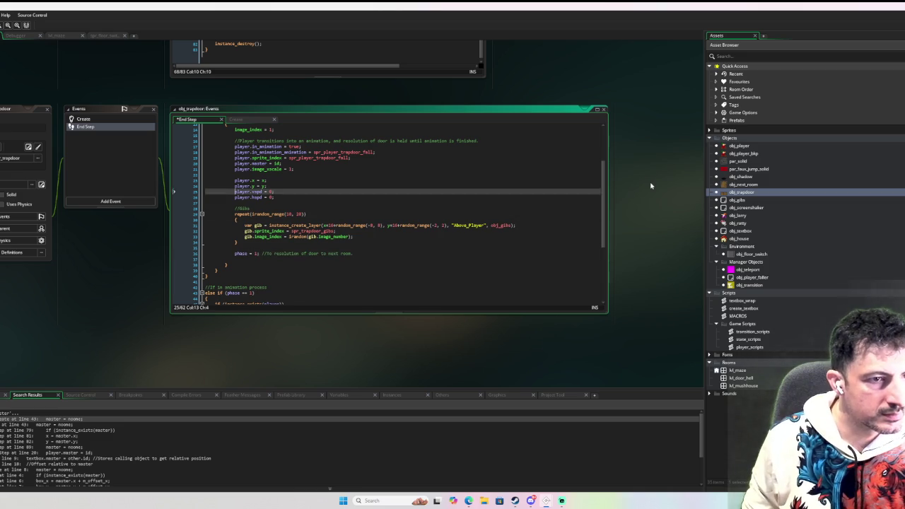
pyautogui.press('Return')
pyautogui.press('Up')
pyautogui.write('play')
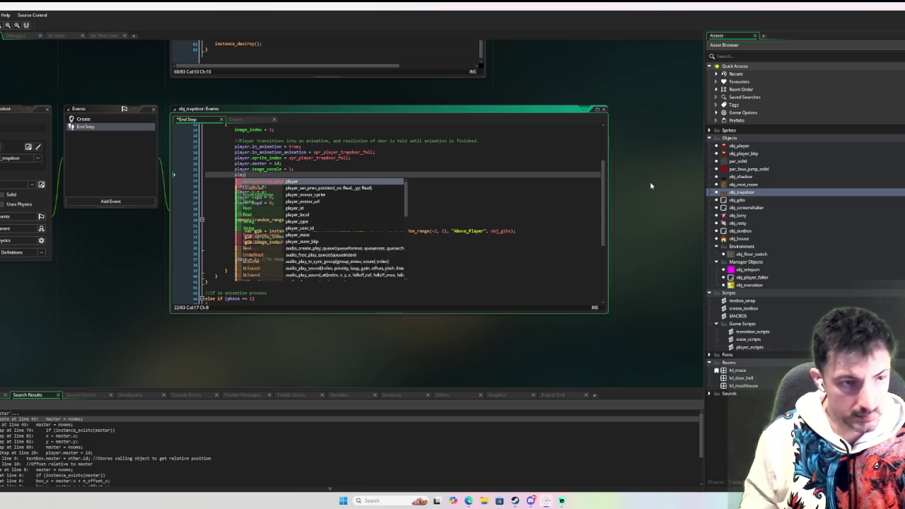
pyautogui.write('er.fall_phase = 0;')
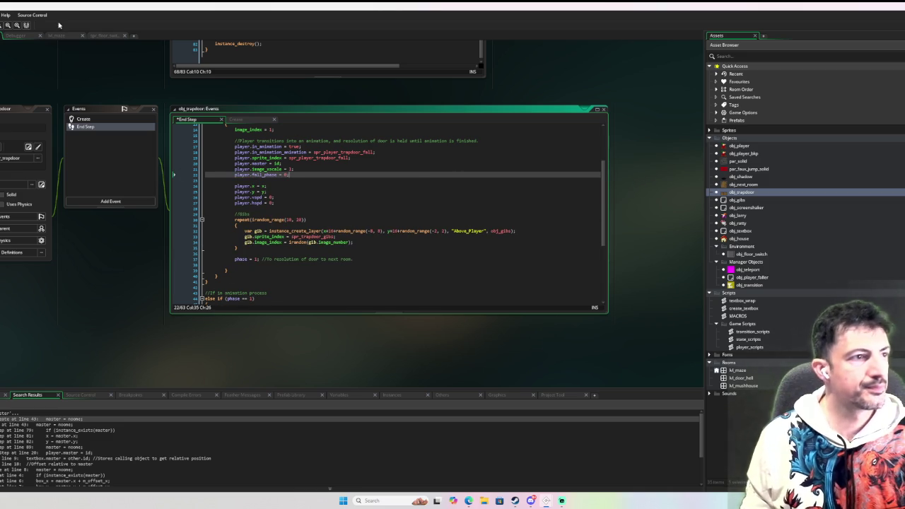
pyautogui.press('F6')
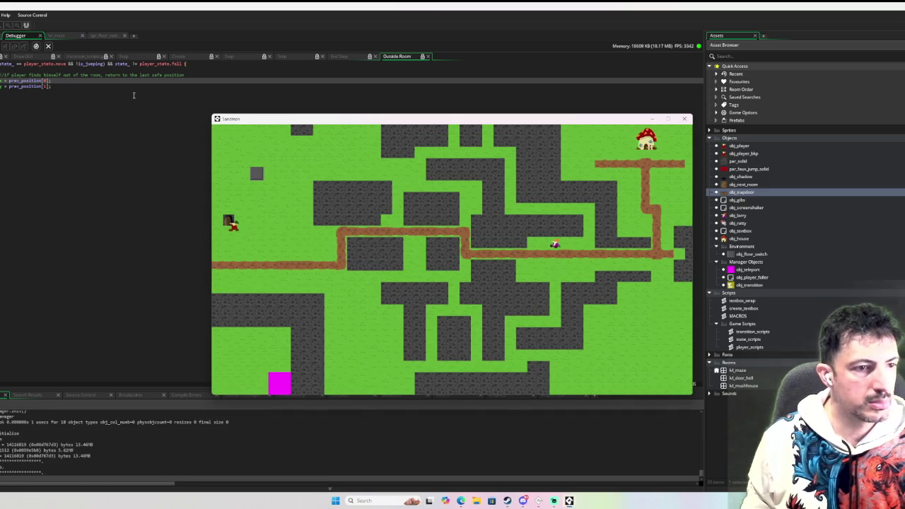
# Walk the player right and down onto the trapdoor so they drop in, then close the game
pyautogui.press('Right')
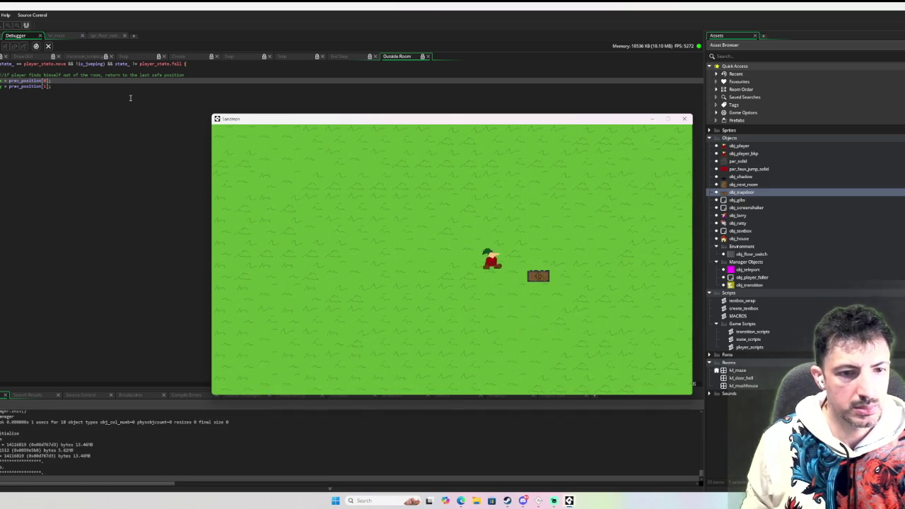
pyautogui.press('Up')
pyautogui.press('Down')
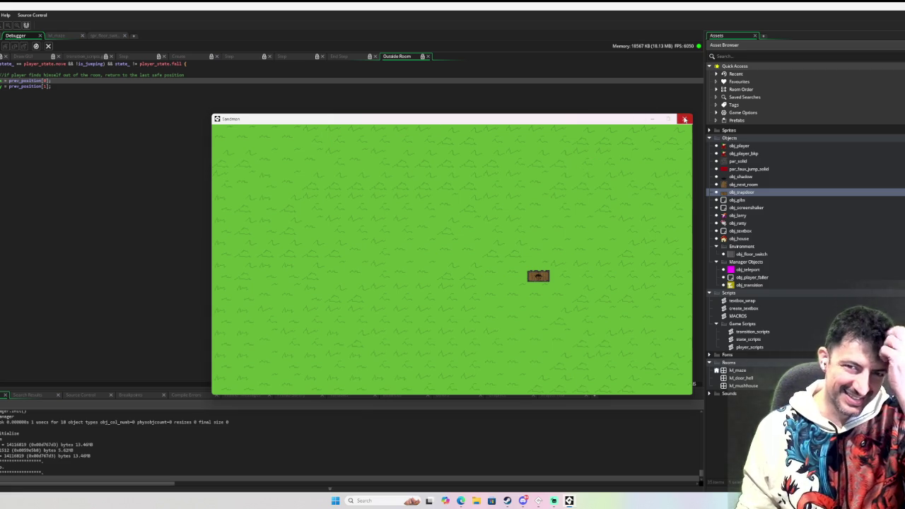
pyautogui.click(684, 118)
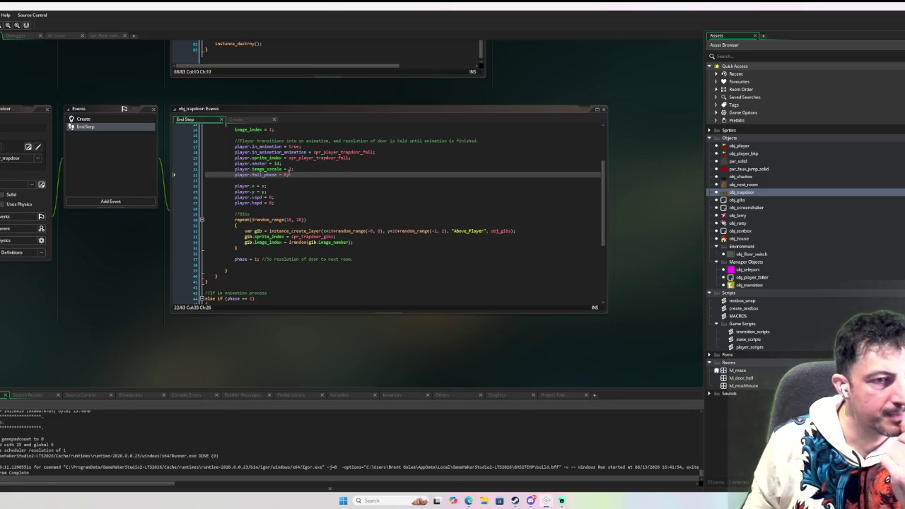
# Delete the player.fall_phase = 0 line from the trapdoor's collision code
pyautogui.moveTo(296, 176)
pyautogui.mouseDown()
pyautogui.moveTo(211, 176)
pyautogui.moveTo(234, 176)
pyautogui.mouseUp()
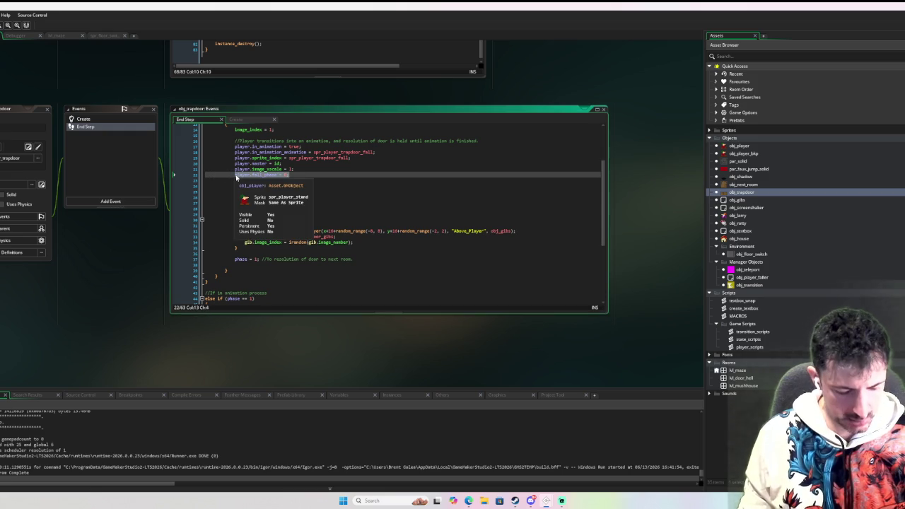
pyautogui.press('BackSpace')
pyautogui.scroll(2, 372, 202)
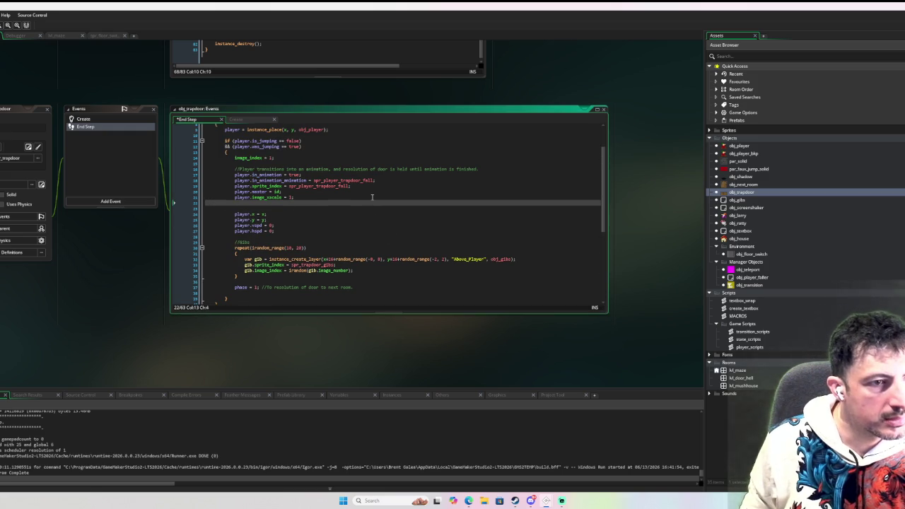
pyautogui.scroll(-8, 372, 197)
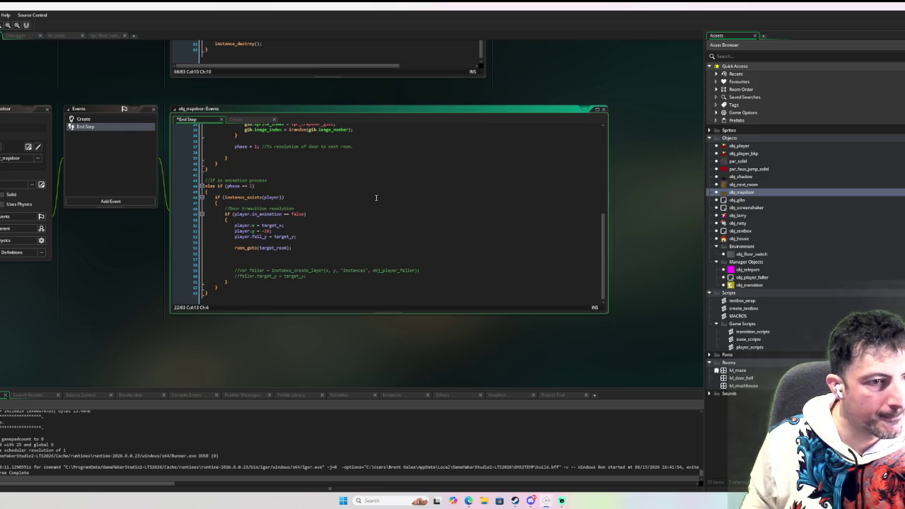
pyautogui.scroll(6, 350, 222)
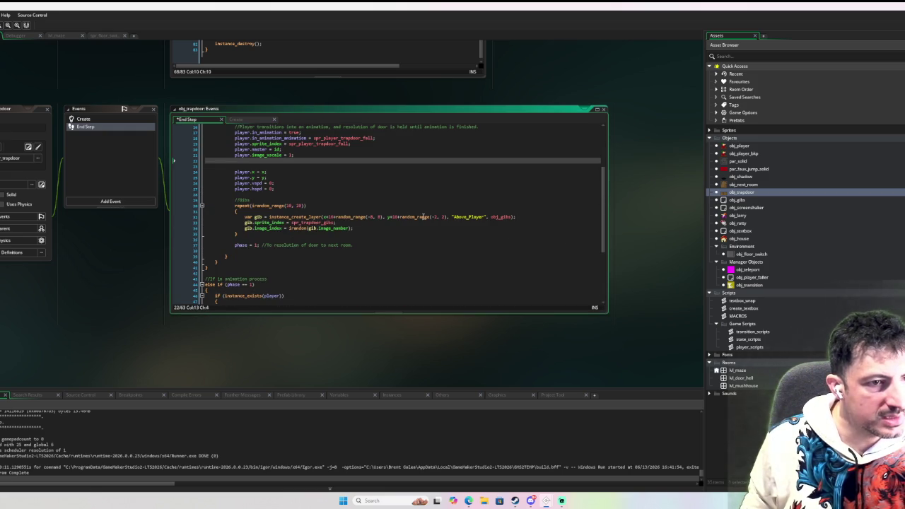
pyautogui.scroll(5, 421, 217)
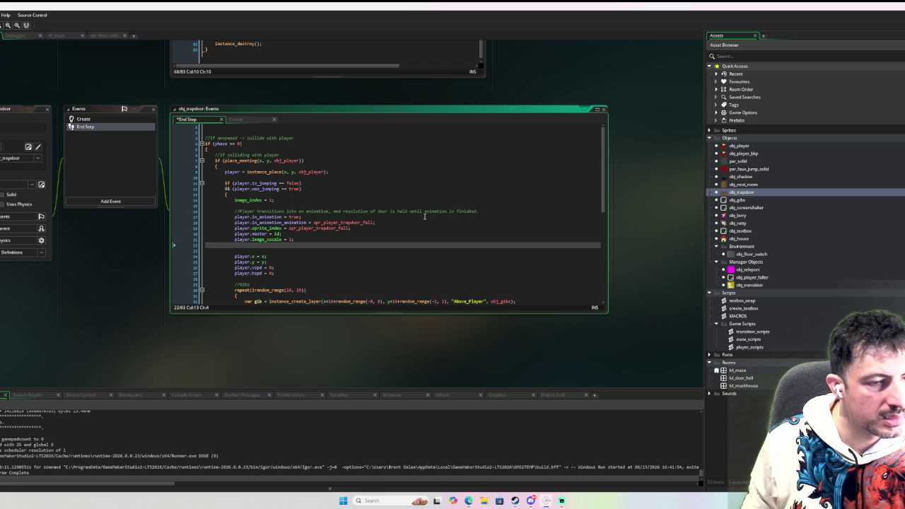
pyautogui.scroll(-10, 424, 216)
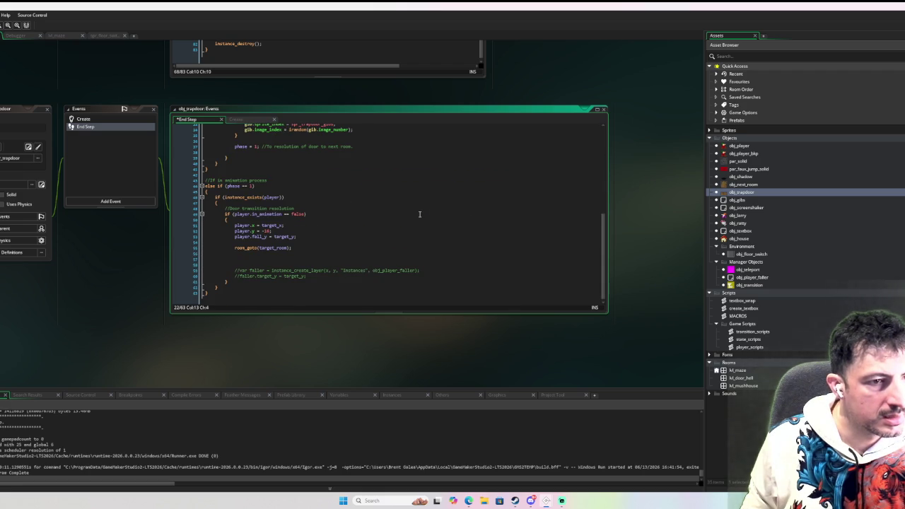
# Add player.fall_phase = 0; after player.fall_y in the phase 1 door-resolution block
pyautogui.click(278, 241)
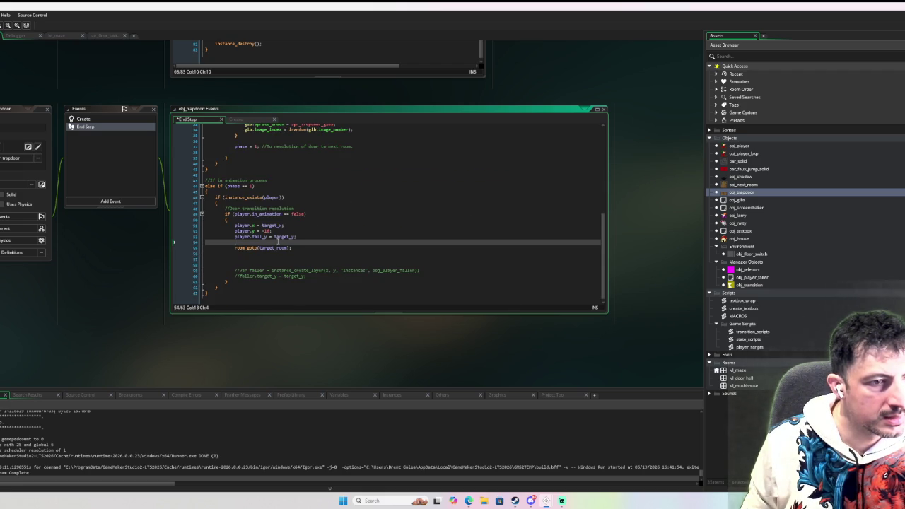
pyautogui.write('player.fall_phase = 0;')
pyautogui.press('Return')
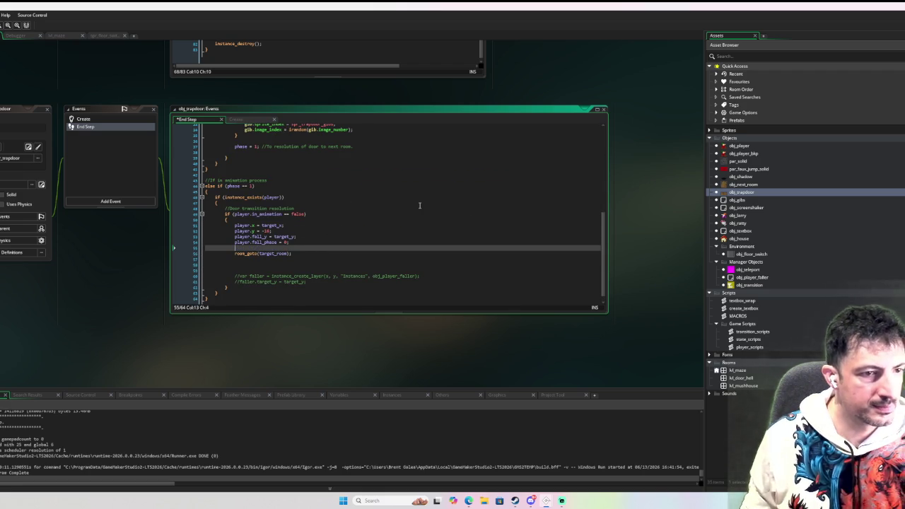
pyautogui.scroll(10, 424, 173)
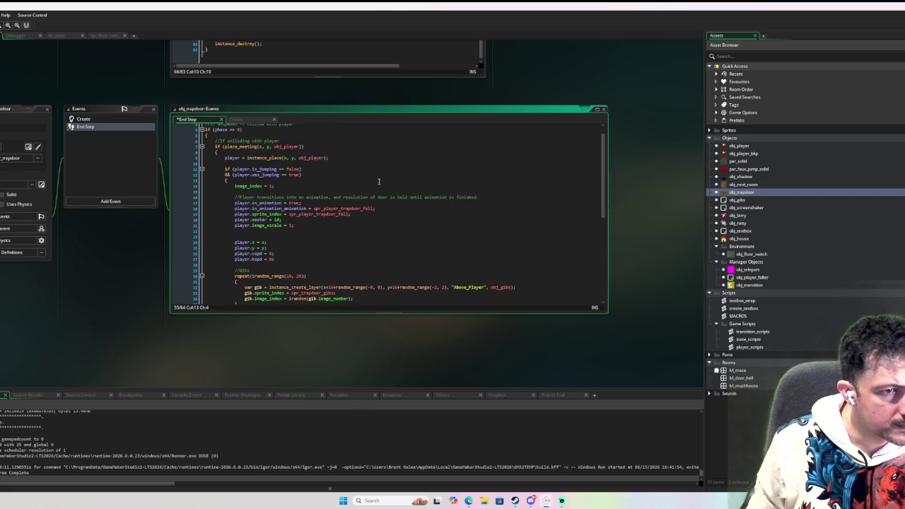
pyautogui.scroll(-5, 379, 180)
pyautogui.scroll(4, 376, 181)
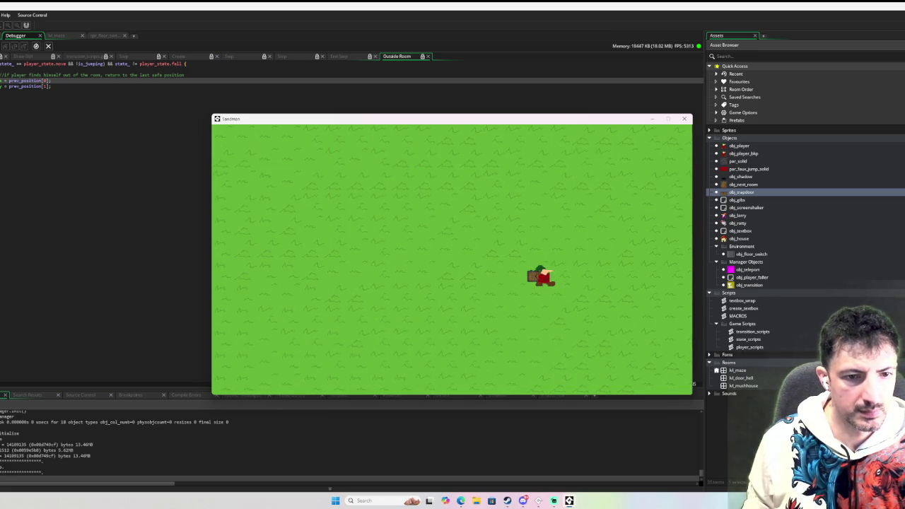
# Walk the player down onto the trapdoor in the test run, then close the game window
pyautogui.press('Down')
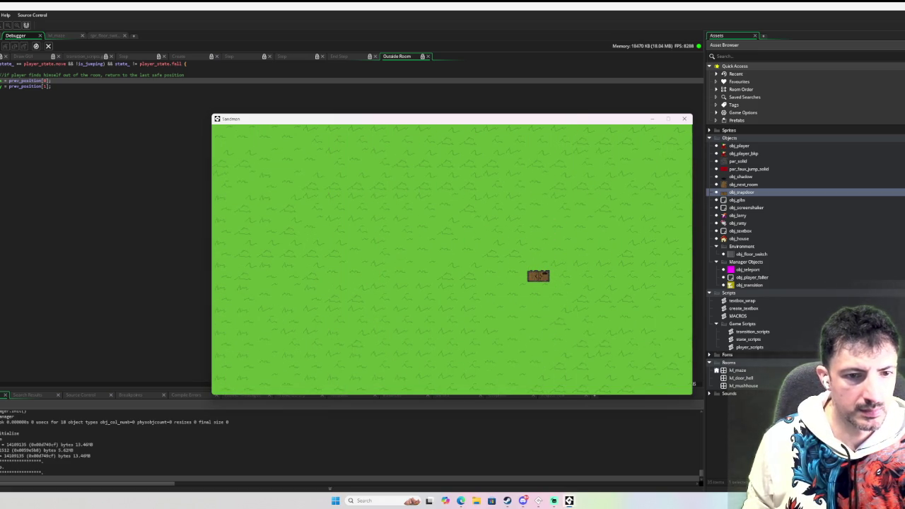
pyautogui.click(683, 118)
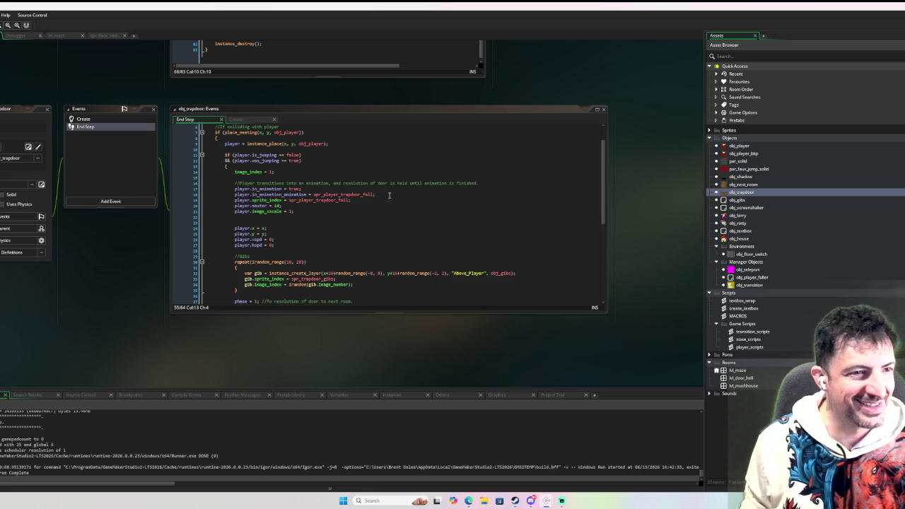
# Scroll through the trapdoor's End Step collision code
pyautogui.scroll(2, 389, 193)
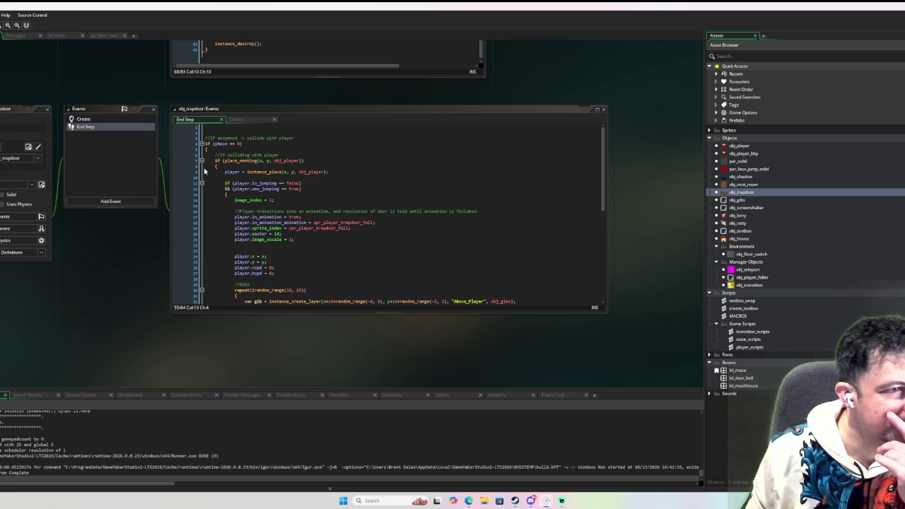
pyautogui.scroll(-3, 369, 174)
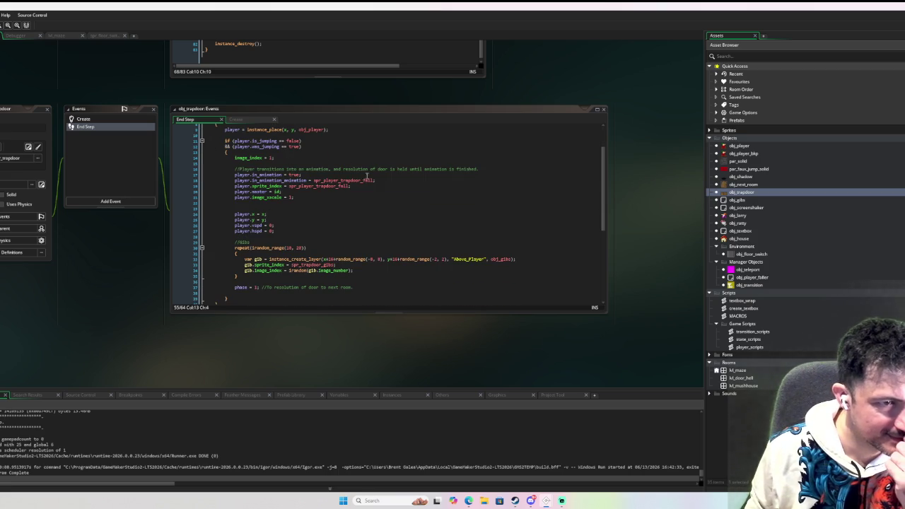
pyautogui.scroll(-1, 368, 180)
pyautogui.scroll(-5, 357, 189)
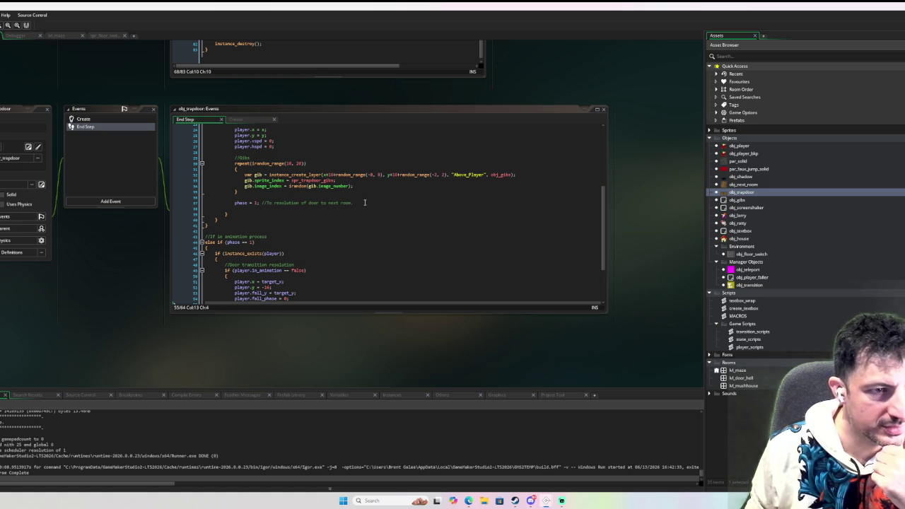
pyautogui.scroll(-3, 363, 202)
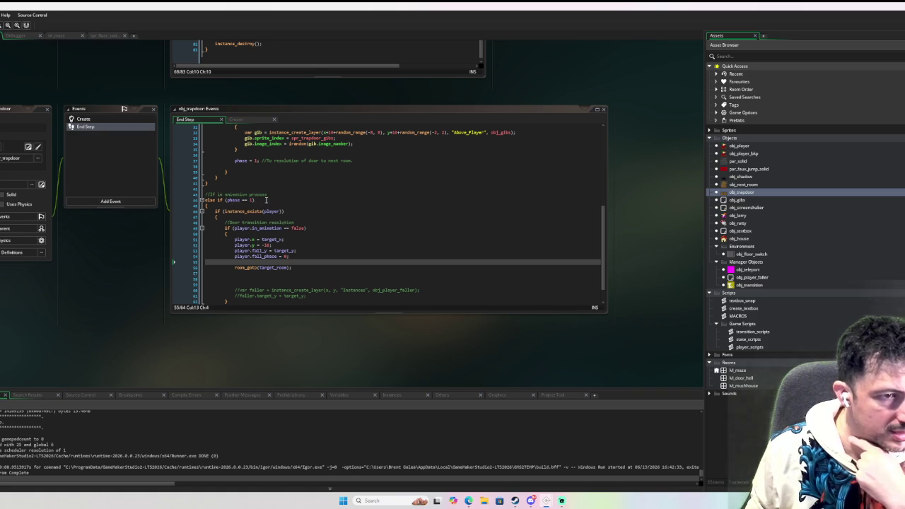
pyautogui.scroll(4, 283, 197)
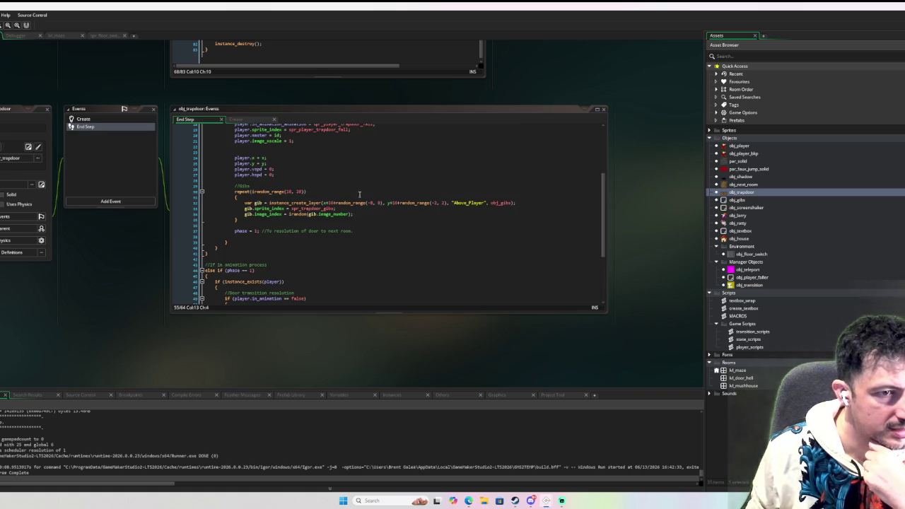
pyautogui.scroll(5, 269, 231)
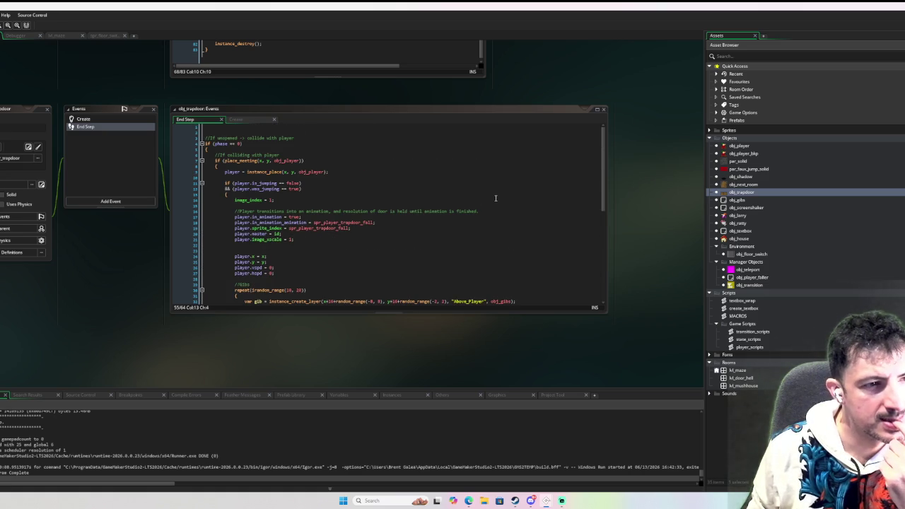
pyautogui.scroll(-3, 456, 201)
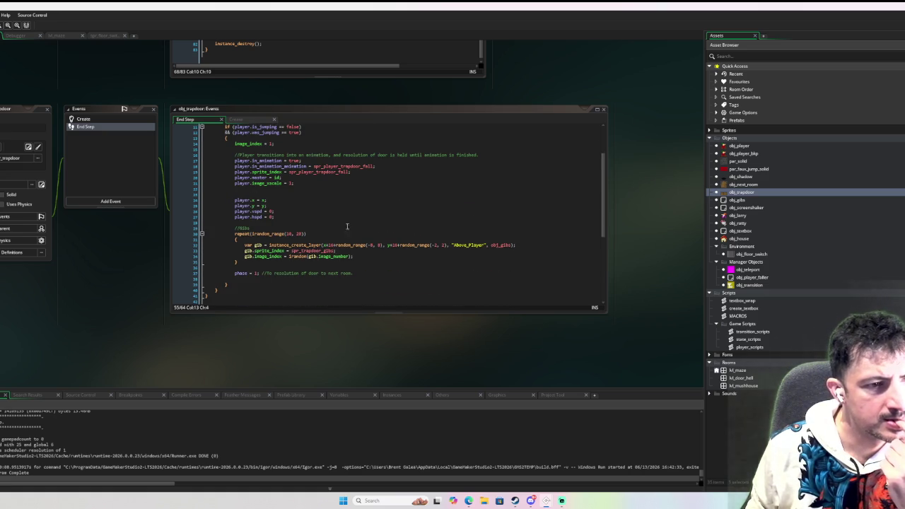
pyautogui.scroll(2, 265, 244)
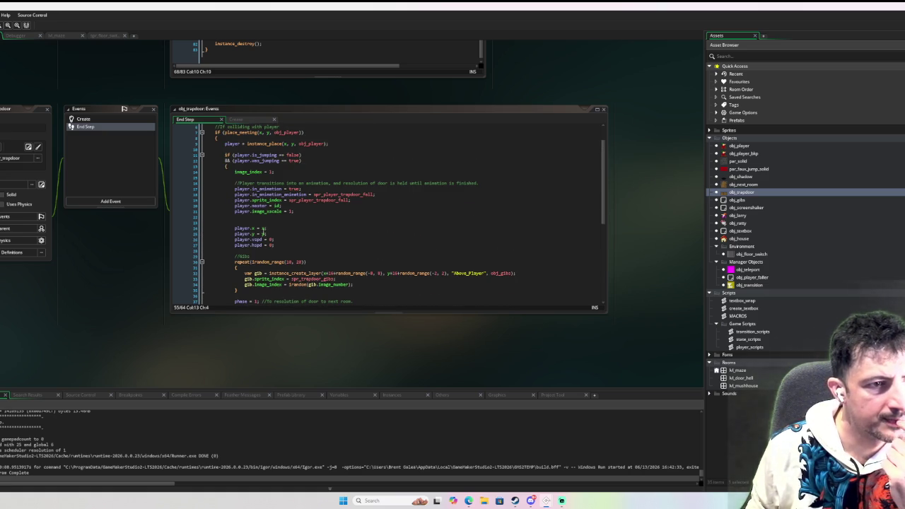
# Review the jump check and room-change code, then open obj_player's events
pyautogui.click(226, 166)
pyautogui.scroll(2, 339, 167)
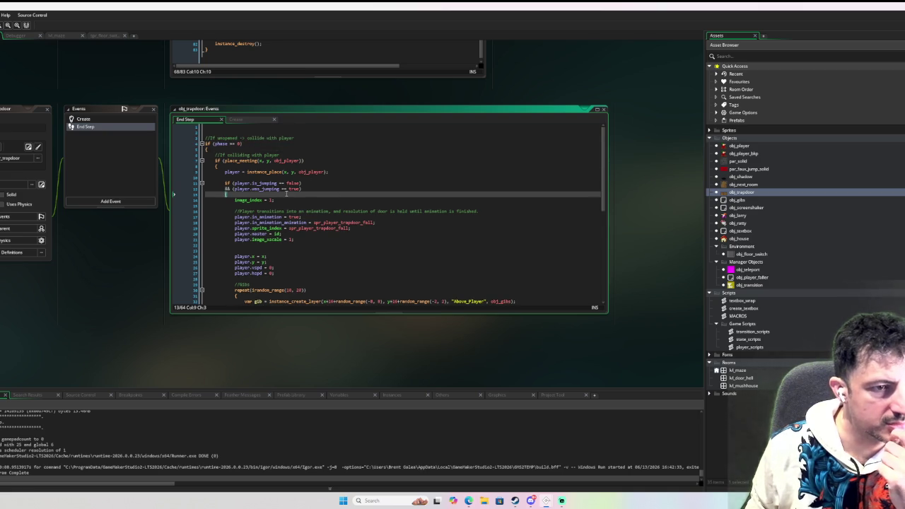
pyautogui.scroll(-1, 287, 194)
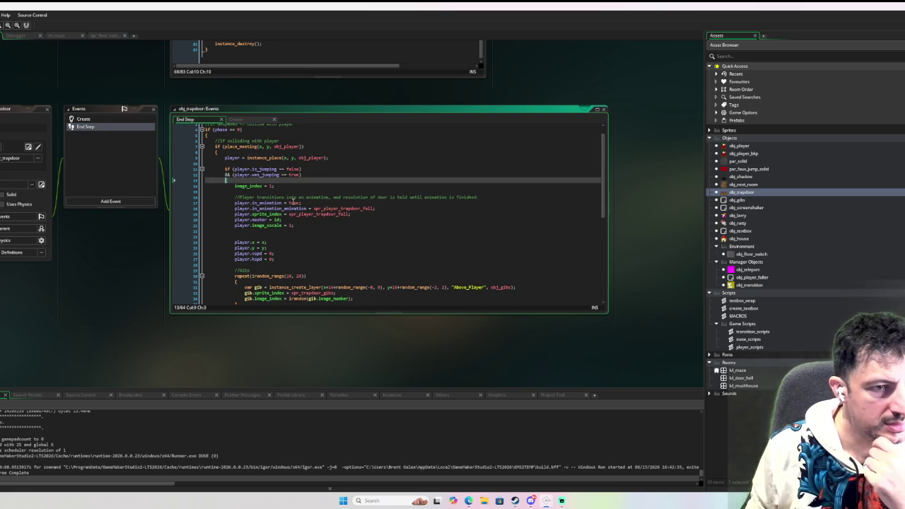
pyautogui.moveTo(357, 206)
pyautogui.scroll(-3, 356, 205)
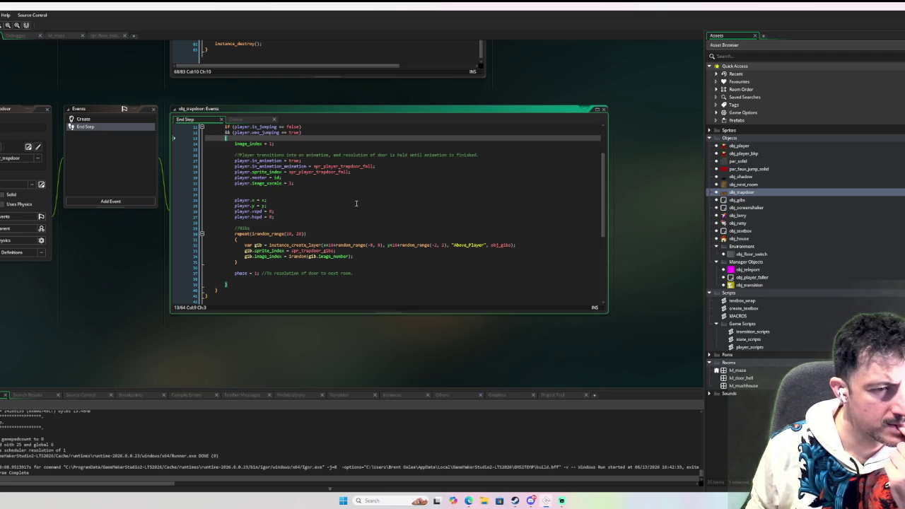
pyautogui.scroll(-4, 356, 203)
pyautogui.scroll(-4, 357, 202)
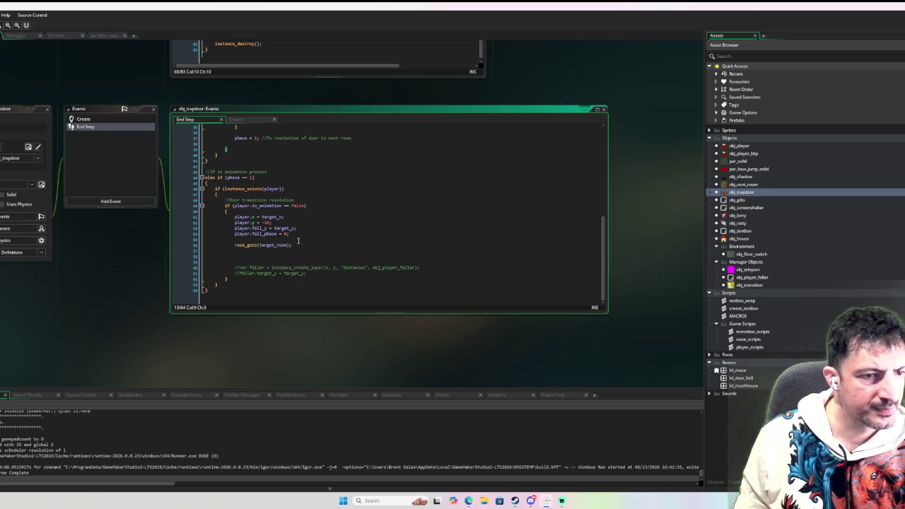
pyautogui.scroll(3, 298, 241)
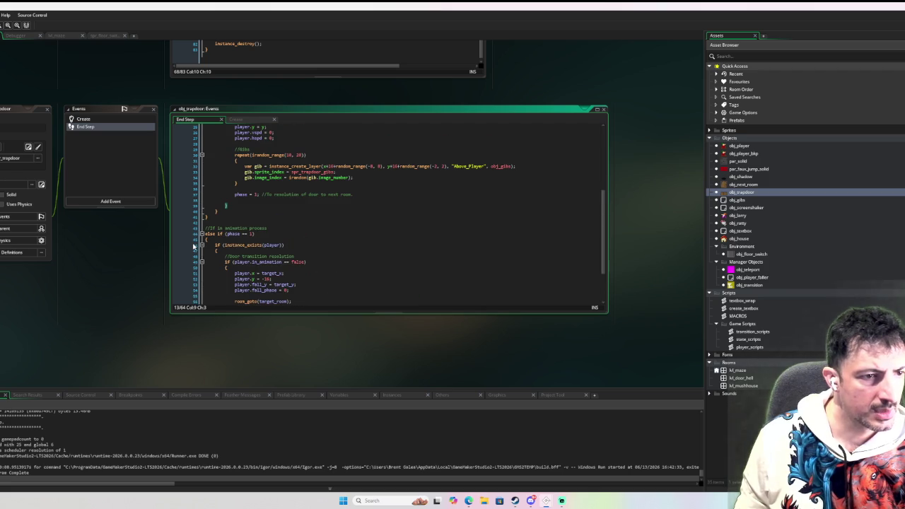
pyautogui.scroll(3, 274, 202)
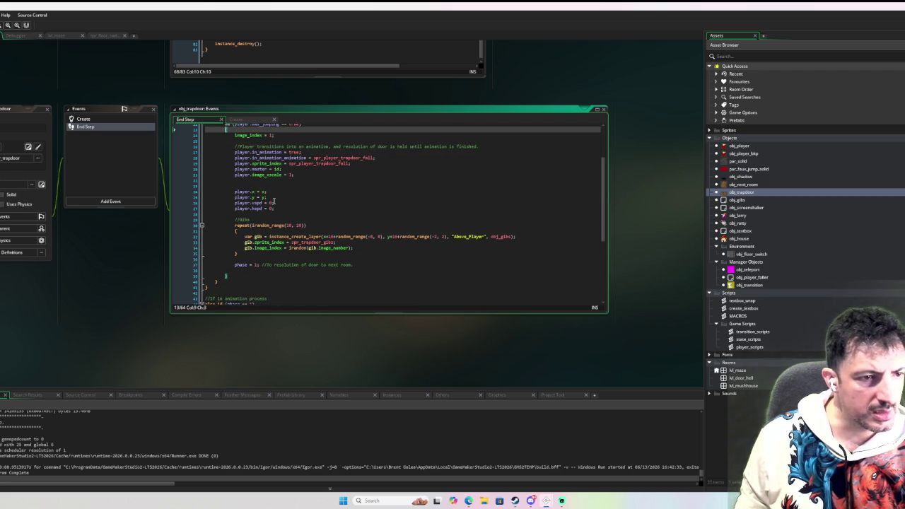
pyautogui.scroll(2, 275, 202)
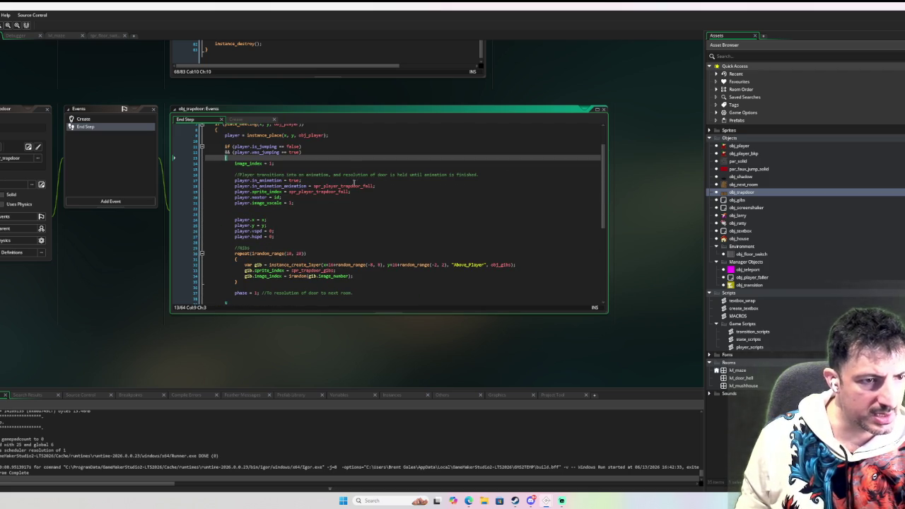
pyautogui.doubleClick(738, 145)
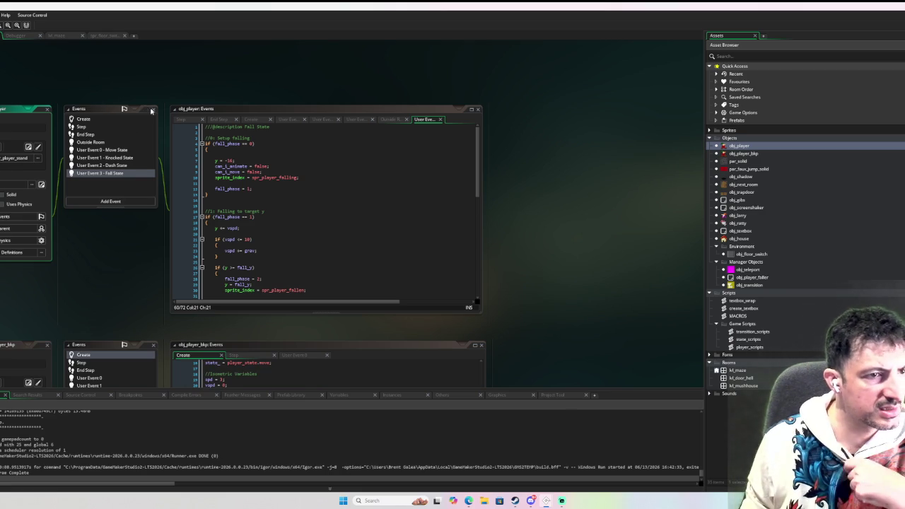
# Scroll through the player's User Event 3 Fall State code
pyautogui.scroll(-4, 291, 174)
pyautogui.scroll(-4, 290, 174)
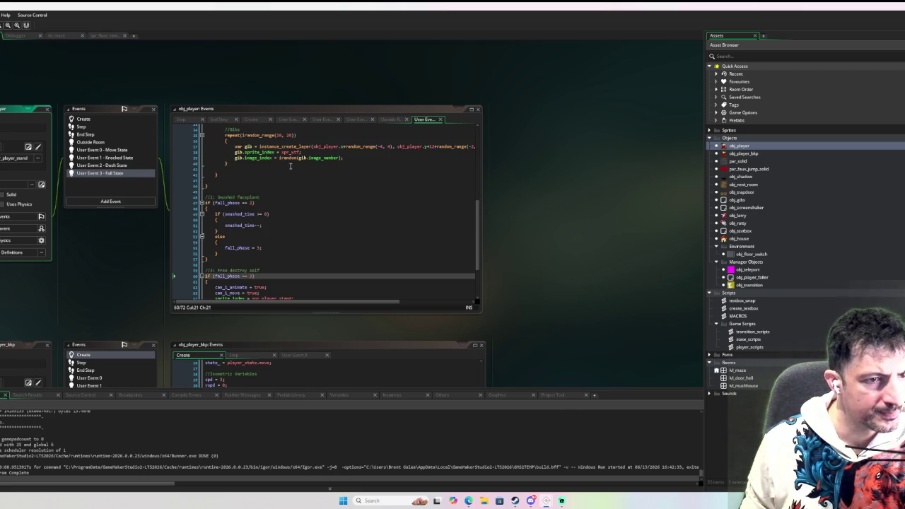
pyautogui.scroll(-3, 290, 166)
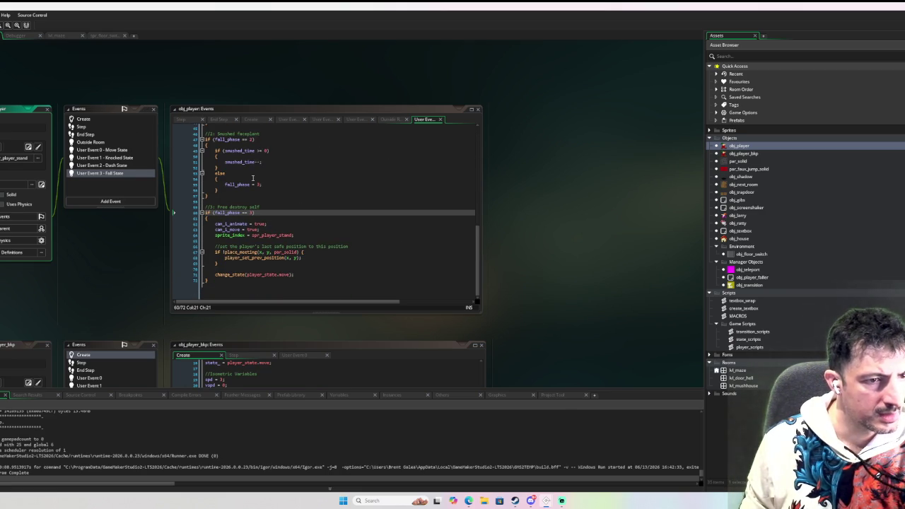
pyautogui.scroll(5, 315, 224)
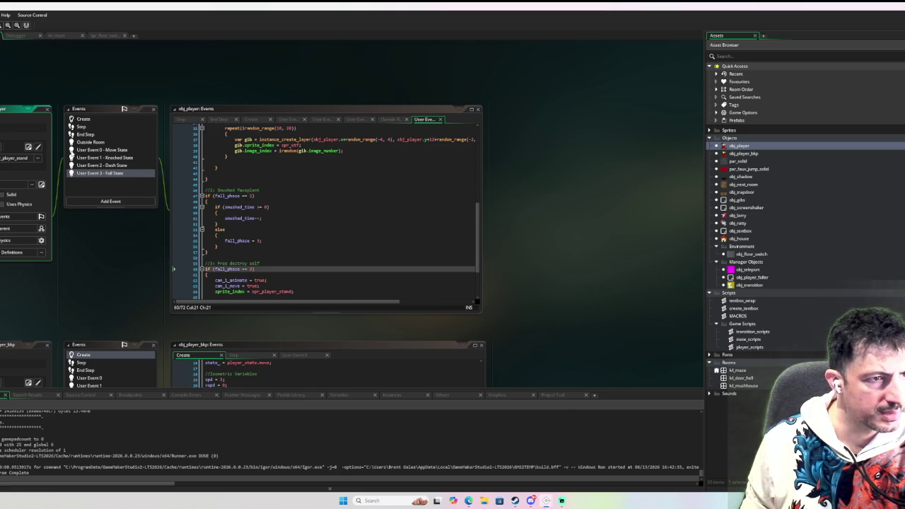
# Look over the player's Step and End Step code, then reopen obj_trapdoor's events
pyautogui.click(84, 128)
pyautogui.click(91, 135)
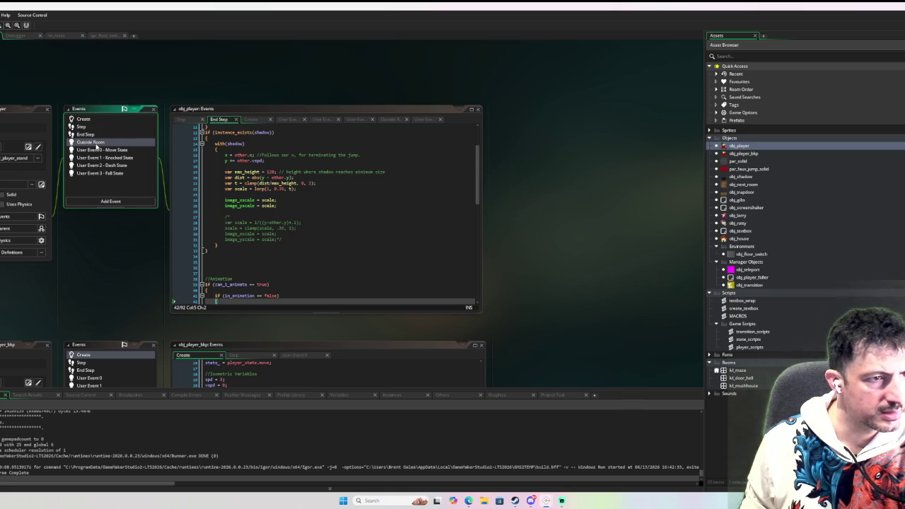
pyautogui.scroll(-10, 378, 182)
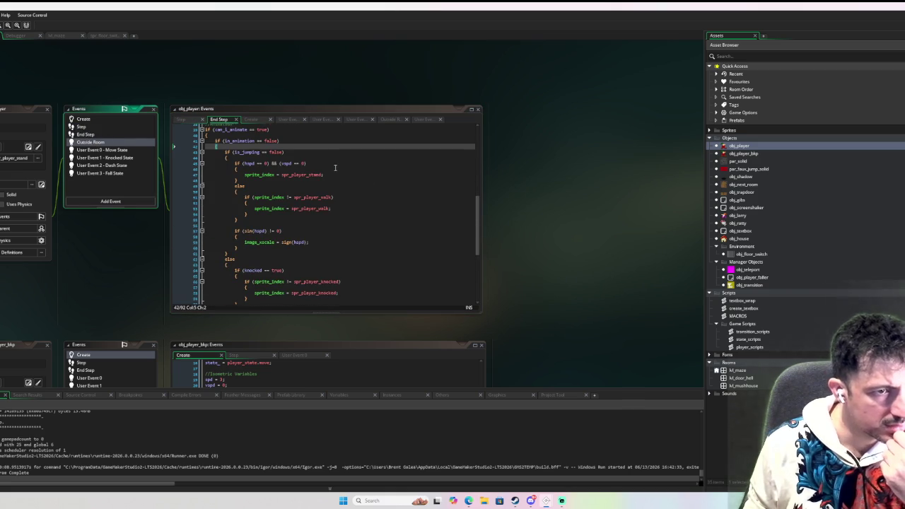
pyautogui.scroll(-8, 337, 168)
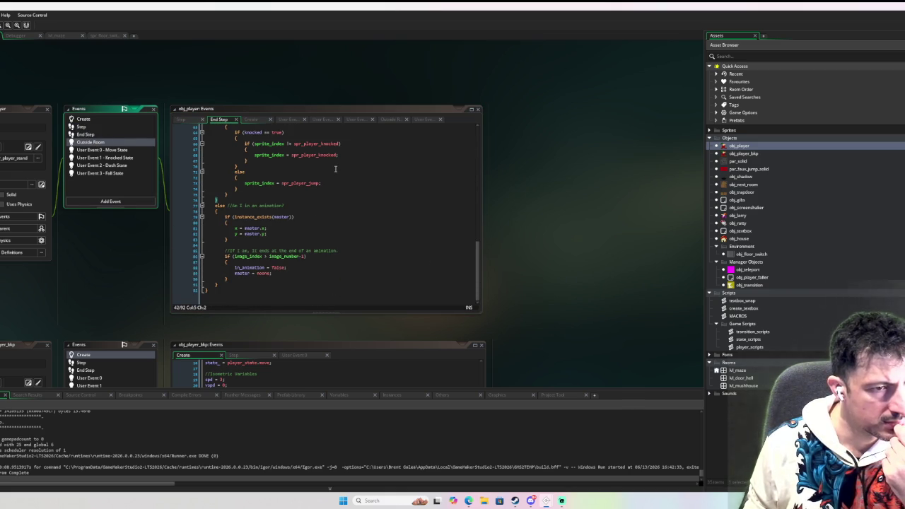
pyautogui.scroll(11, 335, 168)
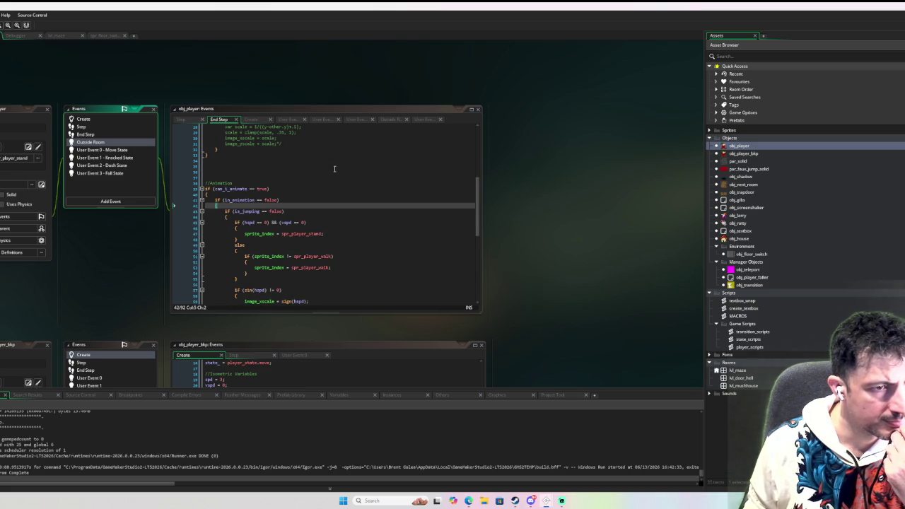
pyautogui.scroll(9, 333, 168)
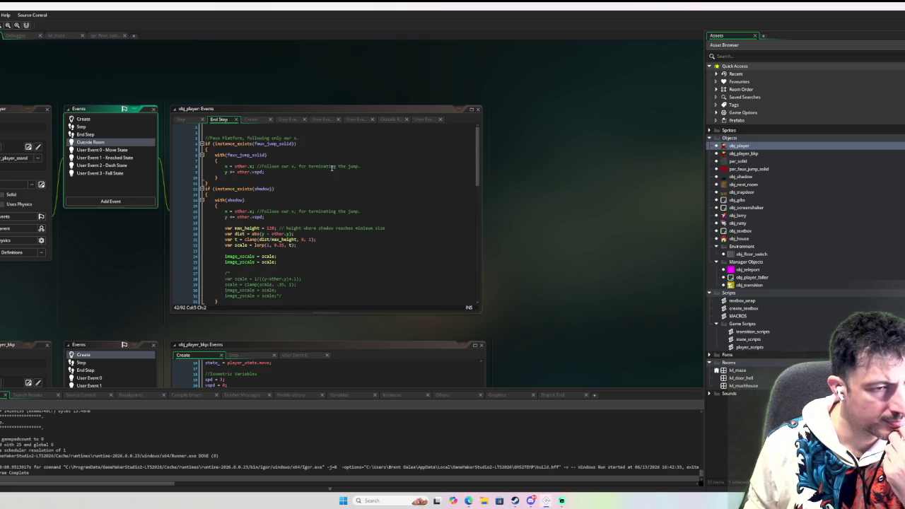
pyautogui.scroll(-6, 332, 168)
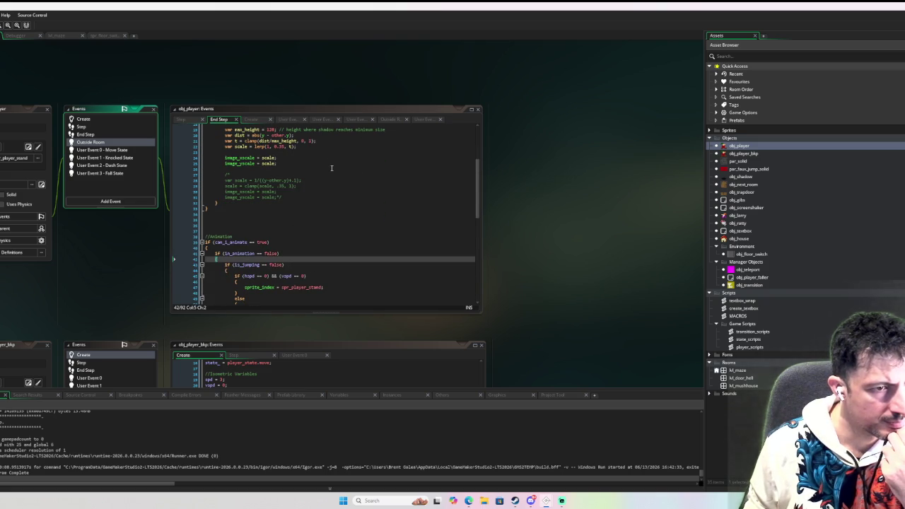
pyautogui.scroll(6, 332, 167)
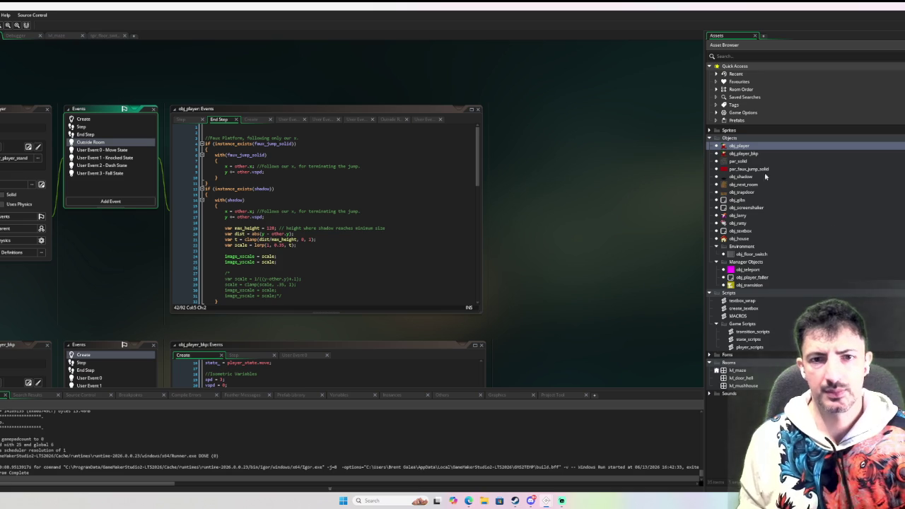
pyautogui.doubleClick(740, 147)
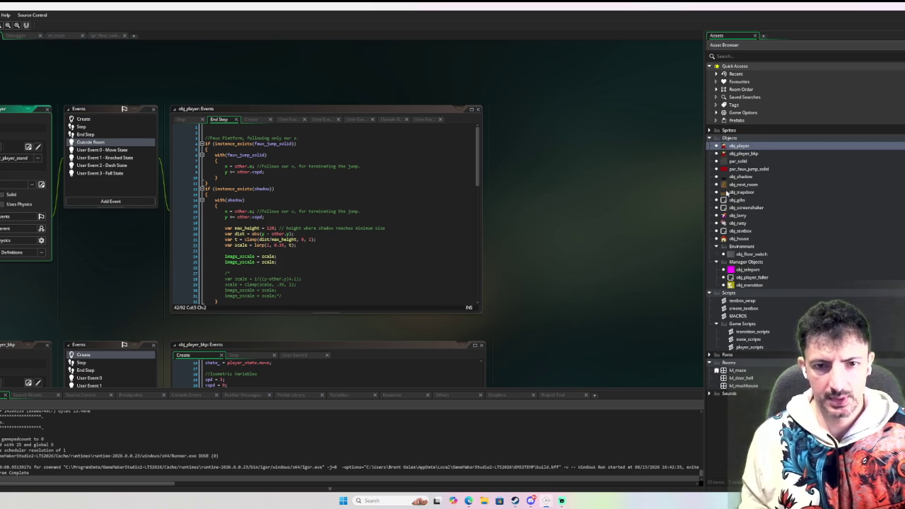
pyautogui.doubleClick(728, 193)
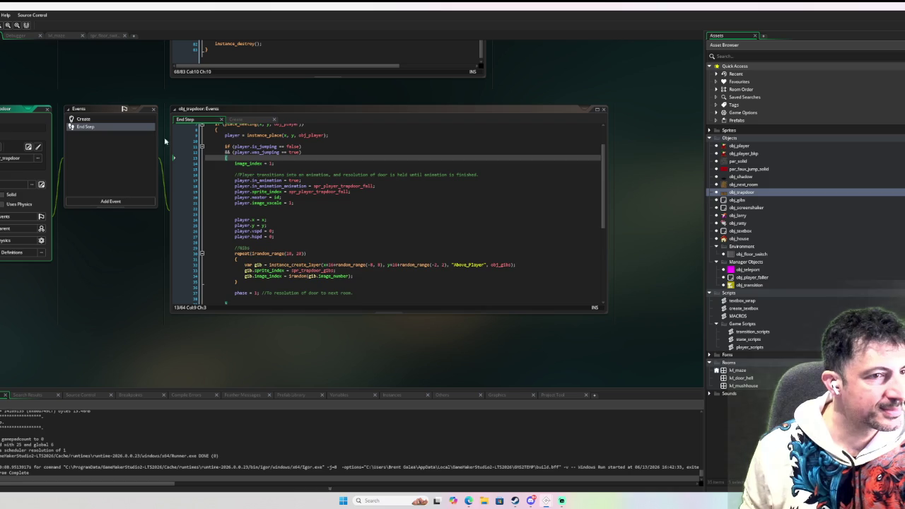
# Breakpoint the trapdoor's player = instance_place line and start a debug run with F6
pyautogui.scroll(2, 195, 163)
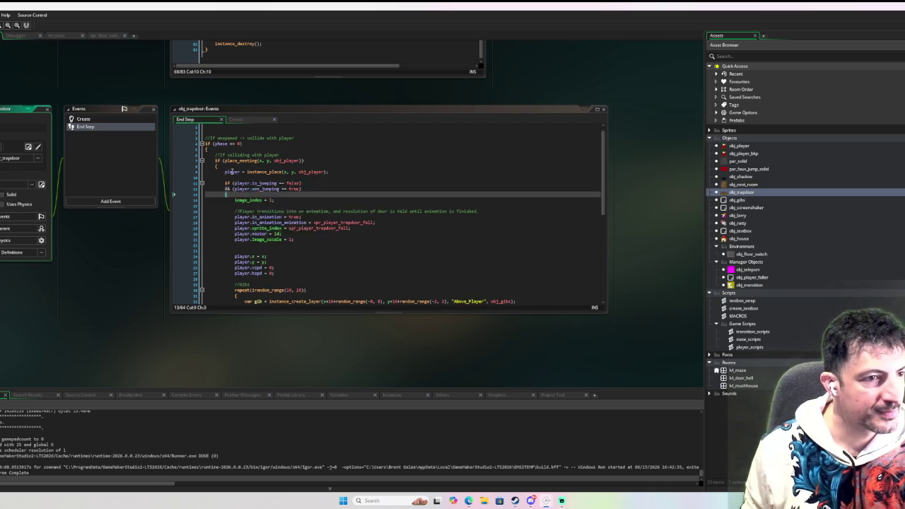
pyautogui.click(190, 142)
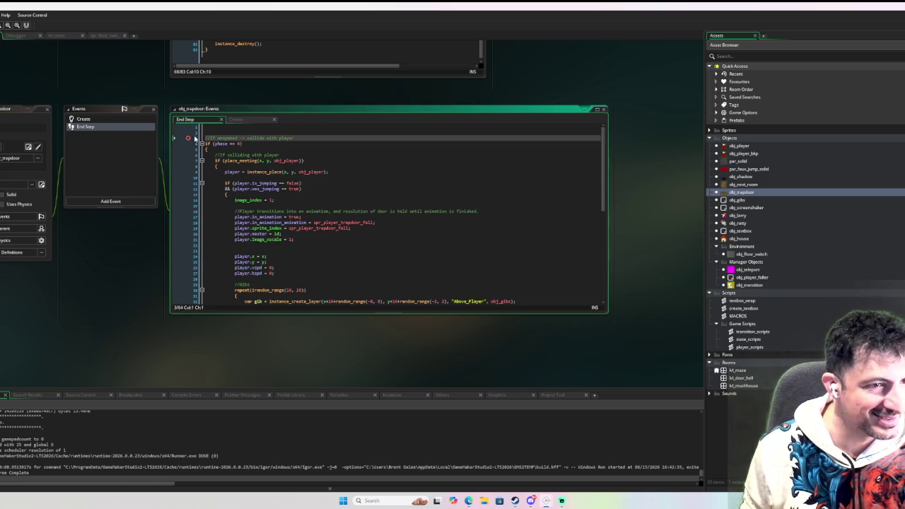
pyautogui.click(192, 172)
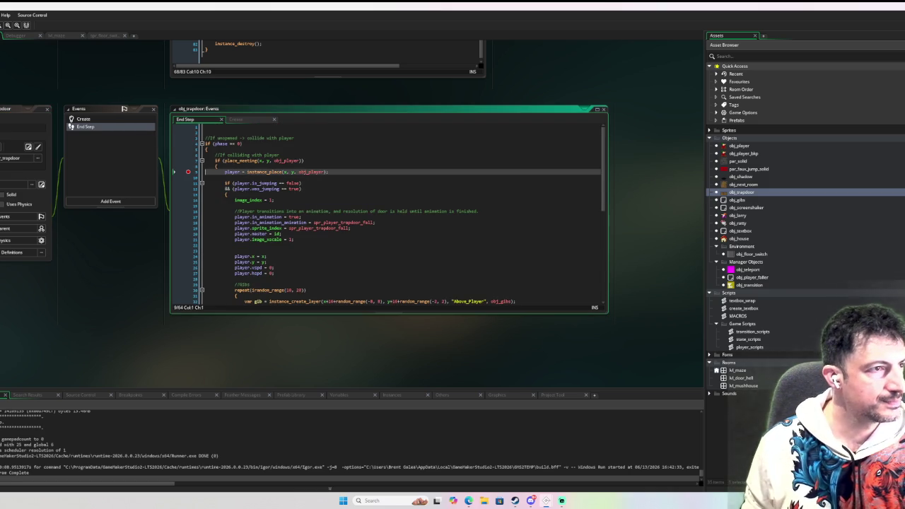
pyautogui.press('F6')
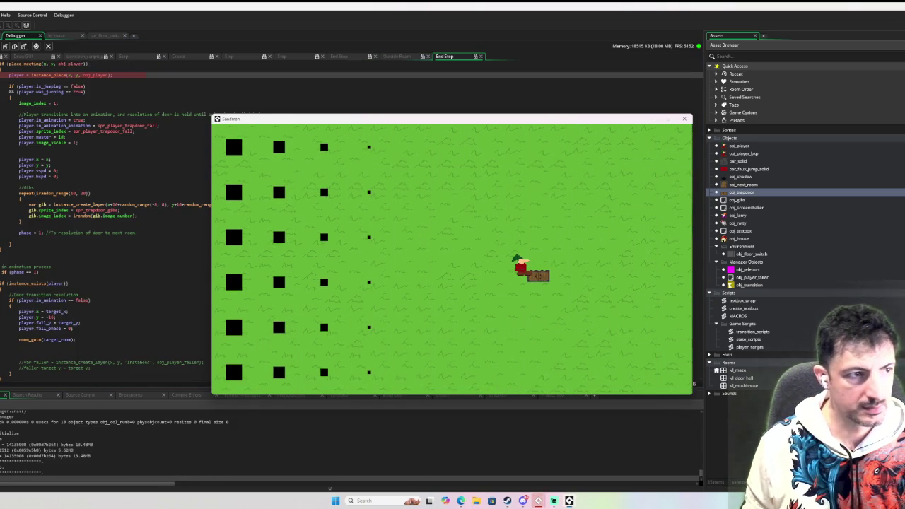
# Resume from the breakpoint, walk right and jump onto the trapdoor, then stop the game
pyautogui.scroll(2, 60, 91)
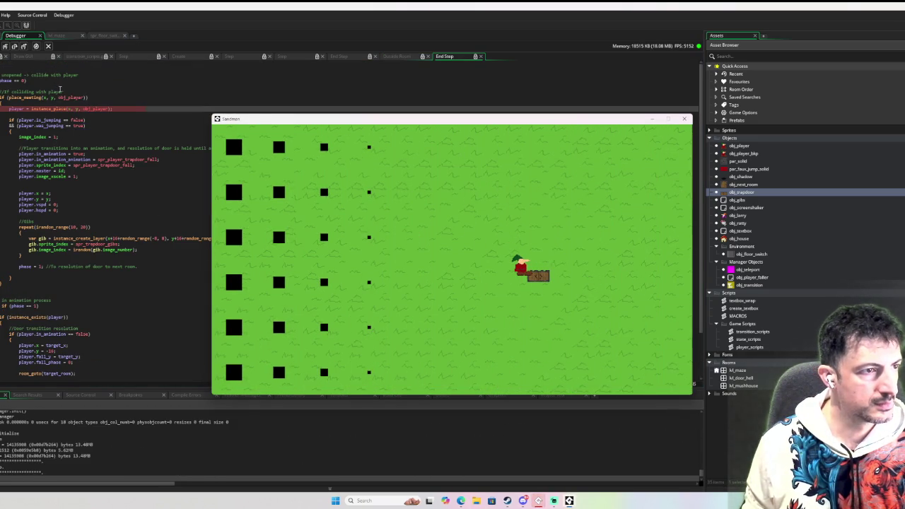
pyautogui.click(57, 136)
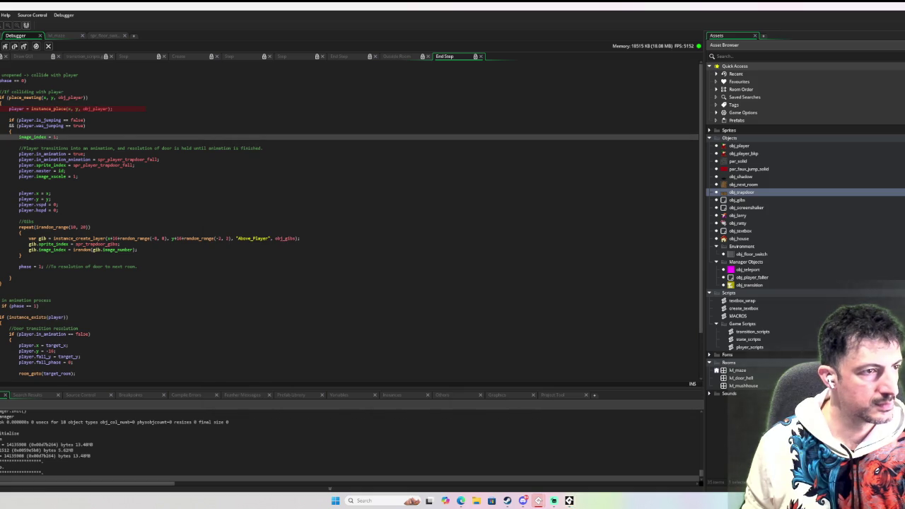
pyautogui.press('F5')
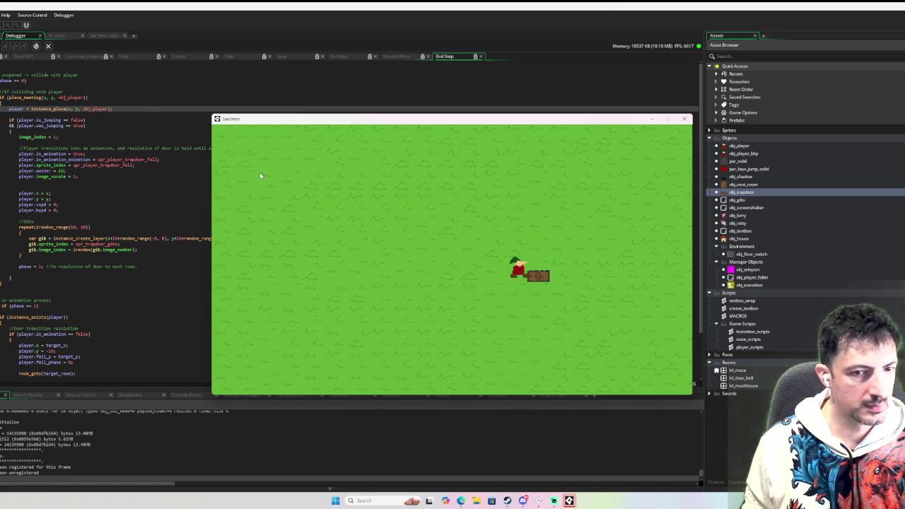
pyautogui.press('Right')
pyautogui.press('space')
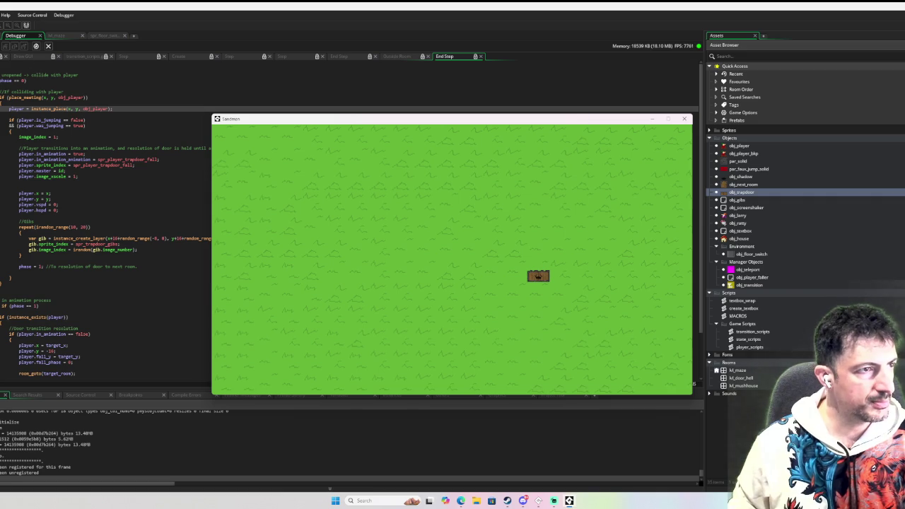
pyautogui.press('Escape')
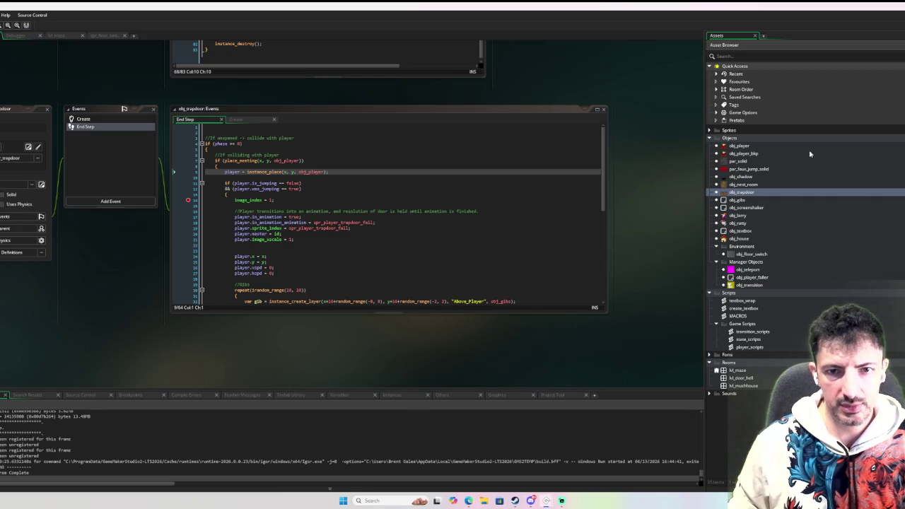
# Breakpoint the was_jumping = false line in obj_player's Move State and debug-run with F6
pyautogui.doubleClick(777, 147)
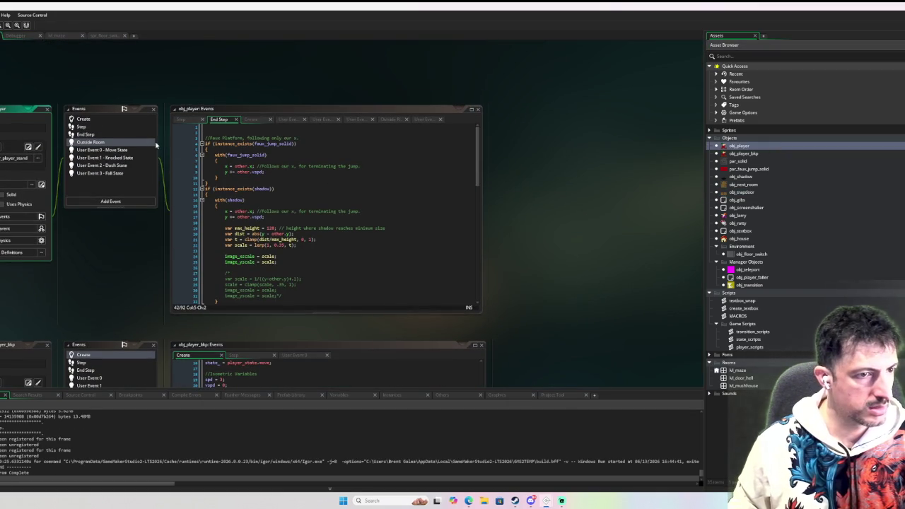
pyautogui.click(93, 118)
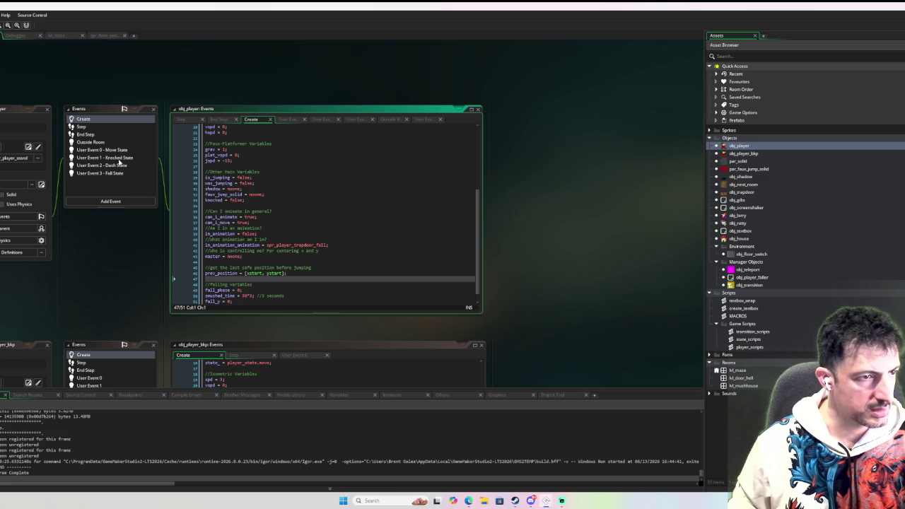
pyautogui.click(121, 150)
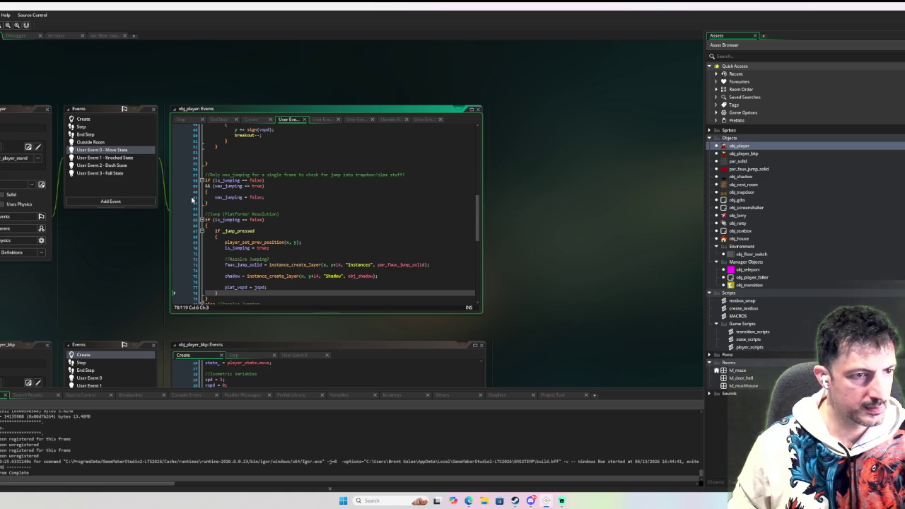
pyautogui.scroll(3, 299, 190)
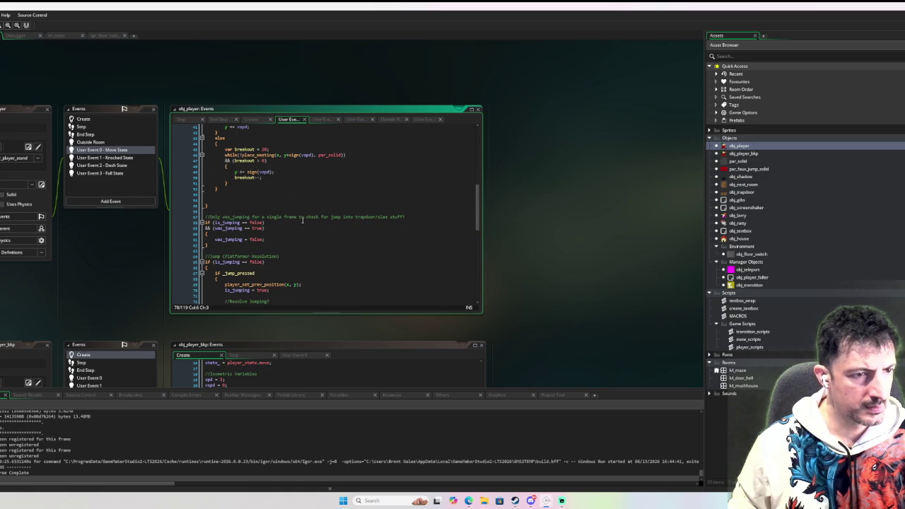
pyautogui.click(206, 245)
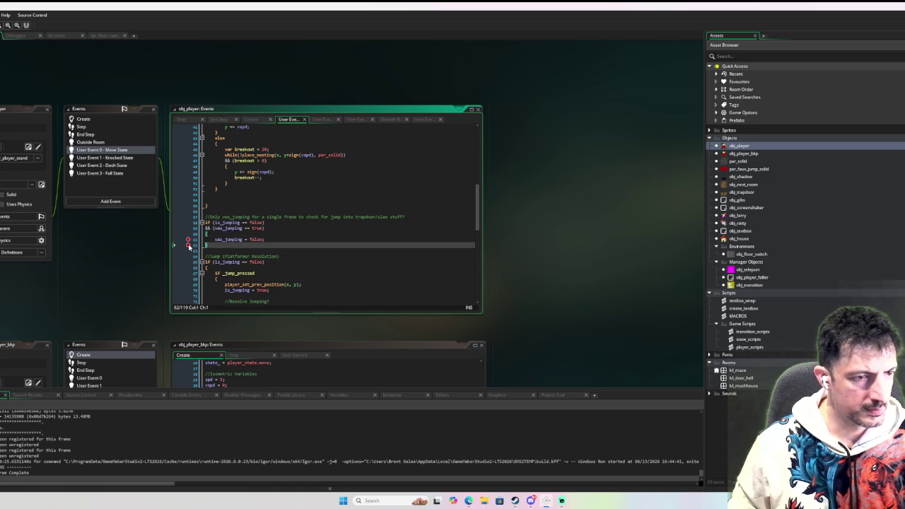
pyautogui.press('F6')
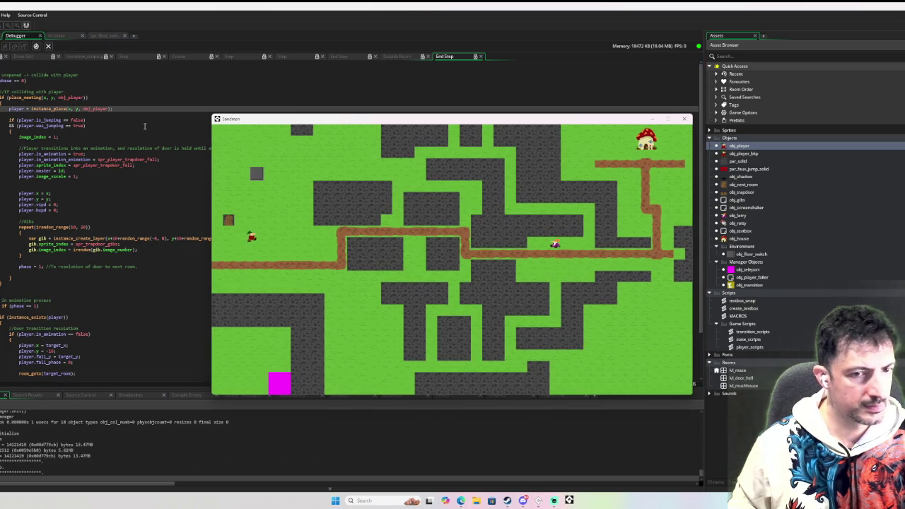
# Walk the player left into the brown door, quit the game with Escape, and rerun it with F5
pyautogui.press('Left')
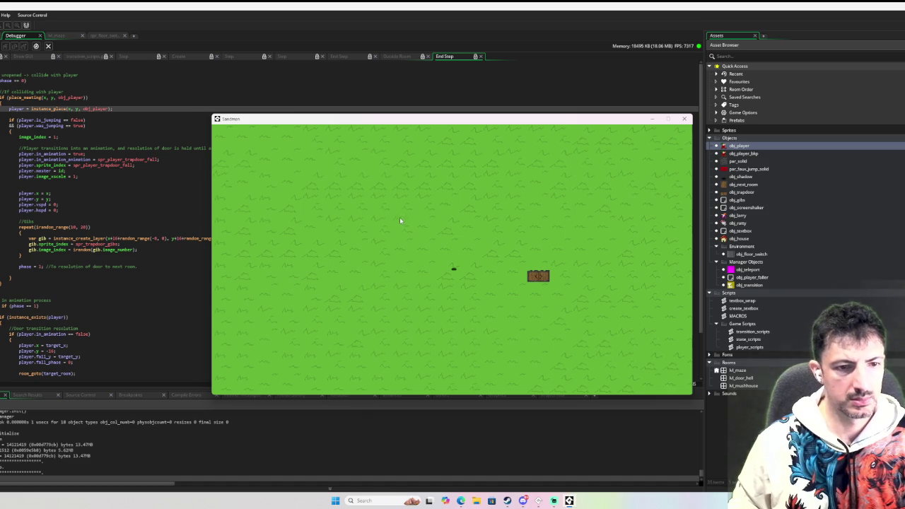
pyautogui.press('Escape')
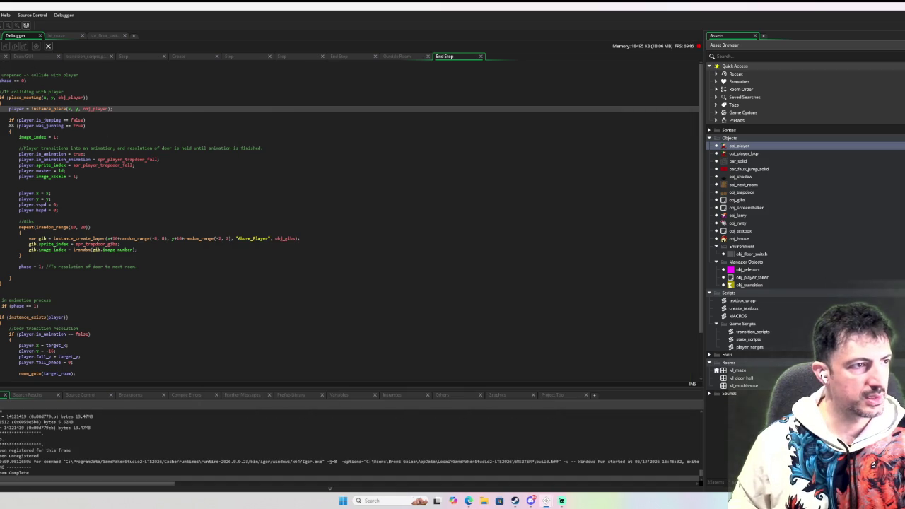
pyautogui.press('F5')
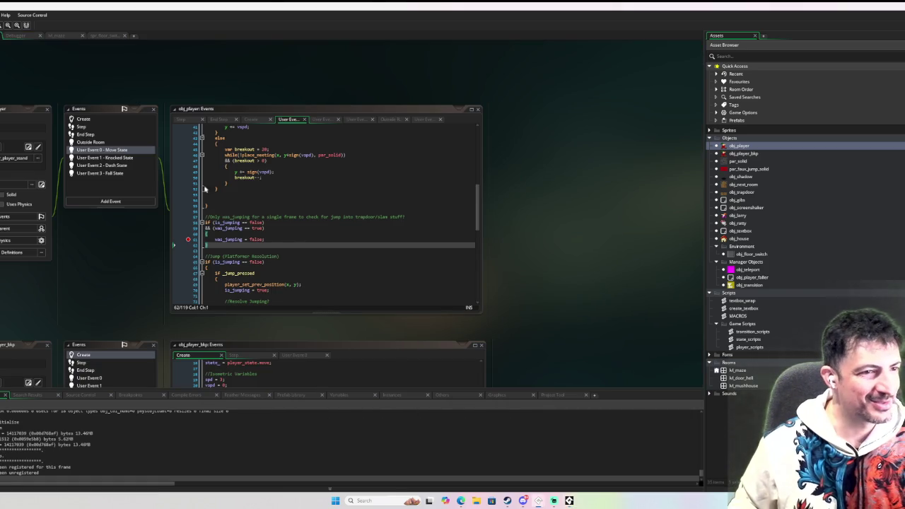
pyautogui.scroll(12, 251, 237)
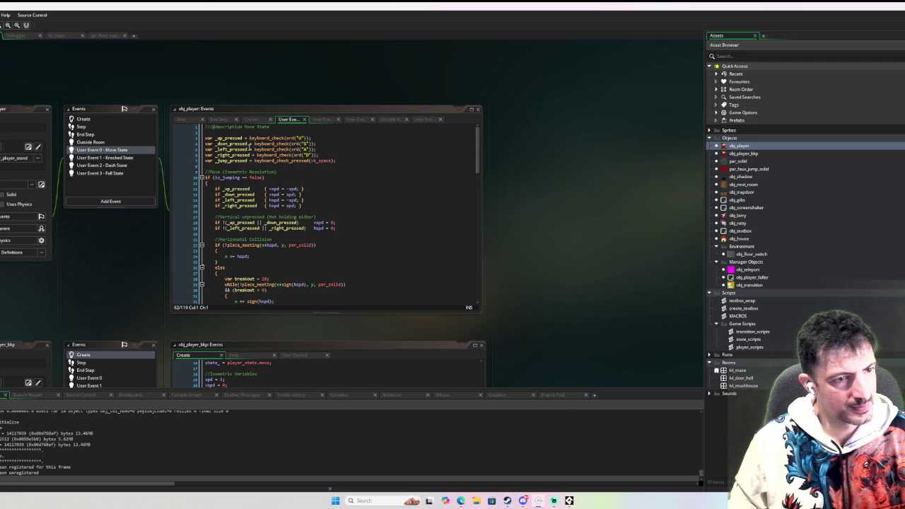
pyautogui.scroll(-7, 247, 150)
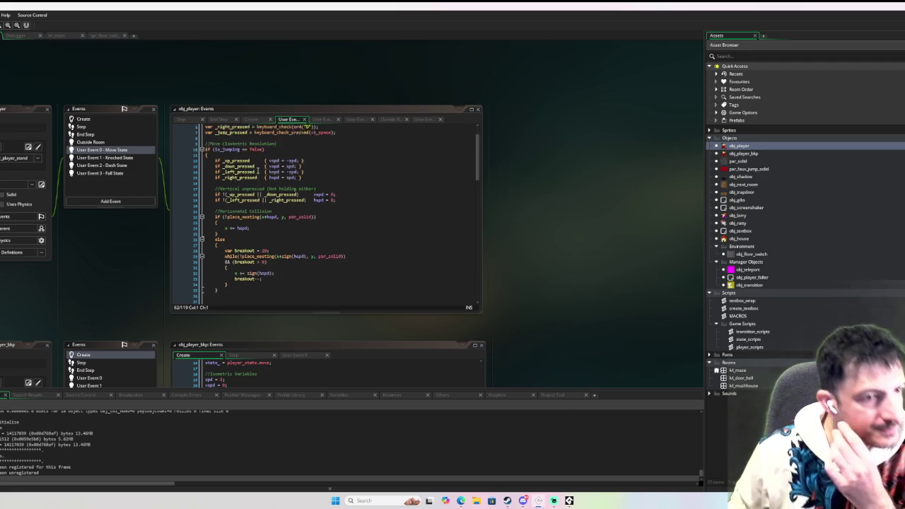
pyautogui.scroll(-4, 278, 184)
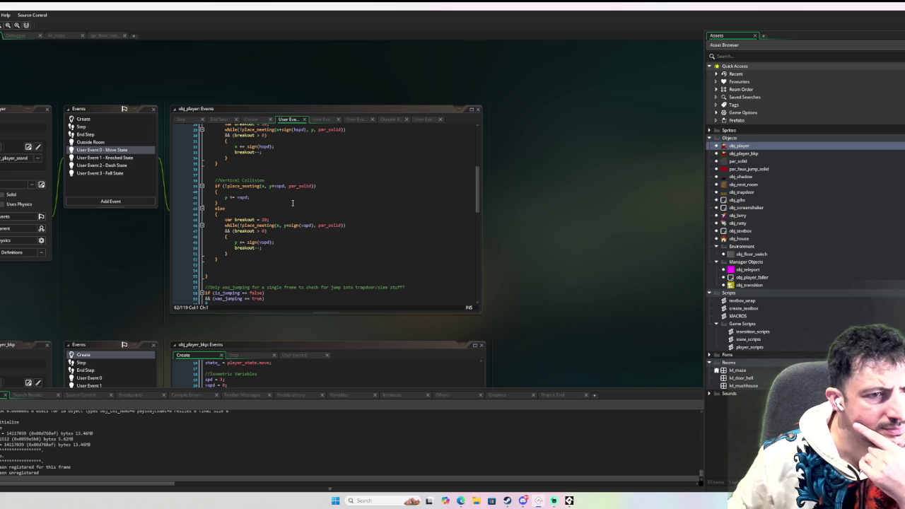
pyautogui.scroll(-4, 260, 186)
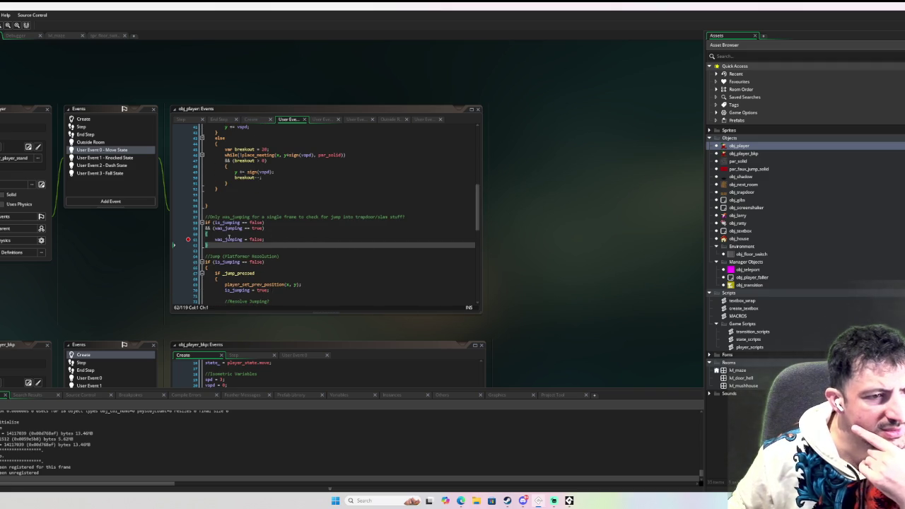
pyautogui.scroll(-8, 232, 239)
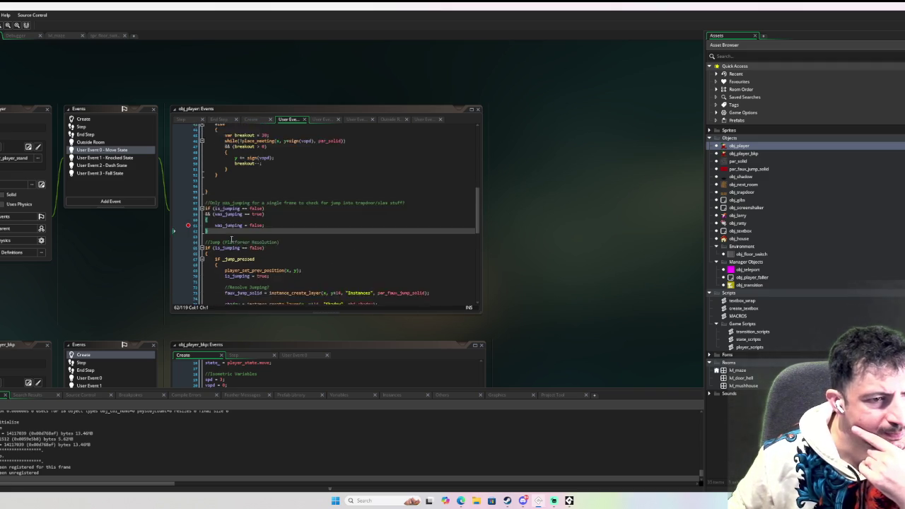
pyautogui.scroll(-7, 305, 230)
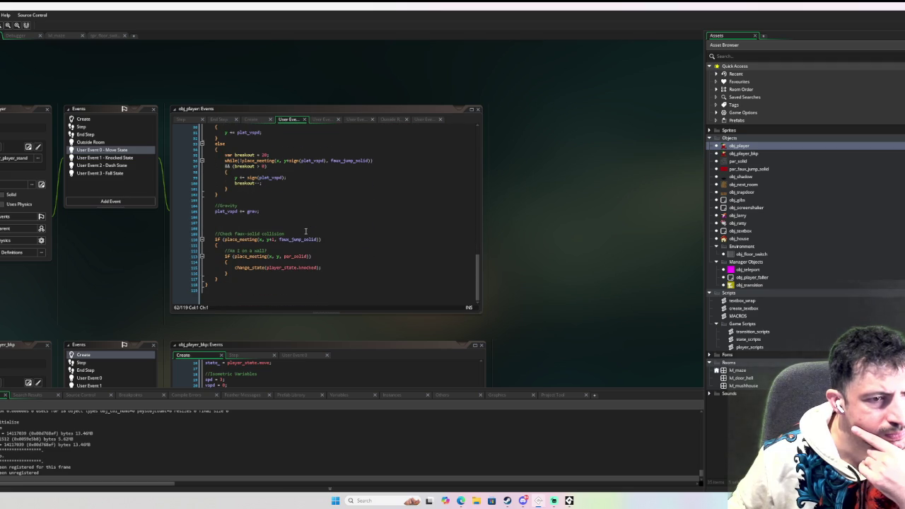
pyautogui.scroll(7, 305, 230)
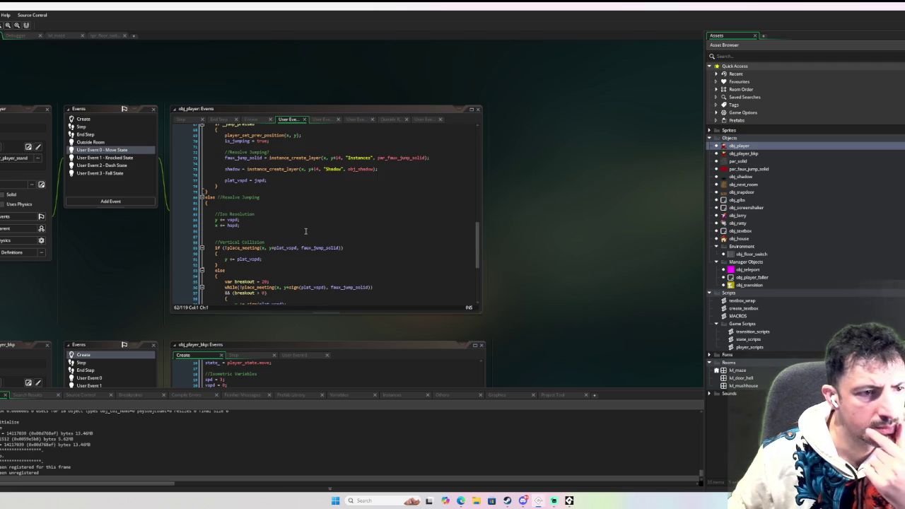
pyautogui.scroll(3, 305, 230)
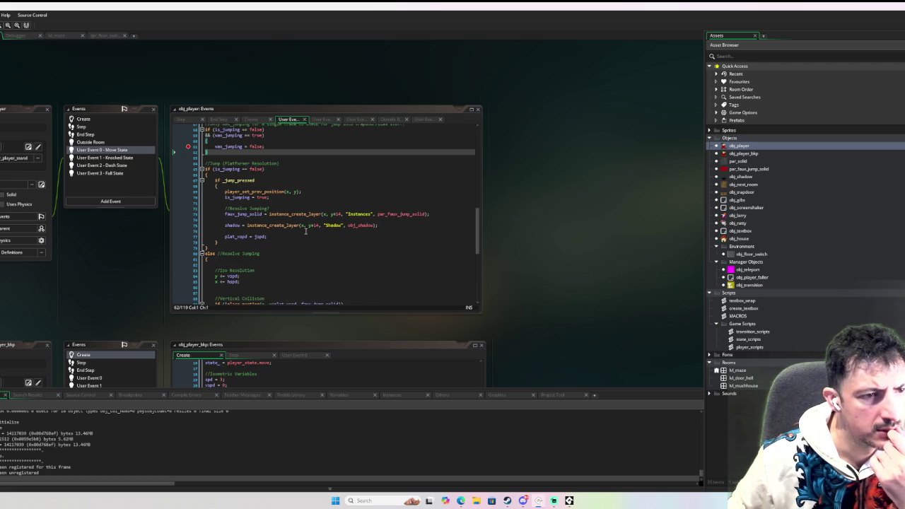
pyautogui.scroll(2, 298, 220)
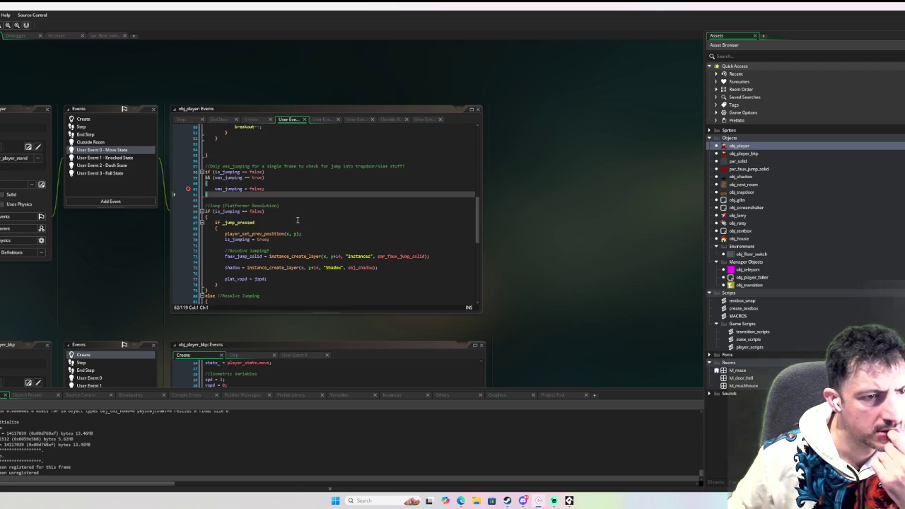
pyautogui.scroll(1, 297, 220)
pyautogui.scroll(-2, 277, 227)
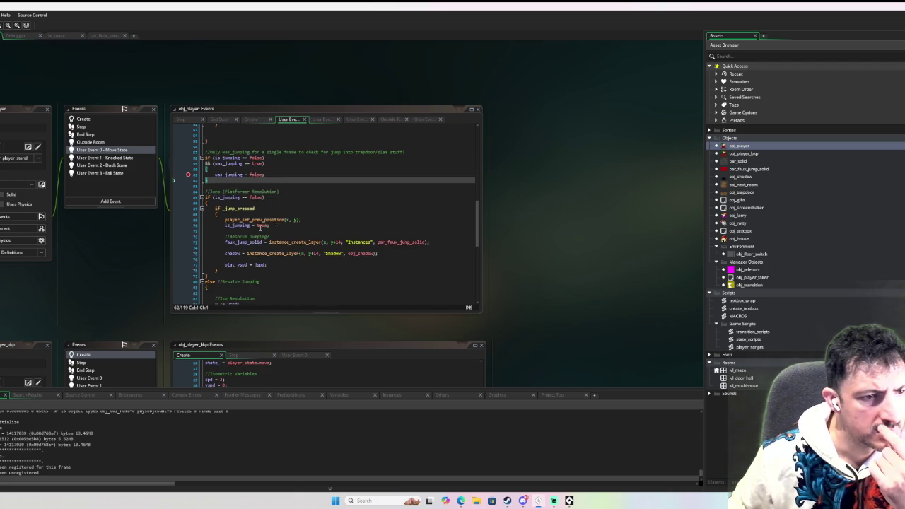
pyautogui.scroll(-4, 260, 228)
pyautogui.scroll(-5, 257, 227)
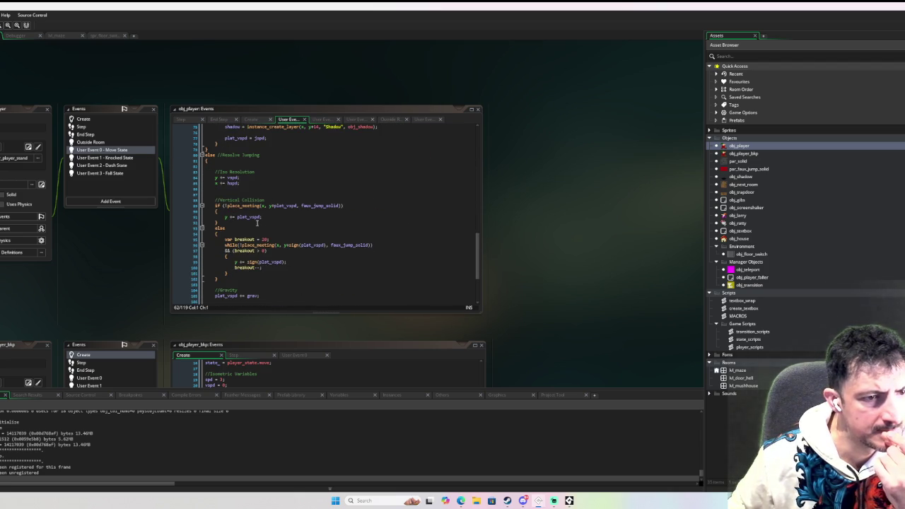
pyautogui.scroll(-3, 256, 222)
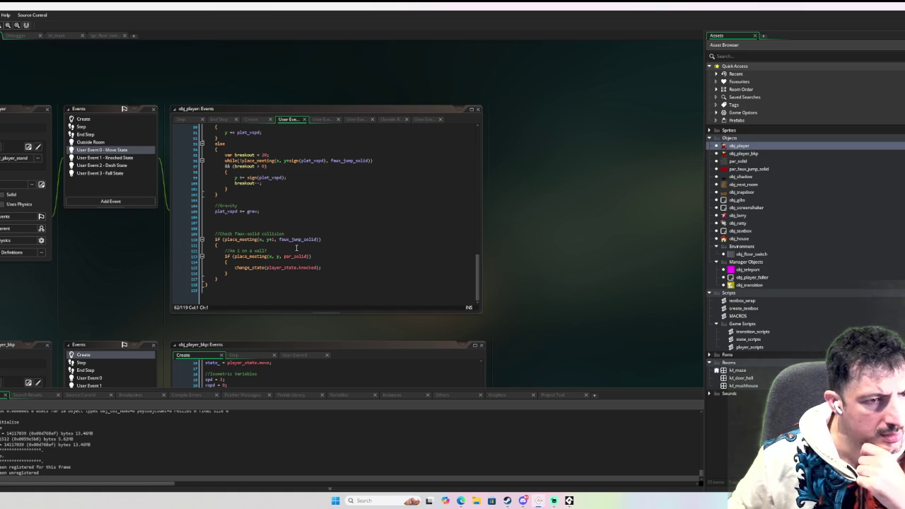
pyautogui.scroll(7, 289, 246)
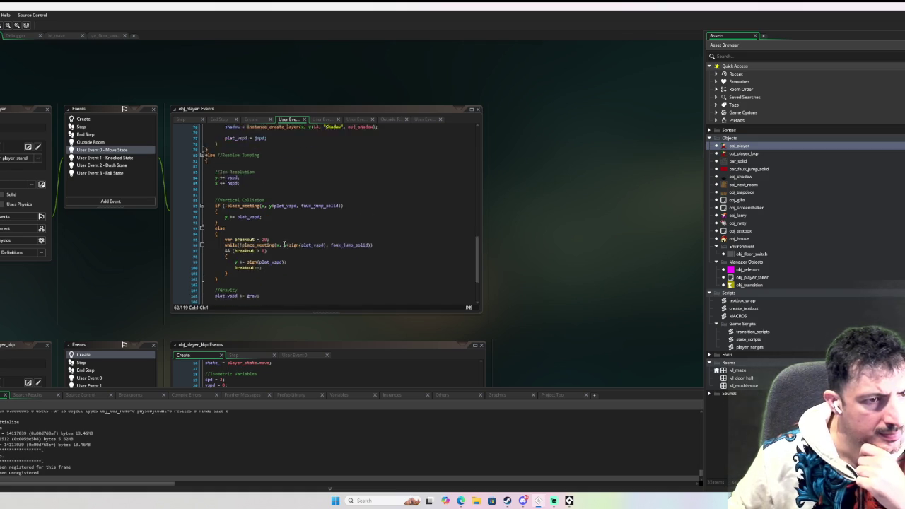
pyautogui.scroll(3, 284, 244)
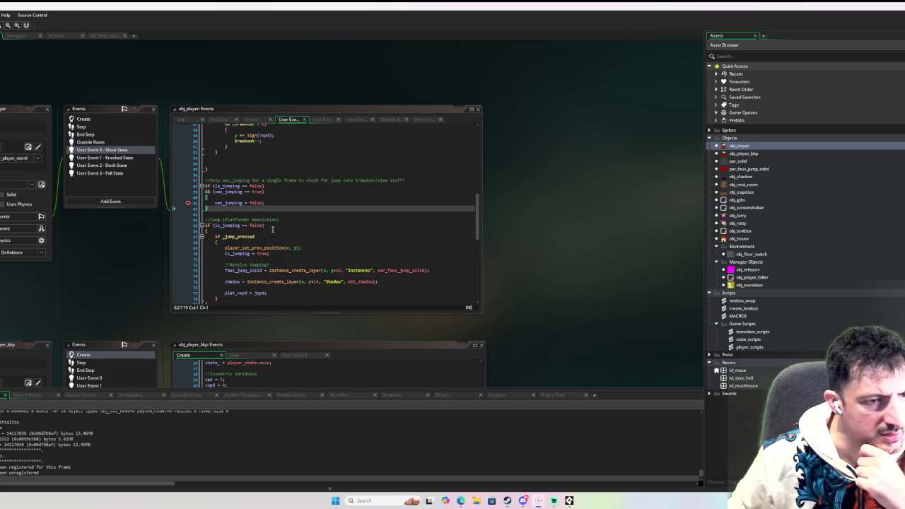
pyautogui.click(230, 225)
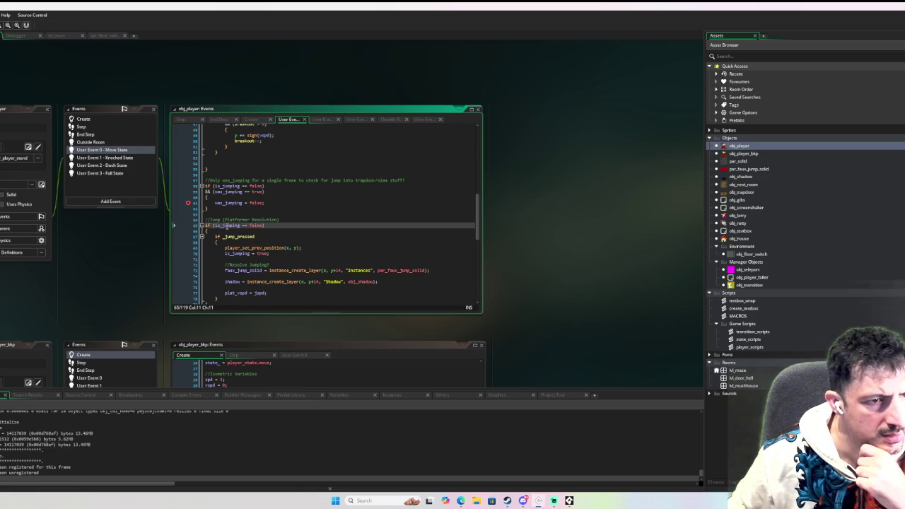
pyautogui.doubleClick(231, 226)
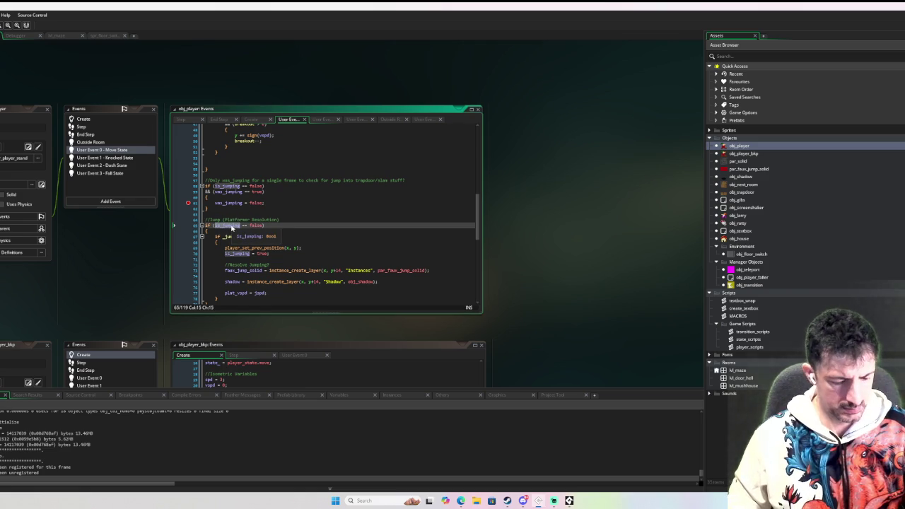
# Find all is_jumping matches in the project and open the line 153 'is_jumping = false' result
pyautogui.hotkey('ctrl', 'shift', 'f')
pyautogui.click(90, 320)
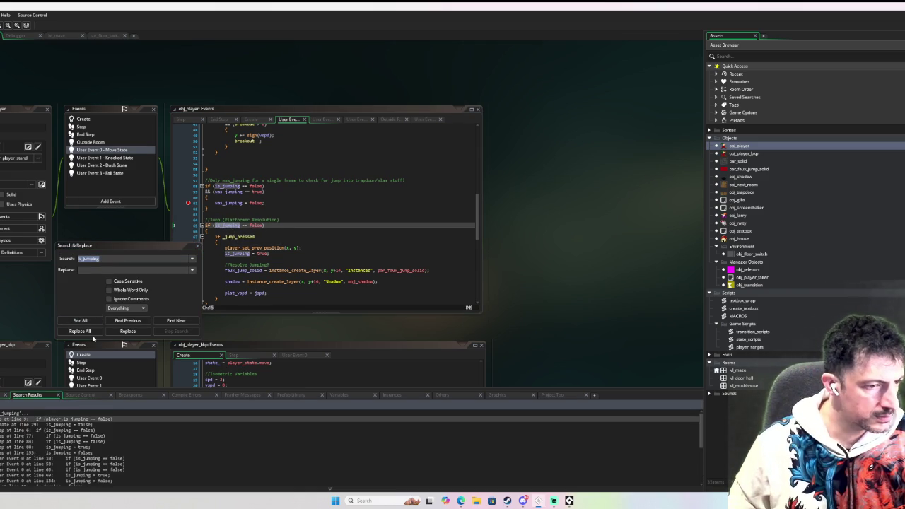
pyautogui.doubleClick(84, 453)
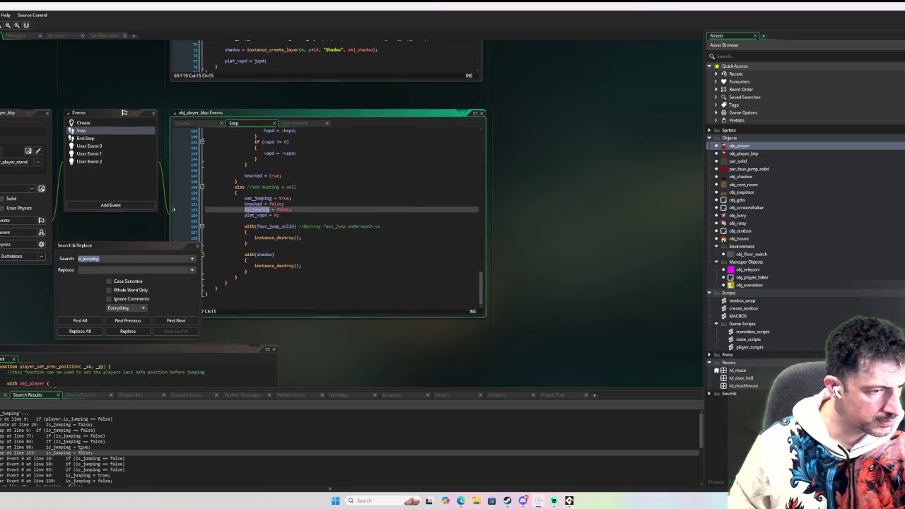
# Review obj_player_bkp's Step event around that line, then close Search & Replace
pyautogui.scroll(10, 210, 298)
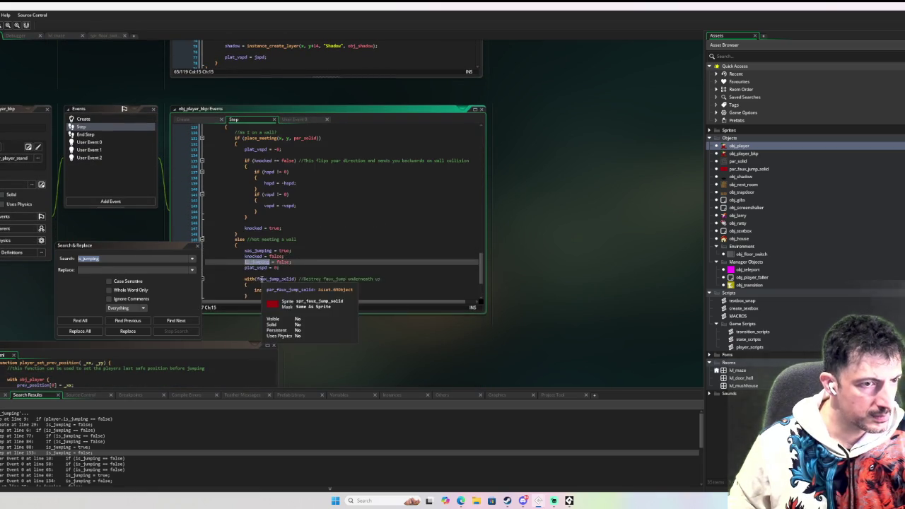
pyautogui.scroll(5, 310, 264)
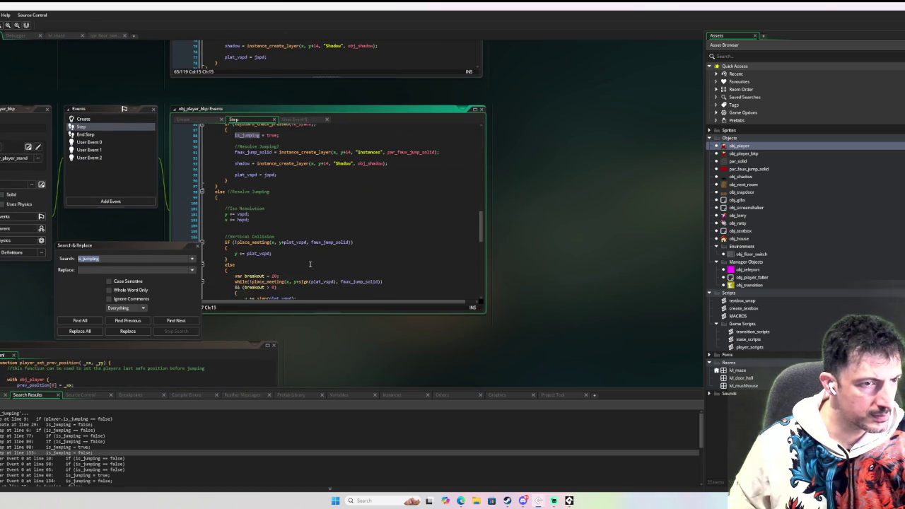
pyautogui.scroll(4, 310, 265)
pyautogui.scroll(-20, 264, 251)
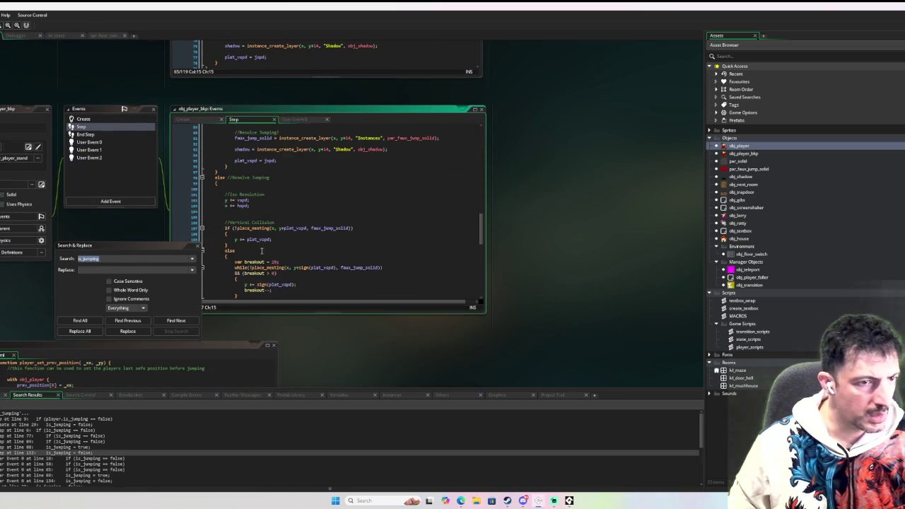
pyautogui.scroll(-4, 262, 246)
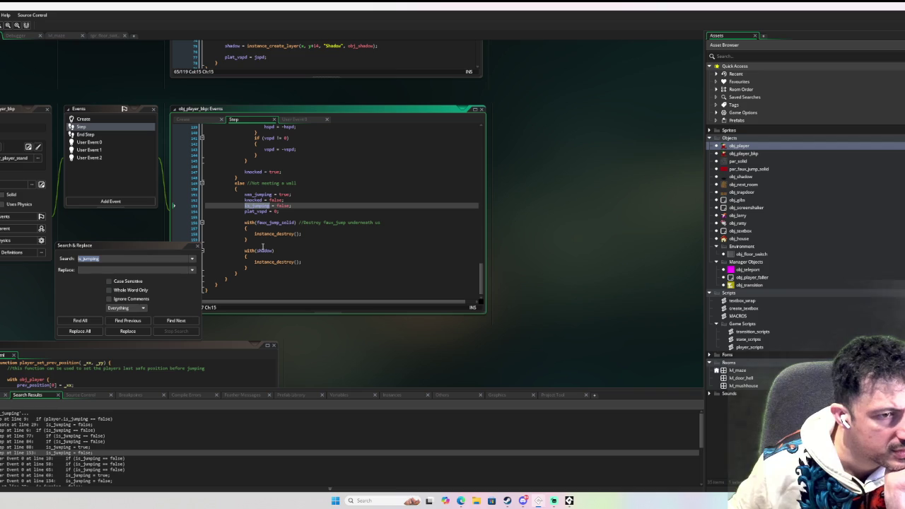
pyautogui.scroll(5, 265, 244)
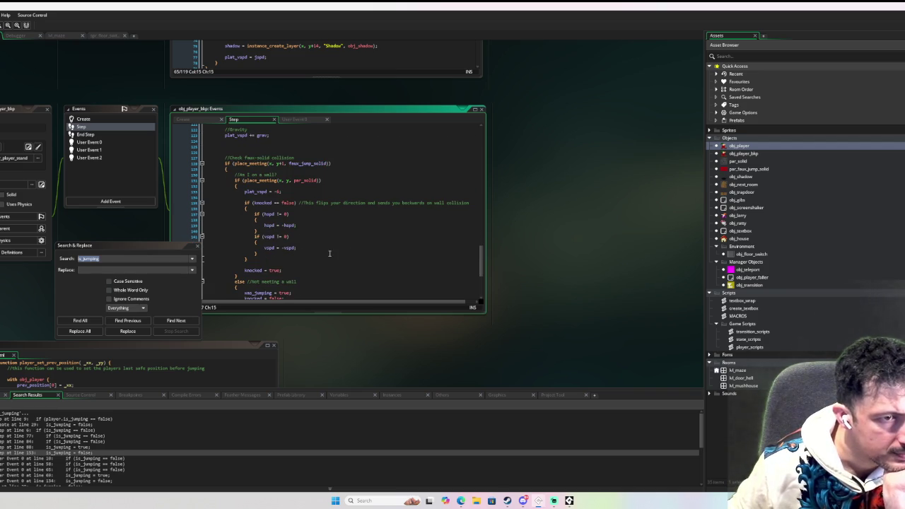
pyautogui.scroll(4, 329, 253)
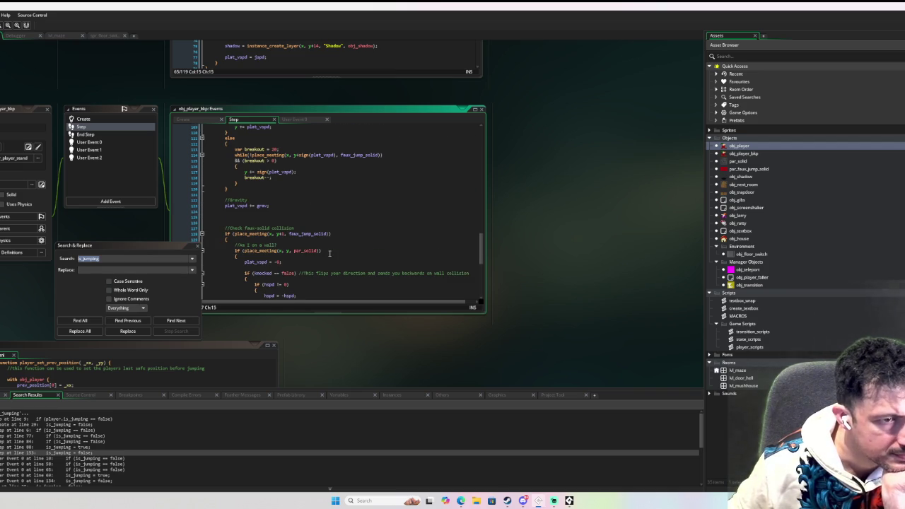
pyautogui.scroll(-4, 329, 253)
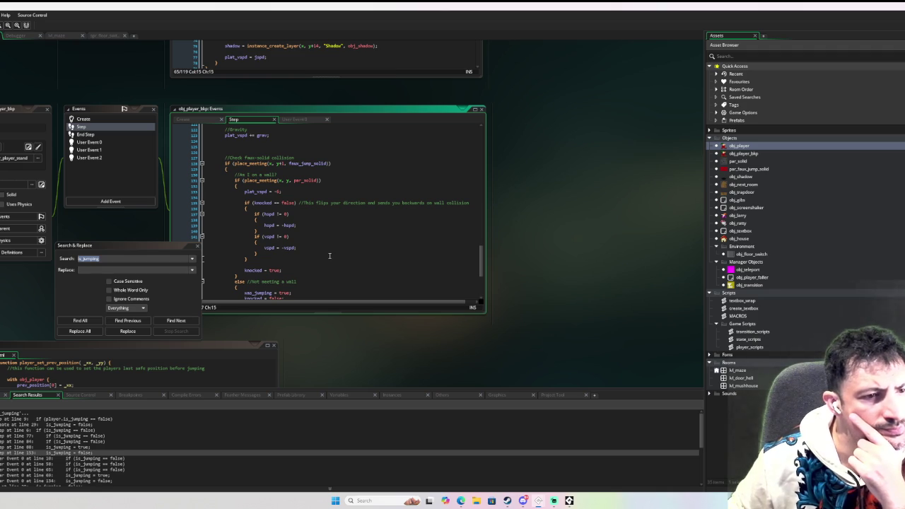
pyautogui.scroll(-3, 329, 255)
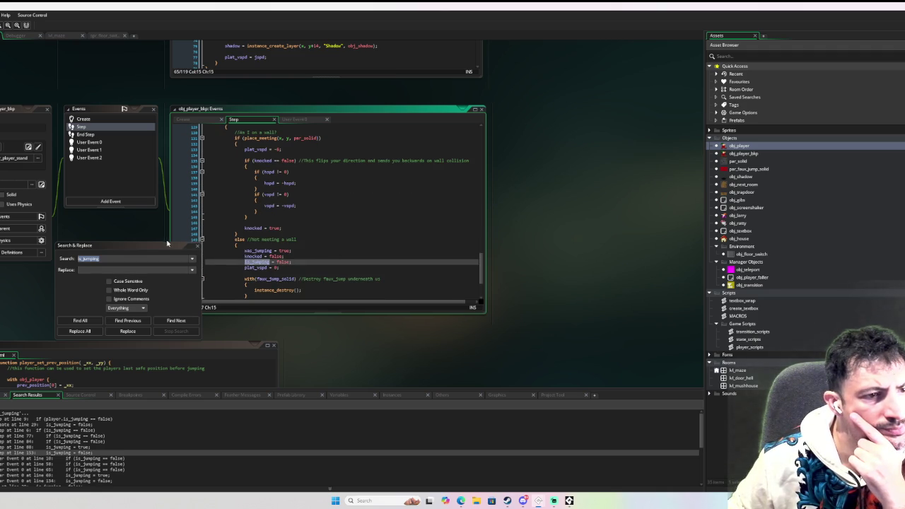
pyautogui.click(197, 245)
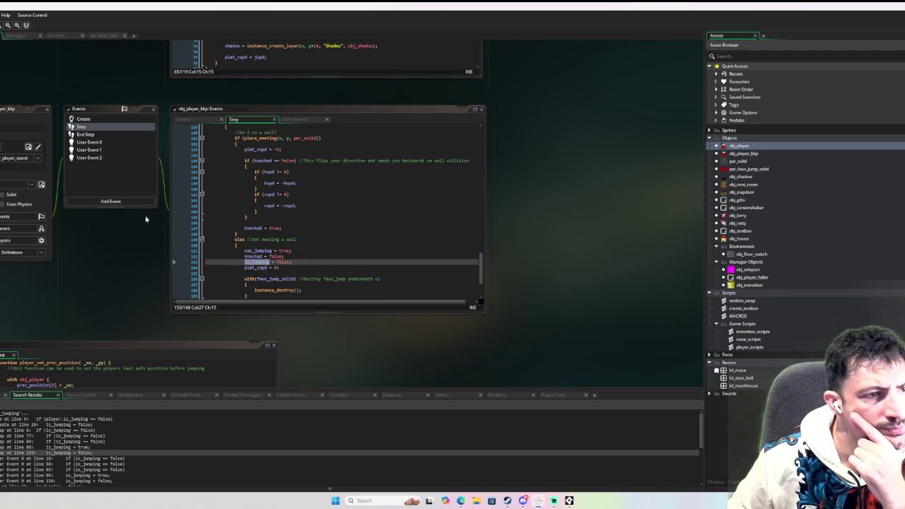
# Move from the backup's User Events 1 and 0 to obj_player's User Event 1 - Knocked State
pyautogui.click(121, 151)
pyautogui.click(123, 143)
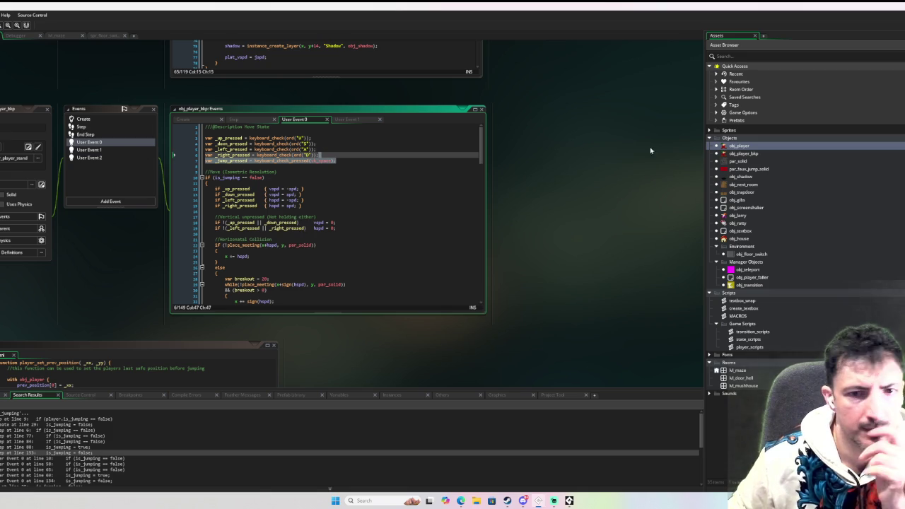
pyautogui.doubleClick(751, 146)
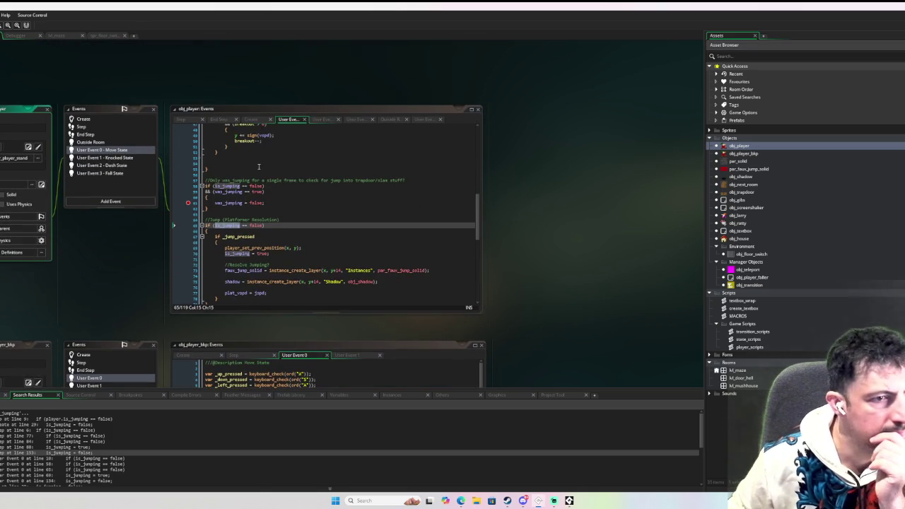
pyautogui.click(124, 158)
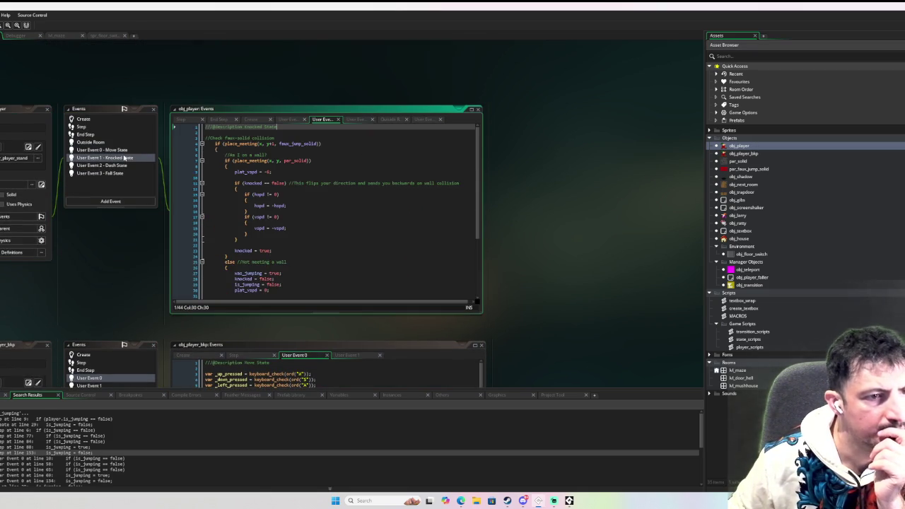
# Read through the Knocked State's faux-solid and wall collision code
pyautogui.scroll(-2, 311, 194)
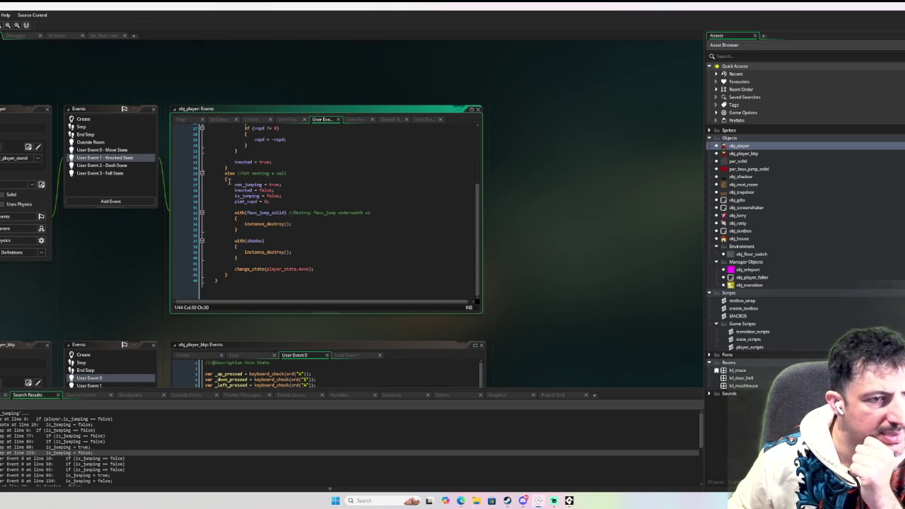
pyautogui.scroll(2, 228, 188)
pyautogui.scroll(-3, 225, 196)
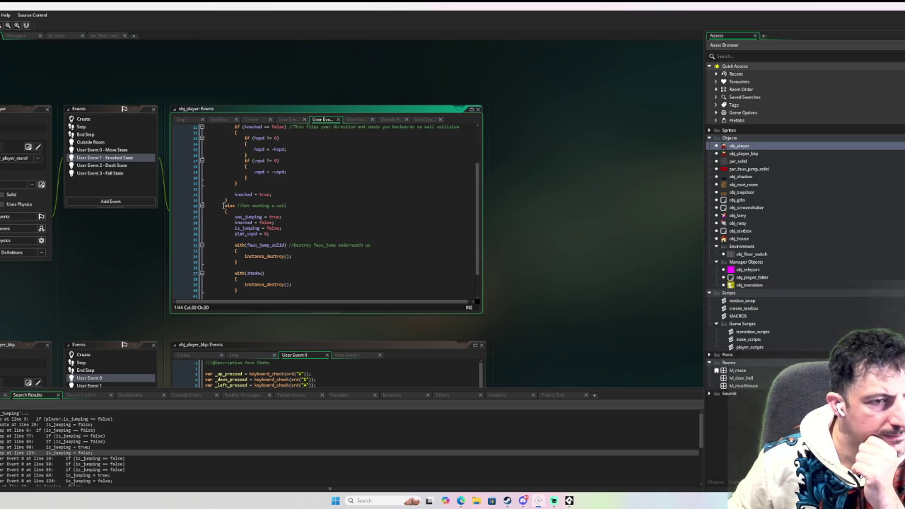
pyautogui.scroll(-2, 224, 205)
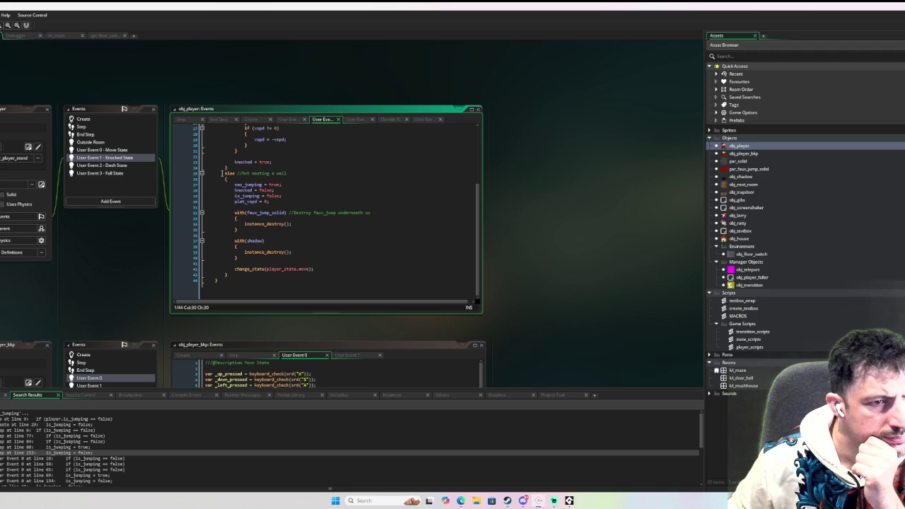
pyautogui.scroll(5, 223, 173)
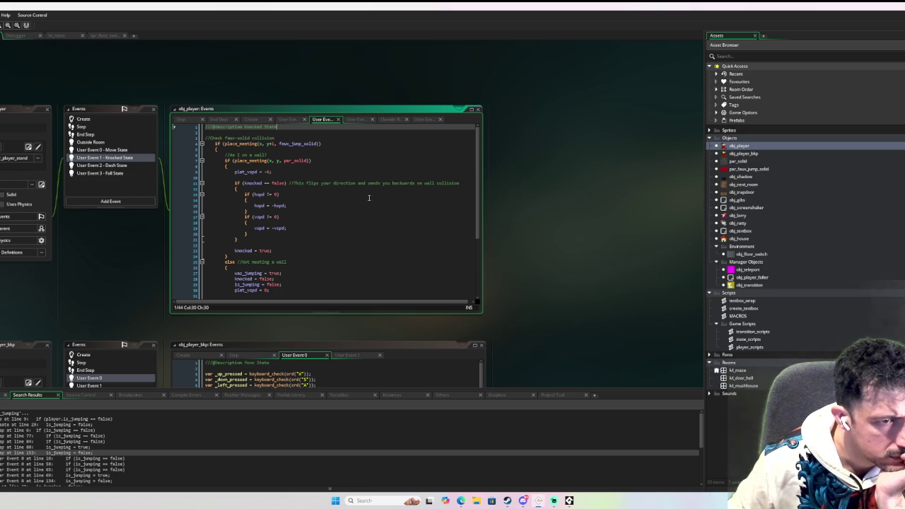
pyautogui.scroll(-3, 368, 197)
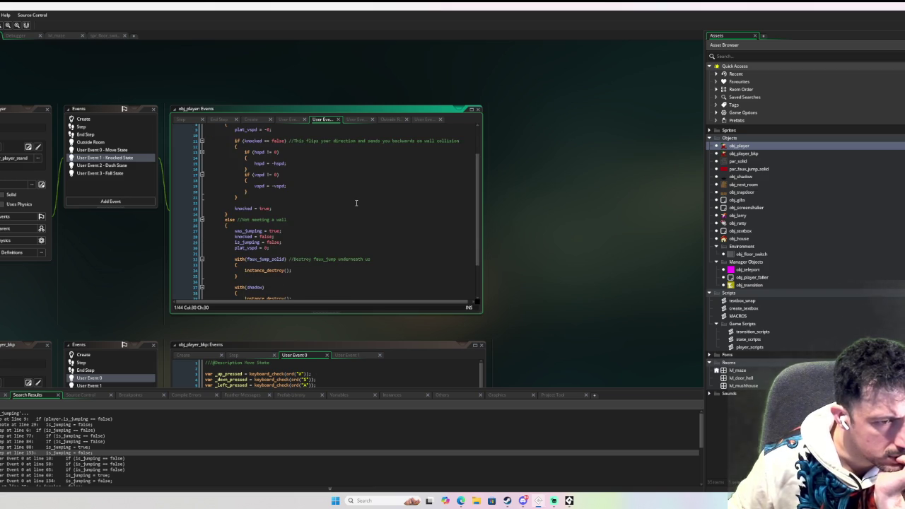
pyautogui.scroll(-3, 353, 204)
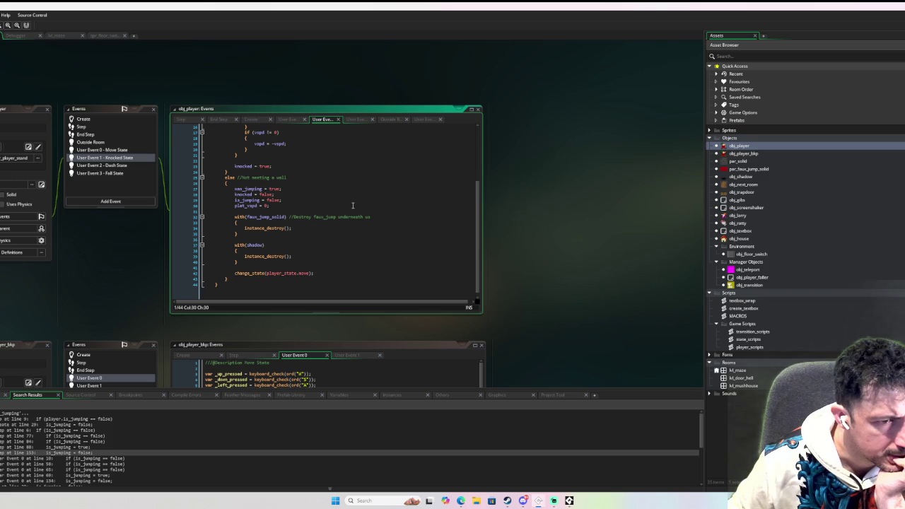
pyautogui.scroll(-1, 353, 205)
pyautogui.scroll(4, 353, 205)
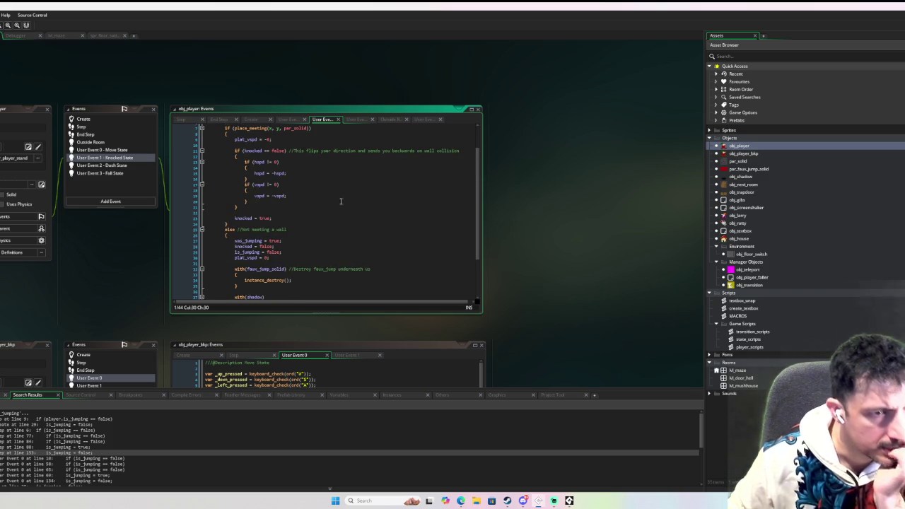
pyautogui.scroll(-4, 344, 203)
# Comment out Move State lines 110–118 and paste the Knocked State collision code in their place
pyautogui.moveTo(243, 283)
pyautogui.mouseDown()
pyautogui.moveTo(206, 268)
pyautogui.moveTo(205, 127)
pyautogui.moveTo(205, 155)
pyautogui.moveTo(206, 144)
pyautogui.mouseUp()
pyautogui.click(106, 150)
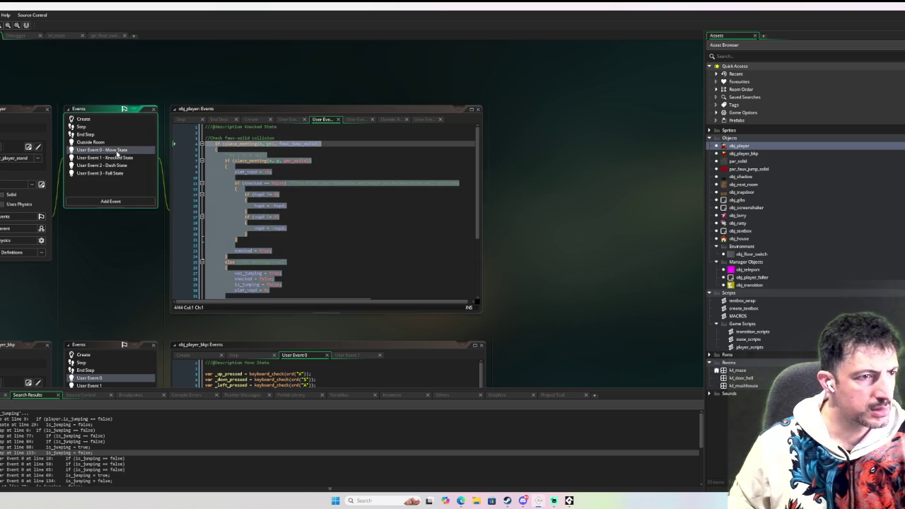
pyautogui.scroll(-5, 397, 217)
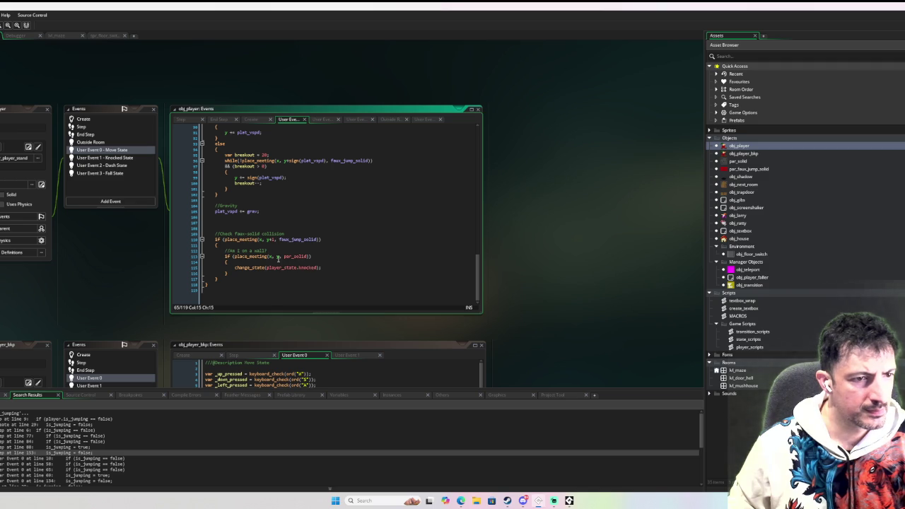
pyautogui.moveTo(220, 280); pyautogui.dragTo(214, 241)
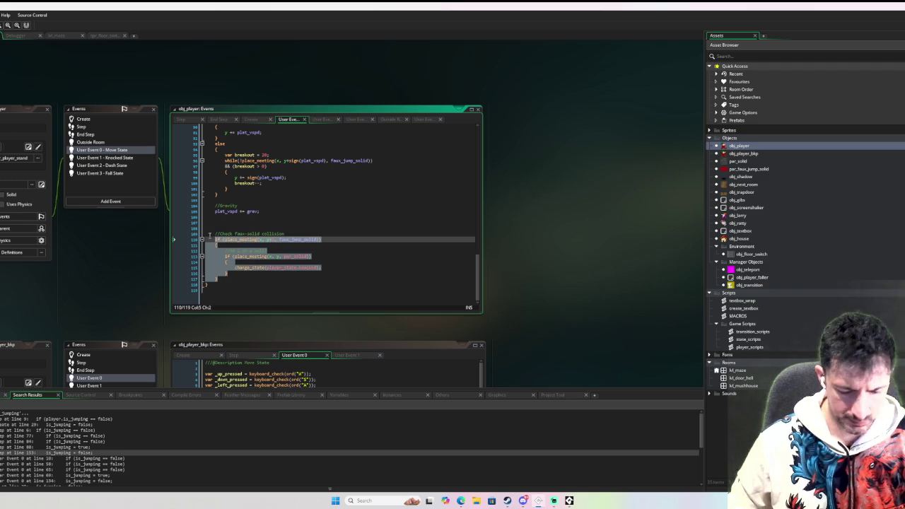
pyautogui.hotkey('ctrl', 'k')
pyautogui.press('Up')
pyautogui.press('Up')
pyautogui.press('Up')
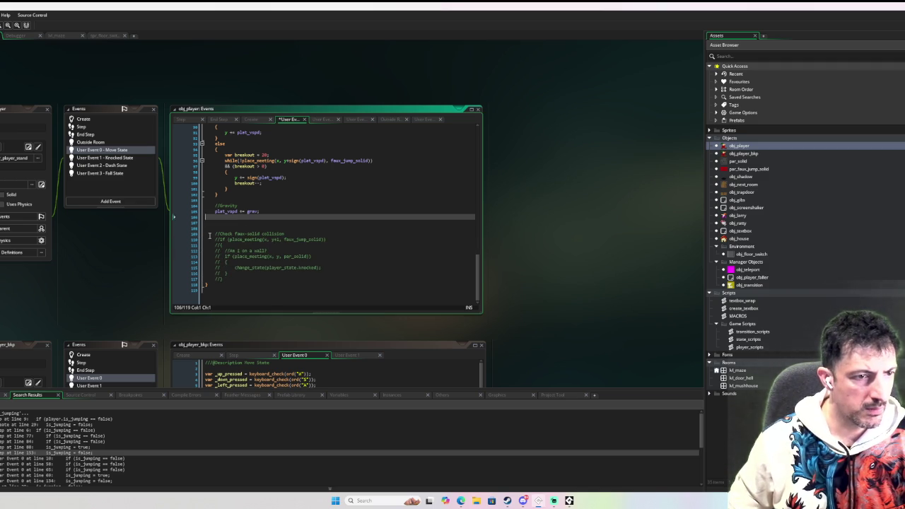
pyautogui.press('Return')
pyautogui.press('Return')
pyautogui.hotkey('ctrl', 'v')
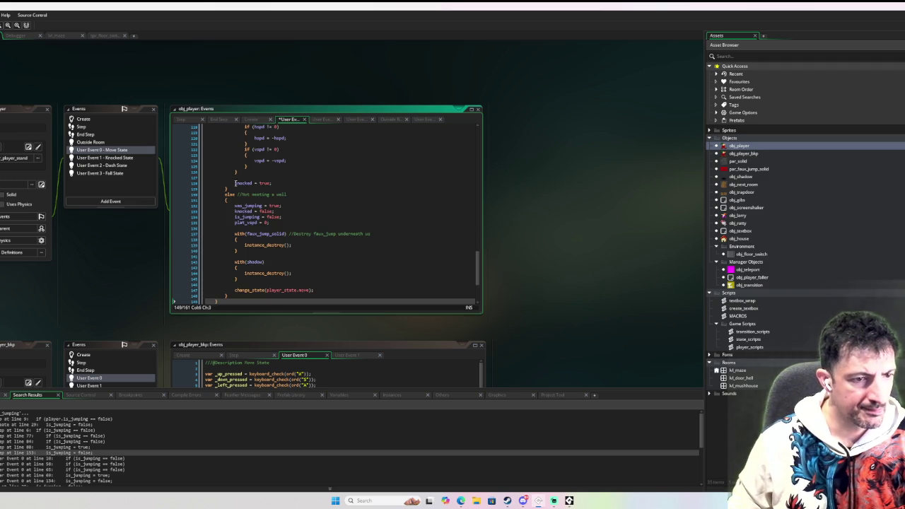
# Unindent the pasted faux-solid if line one level and run the game in debug
pyautogui.scroll(10, 247, 201)
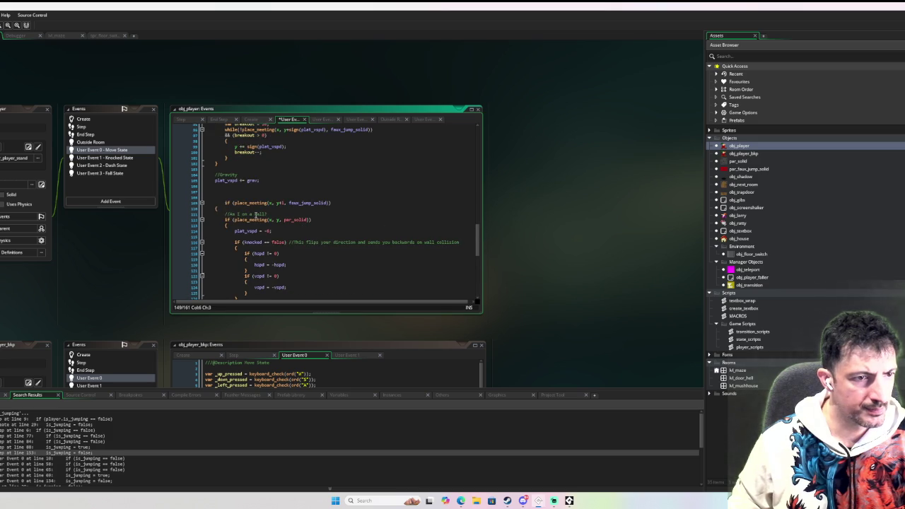
pyautogui.click(223, 203)
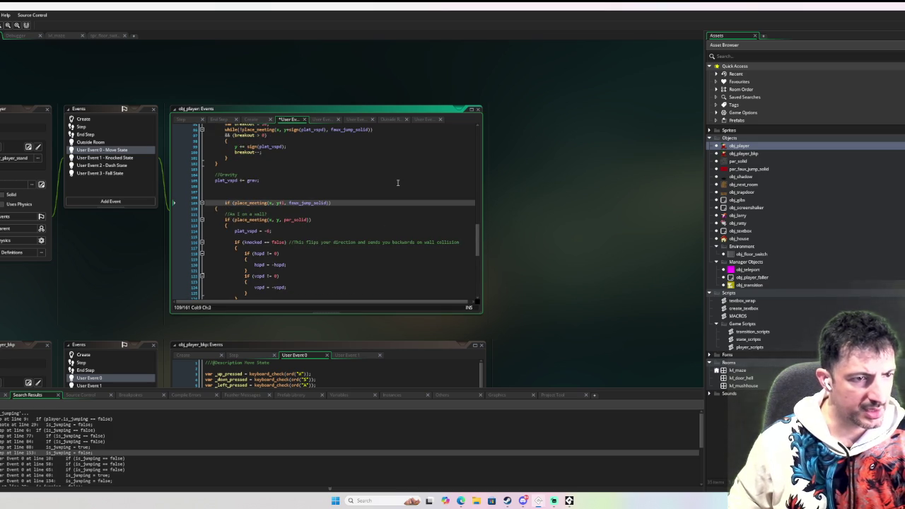
pyautogui.hotkey('shift', 'Tab')
pyautogui.press('Down')
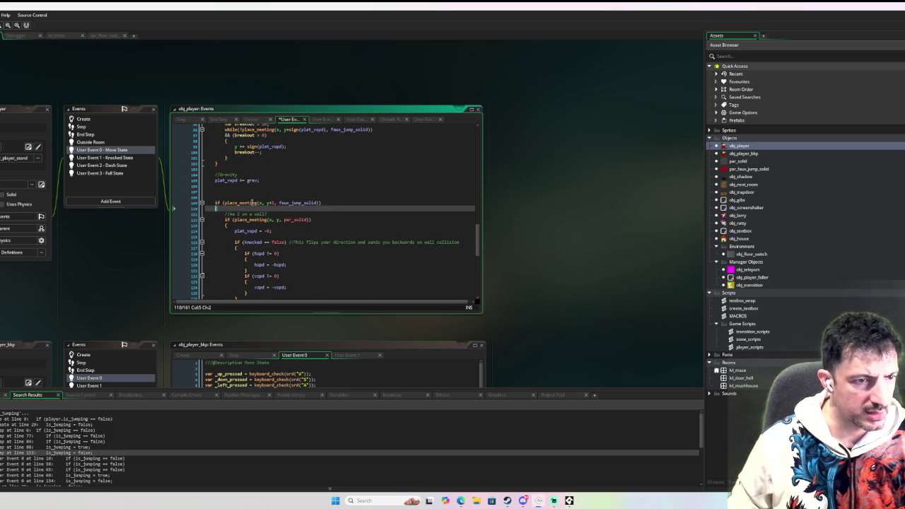
pyautogui.scroll(-5, 245, 191)
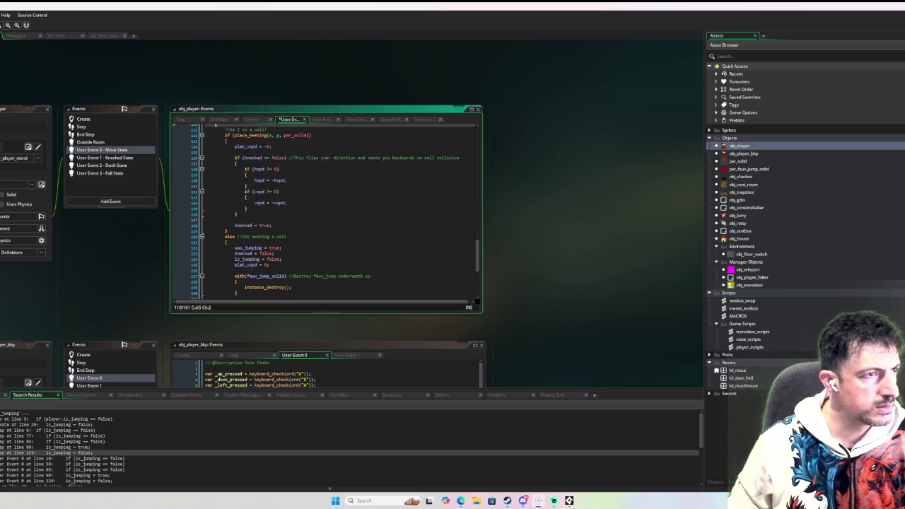
pyautogui.press('F6')
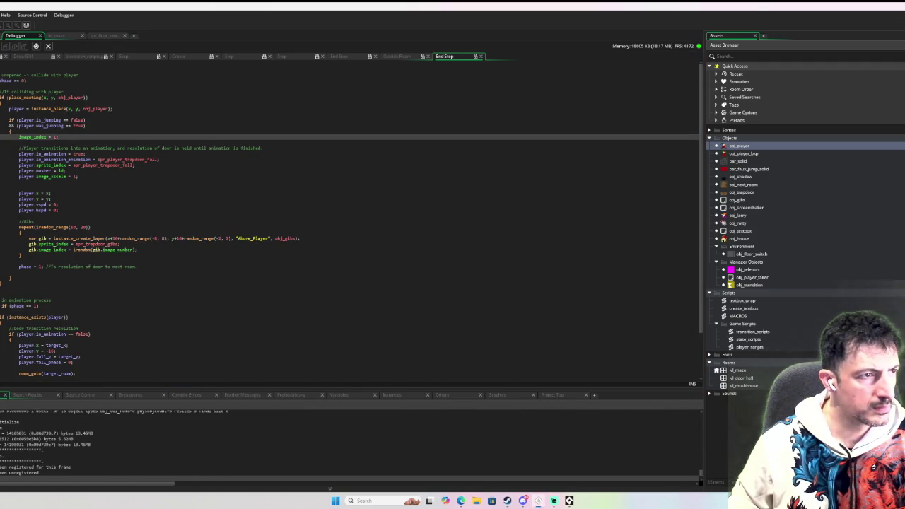
pyautogui.press('F5')
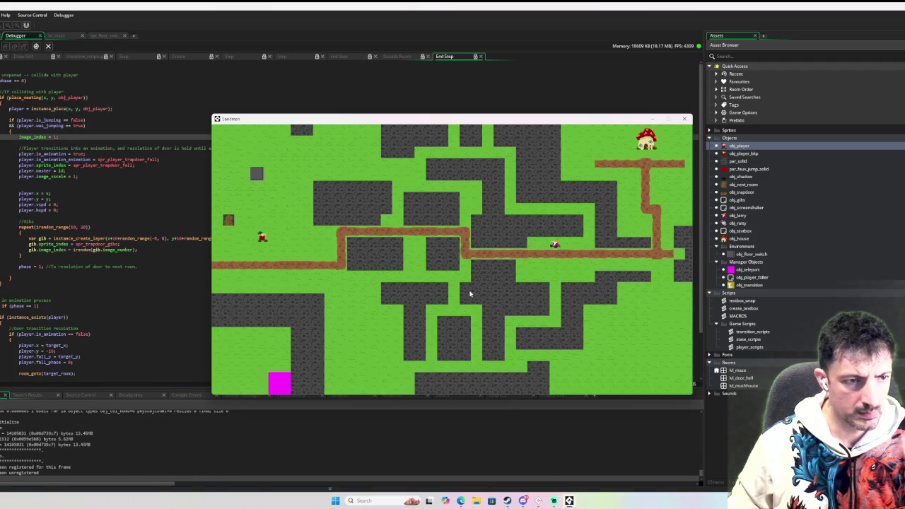
# Continue past the User Event 0 break and walk and jump the player around the maze
pyautogui.press('Down')
pyautogui.moveTo(25, 114)
pyautogui.press('F5')
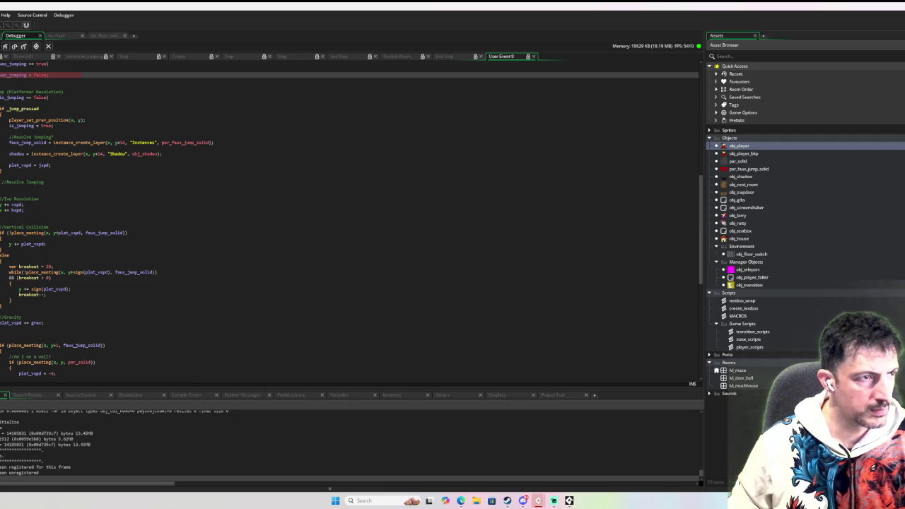
pyautogui.press('Right')
pyautogui.press('space')
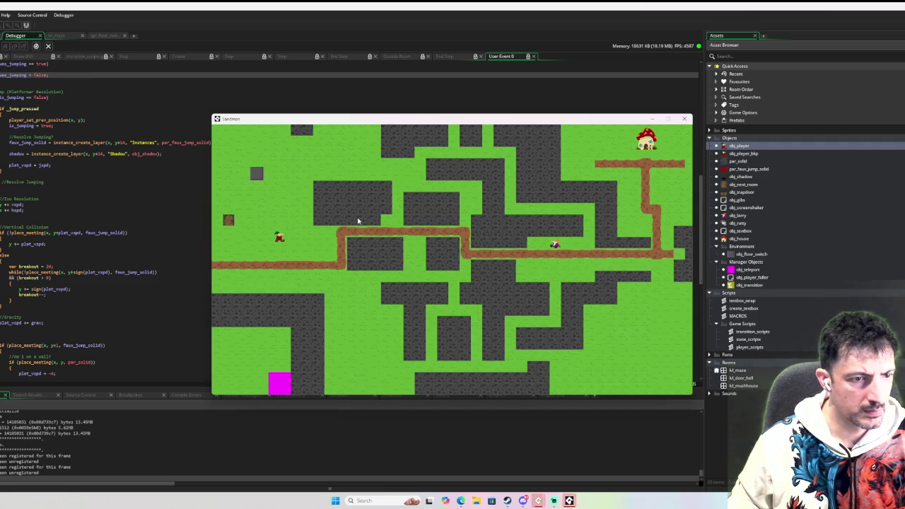
pyautogui.press('Up')
pyautogui.press('Right')
pyautogui.press('Down')
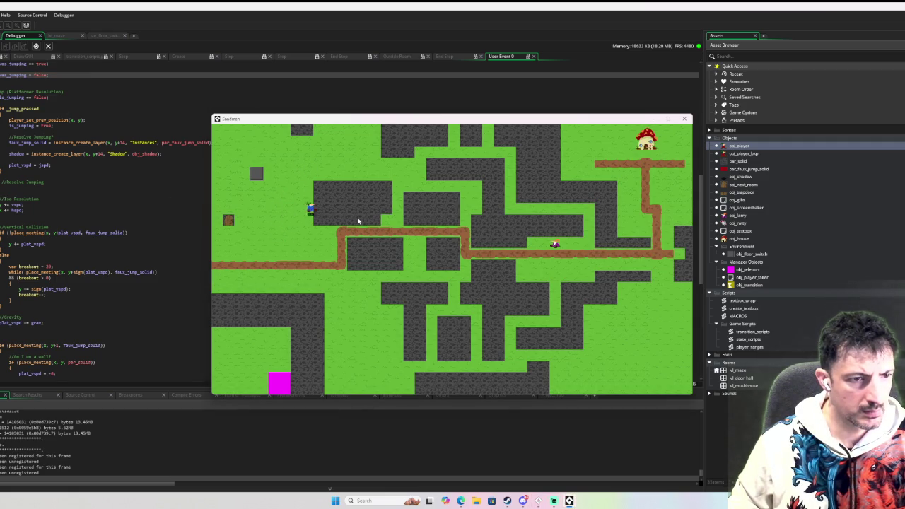
pyautogui.press('Left')
pyautogui.press('Right')
pyautogui.press('Left')
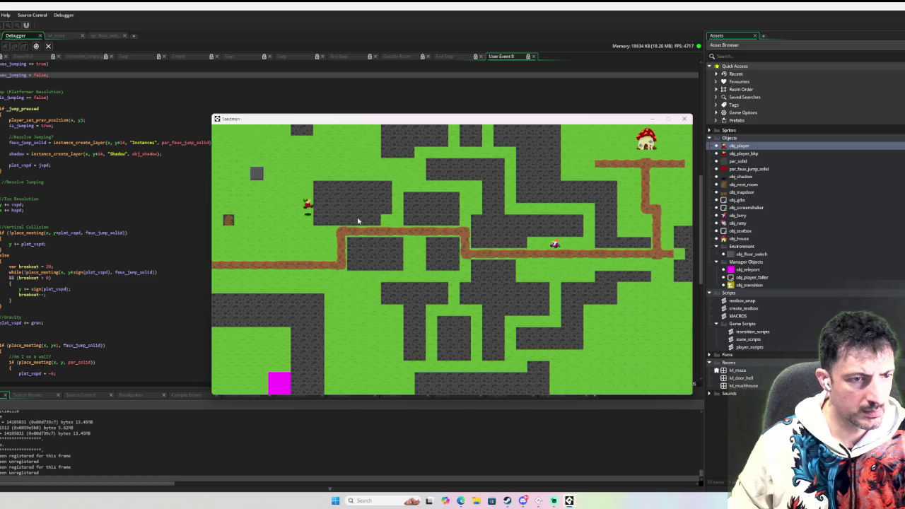
pyautogui.press('space')
# Keep moving and hopping the player in all directions, then expand the Sprites asset folder
pyautogui.press('Up')
pyautogui.press('Right')
pyautogui.press('Down')
pyautogui.press('Left')
pyautogui.press('Up')
pyautogui.press('Right')
pyautogui.press('Down')
pyautogui.press('Left')
pyautogui.press('Right')
pyautogui.press('space')
pyautogui.press('Right')
pyautogui.press('Left')
pyautogui.press('space')
pyautogui.press('Right')
pyautogui.press('Left')
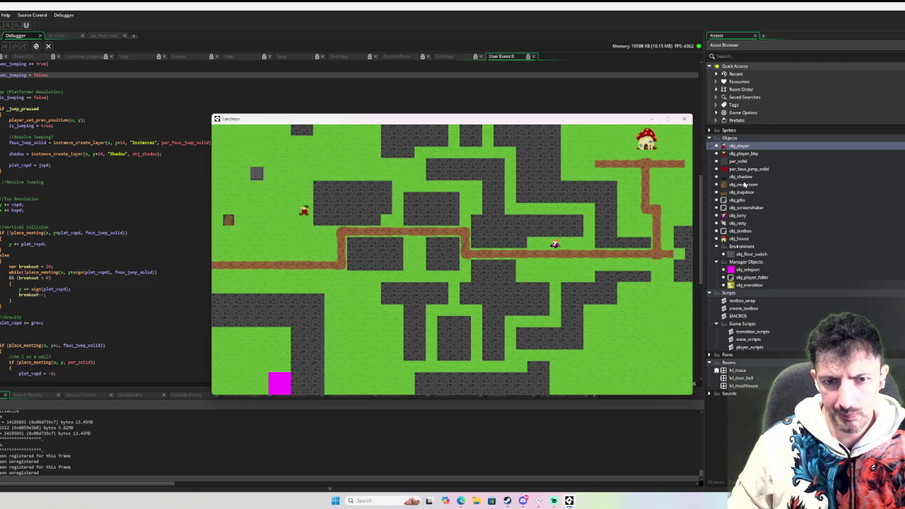
pyautogui.click(710, 130)
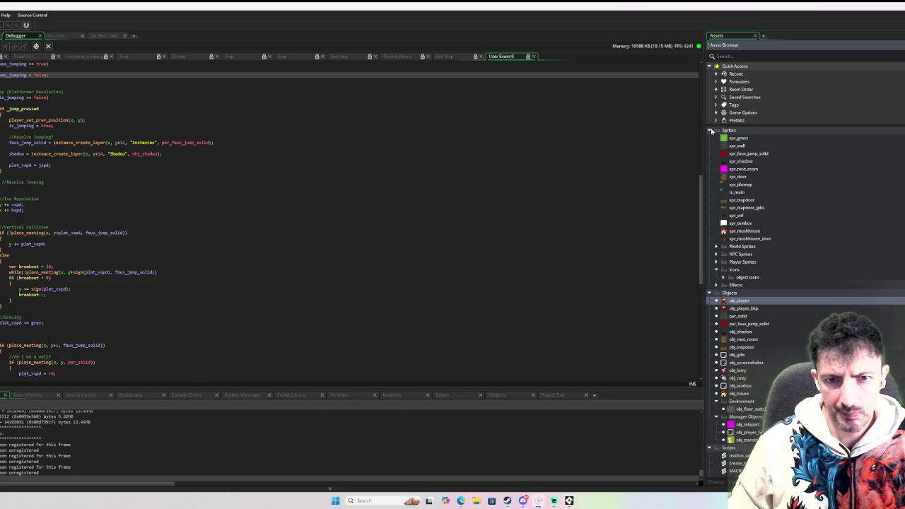
# Play the two-frame spr_player_knocked animation from Player Sprites, then return to the running game
pyautogui.click(718, 263)
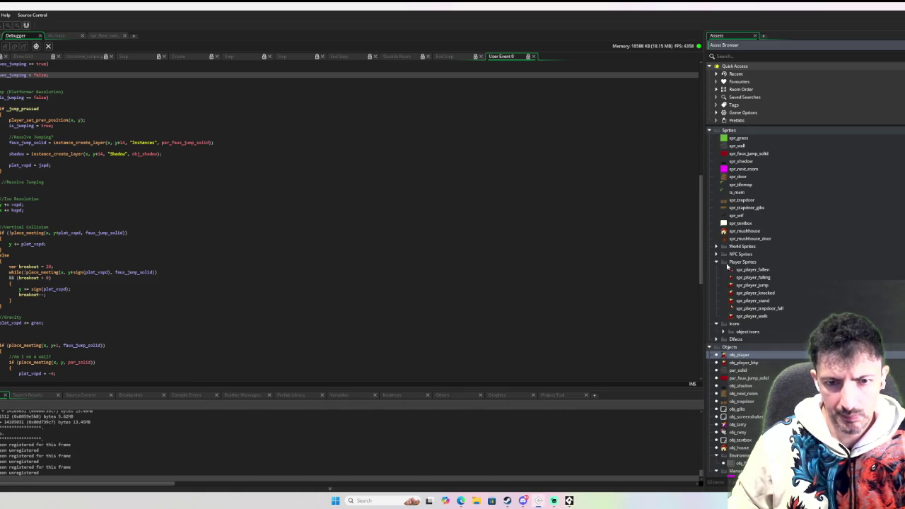
pyautogui.doubleClick(770, 293)
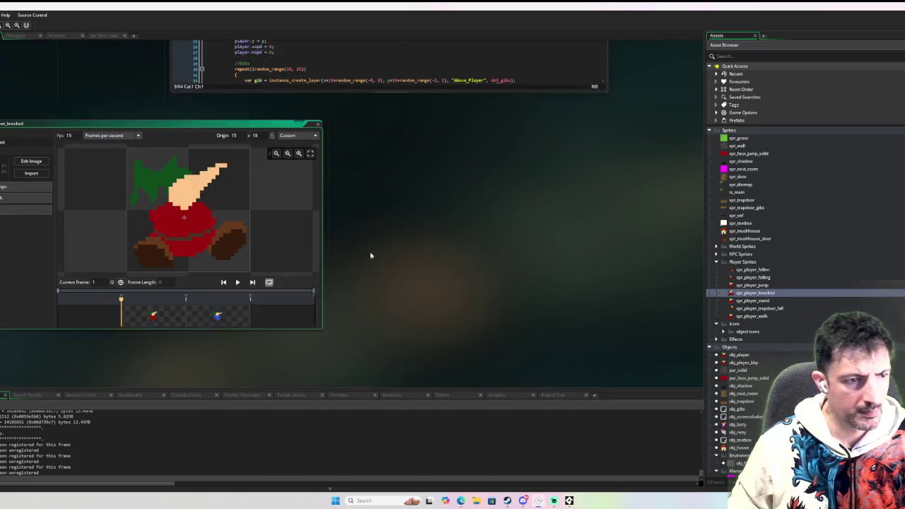
pyautogui.click(238, 267)
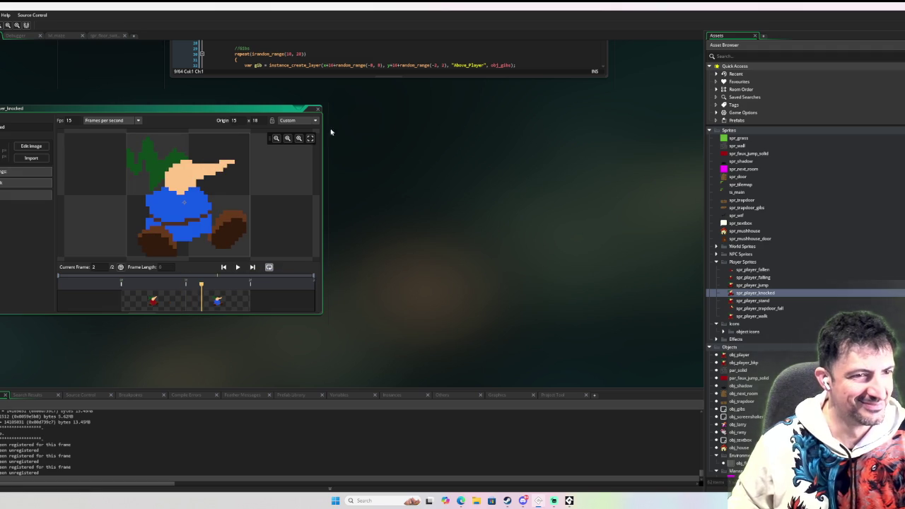
pyautogui.click(318, 111)
pyautogui.hotkey('alt', 'Tab')
# Walk onto the trapdoor to fall into the maze room, then fall through it again
pyautogui.press('Left')
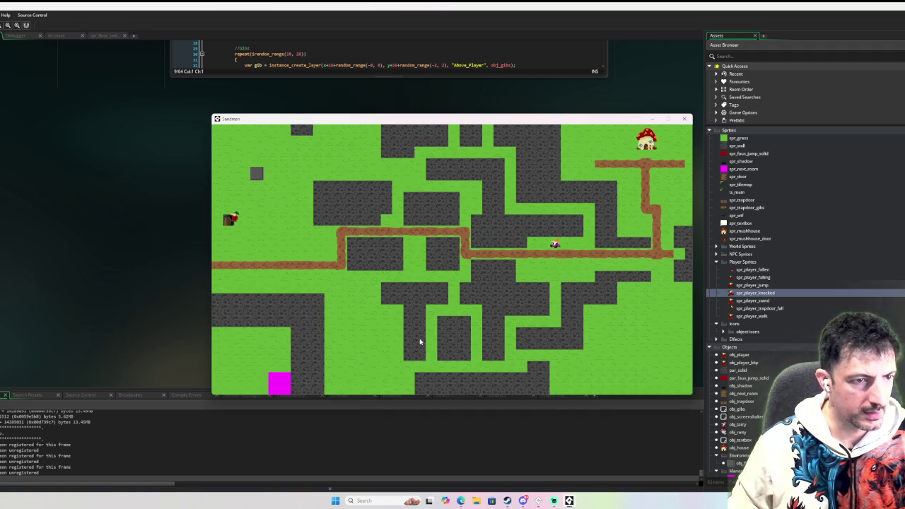
pyautogui.press('Right')
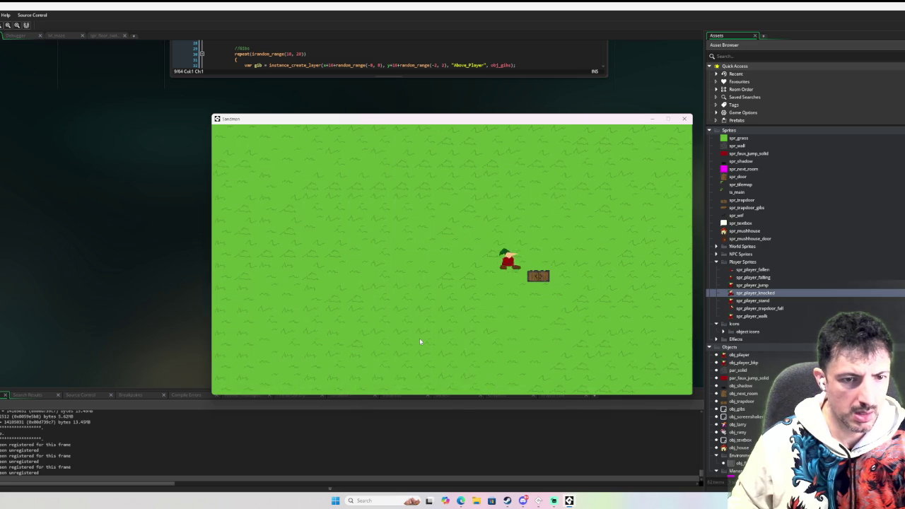
pyautogui.press('Up')
pyautogui.press('Down')
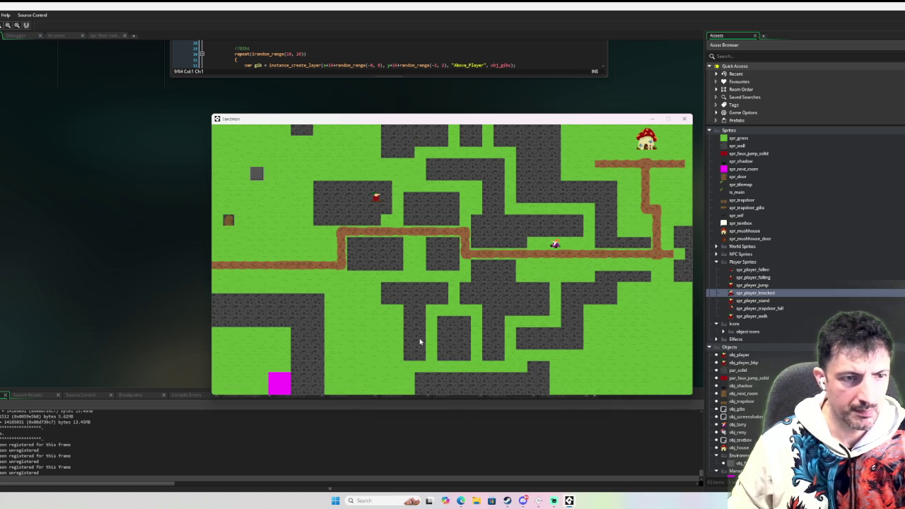
pyautogui.press('Left')
pyautogui.press('Down')
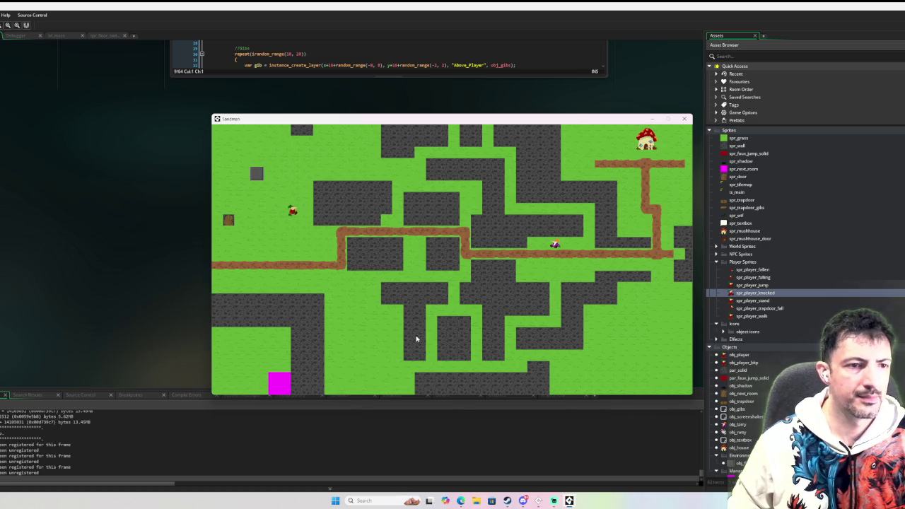
pyautogui.press('Left')
pyautogui.press('Left')
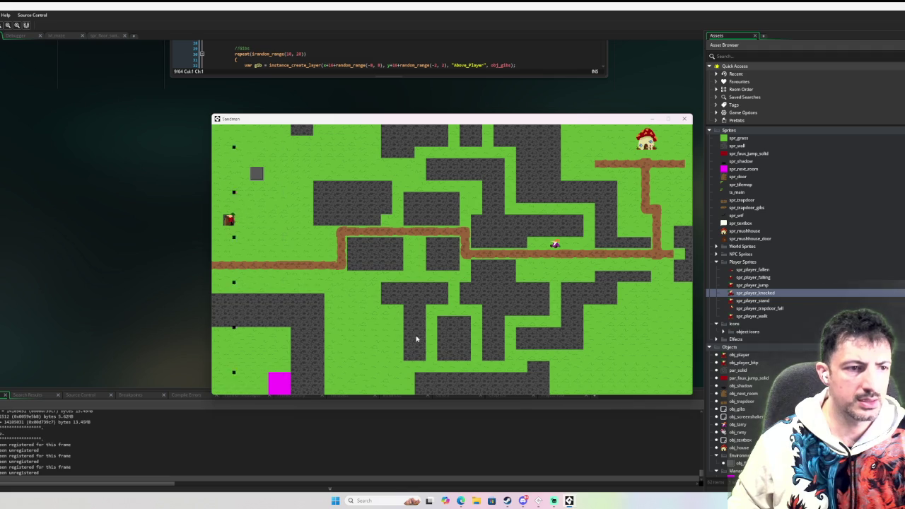
pyautogui.press('Right')
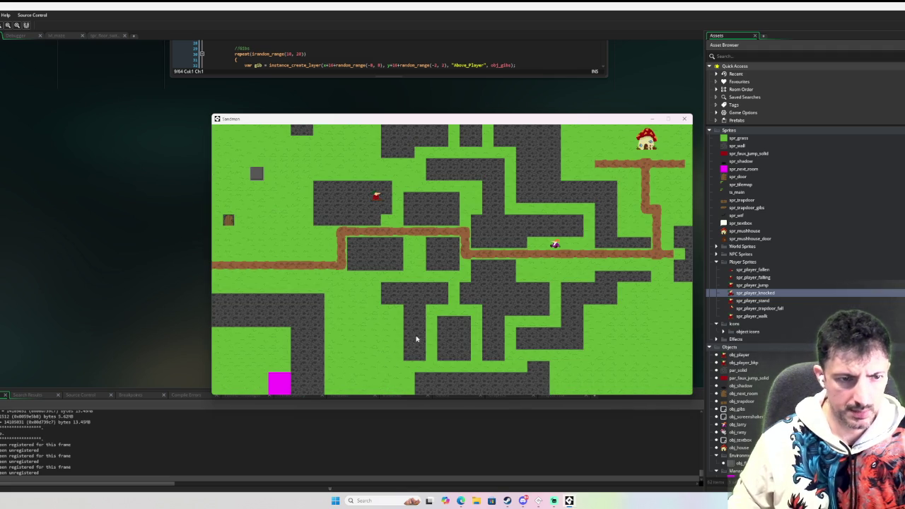
# Walk the player through the maze corridors, then close the game window
pyautogui.press('Left')
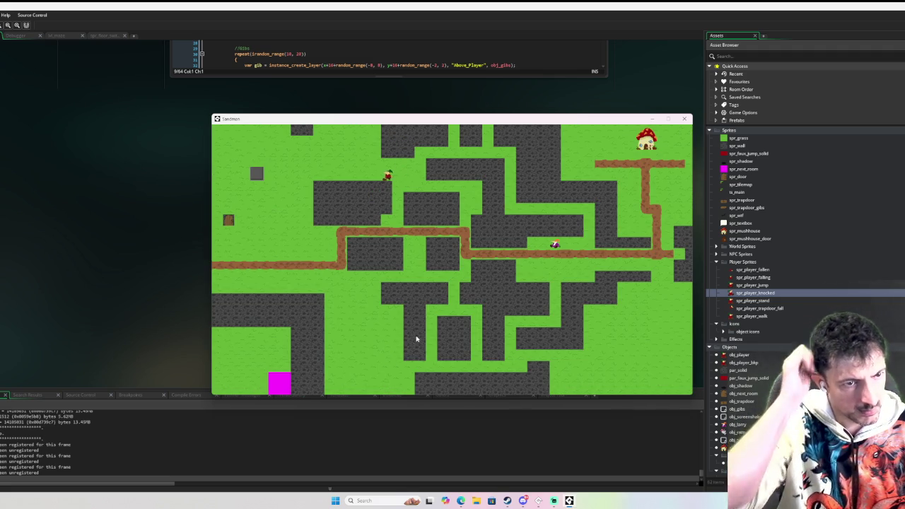
pyautogui.press('Left')
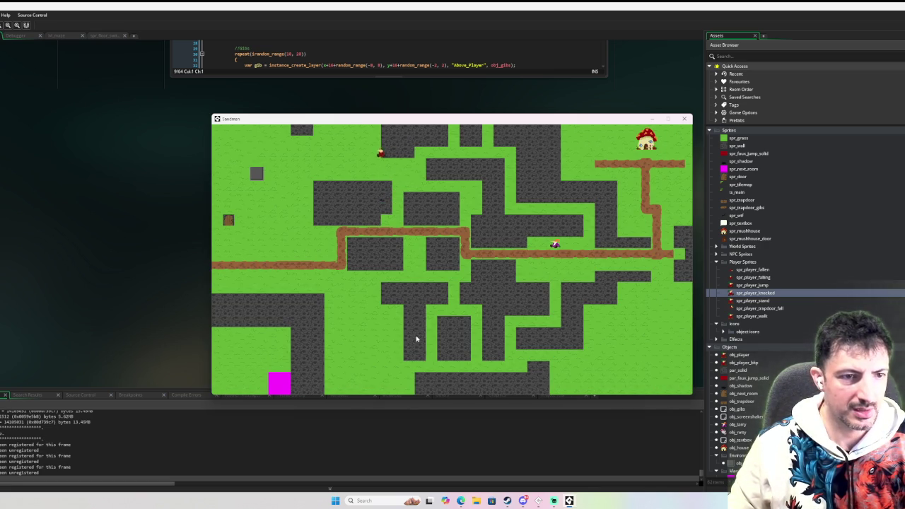
pyautogui.press('Right')
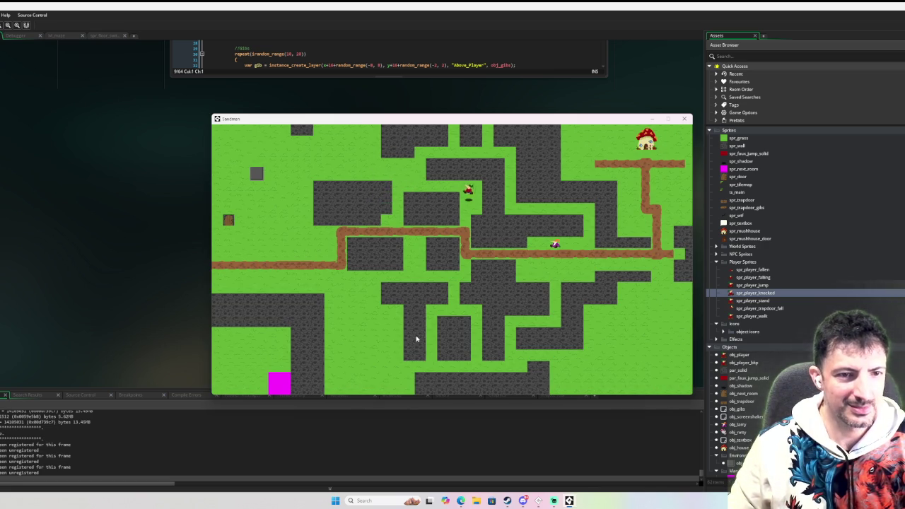
pyautogui.press('Left')
pyautogui.press('Up')
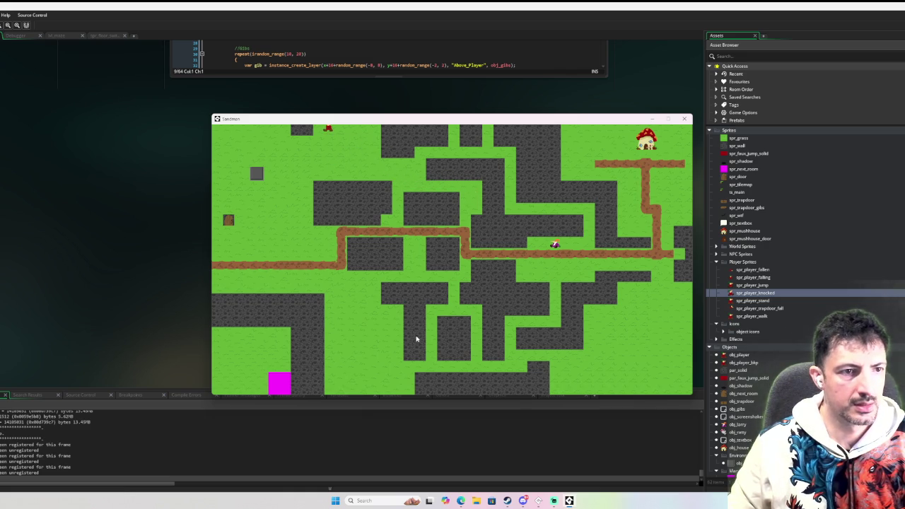
pyautogui.press('Left')
pyautogui.press('Right')
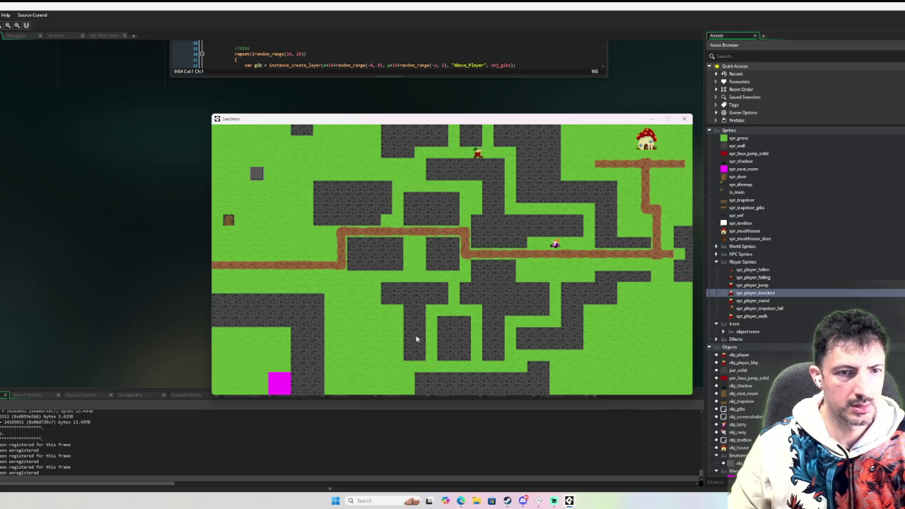
pyautogui.press('Up')
pyautogui.press('Down')
pyautogui.press('Left')
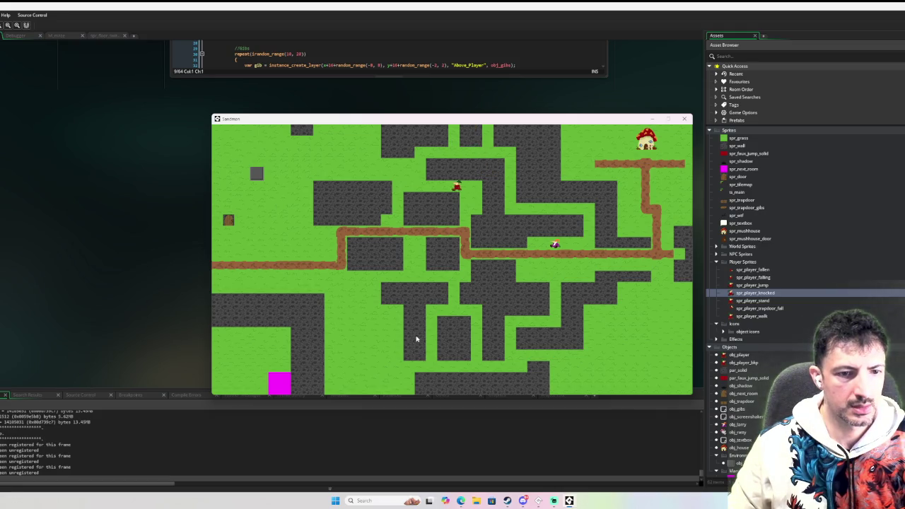
pyautogui.press('Up')
pyautogui.press('Right')
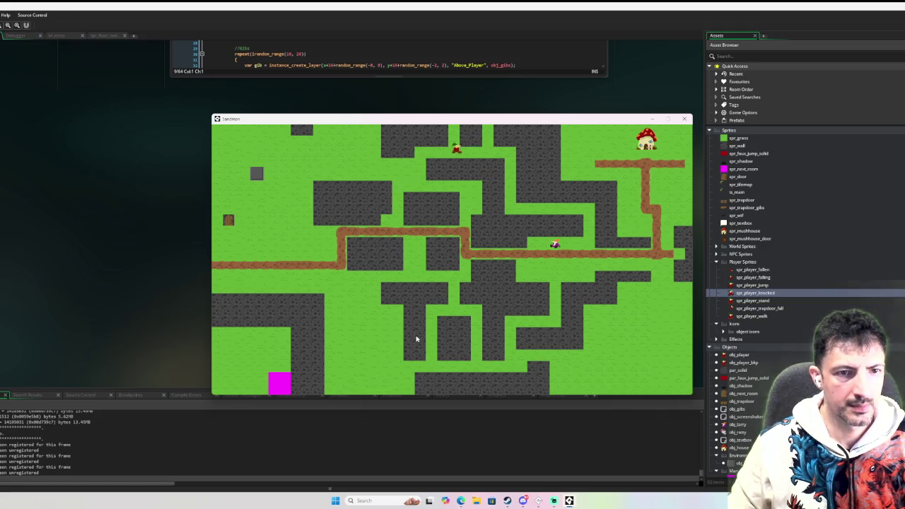
pyautogui.press('Up')
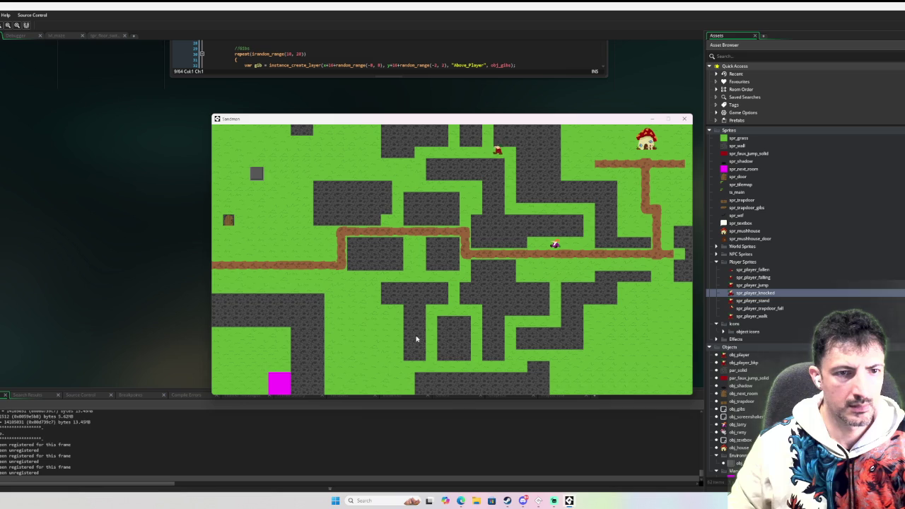
pyautogui.press('Down')
pyautogui.press('Up')
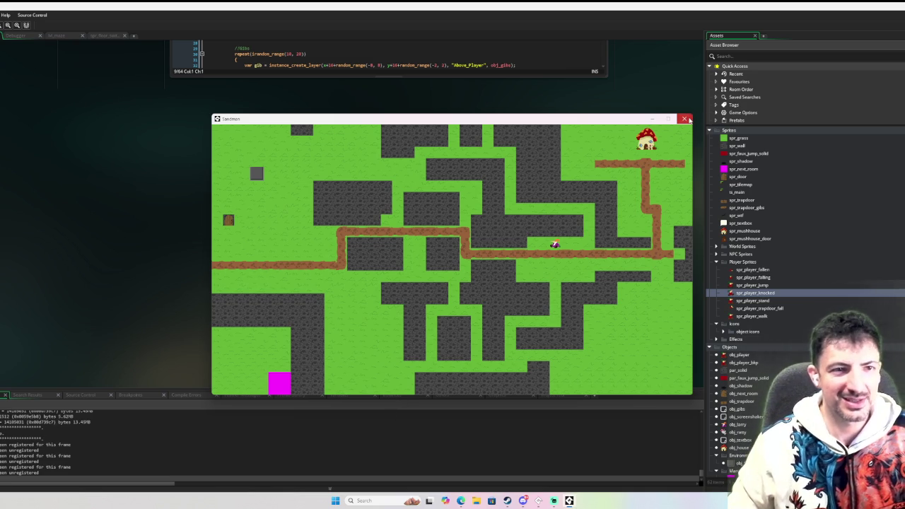
pyautogui.click(686, 119)
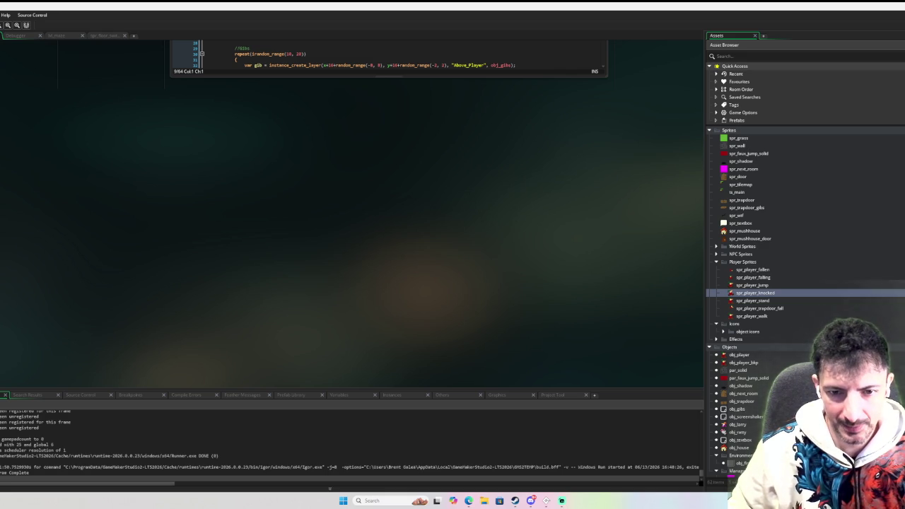
# Inspect the lvl_maze room layout, dismiss its instance windows, and open the obj_player object editor
pyautogui.scroll(-4, 734, 369)
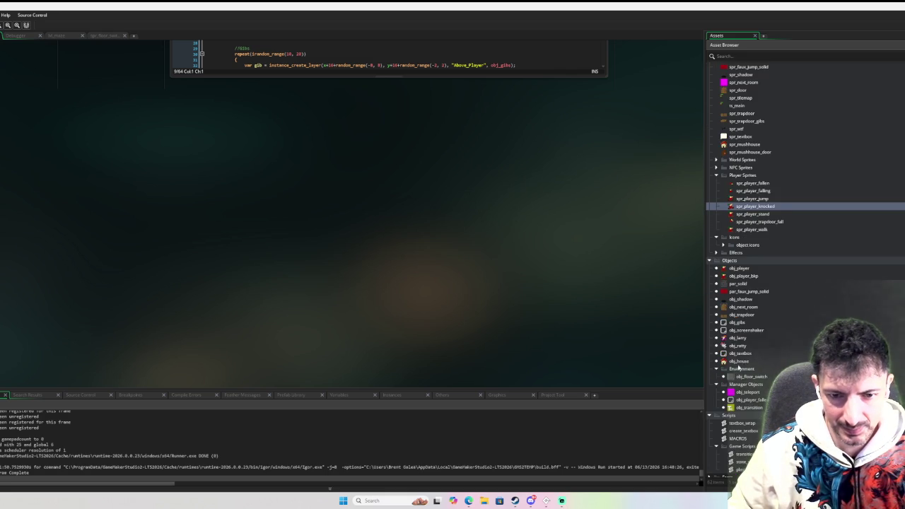
pyautogui.scroll(-2, 740, 382)
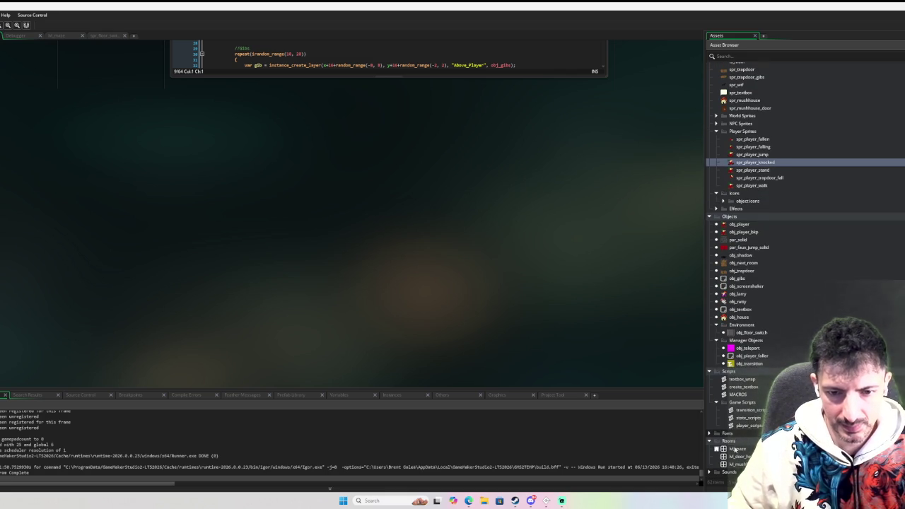
pyautogui.doubleClick(735, 449)
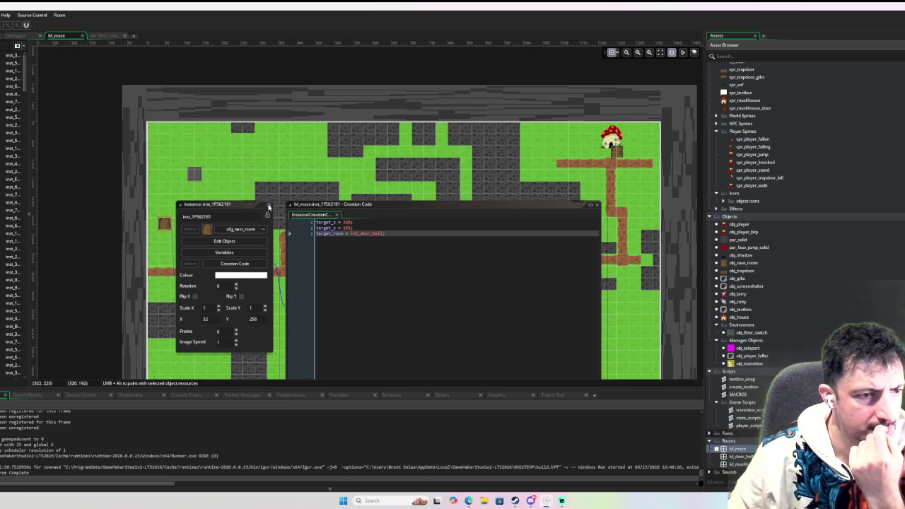
pyautogui.click(268, 206)
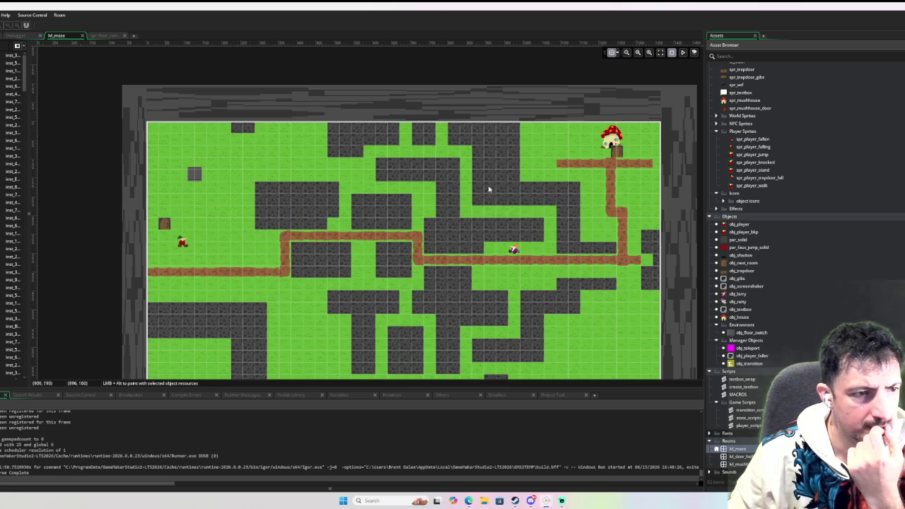
pyautogui.scroll(3, 487, 190)
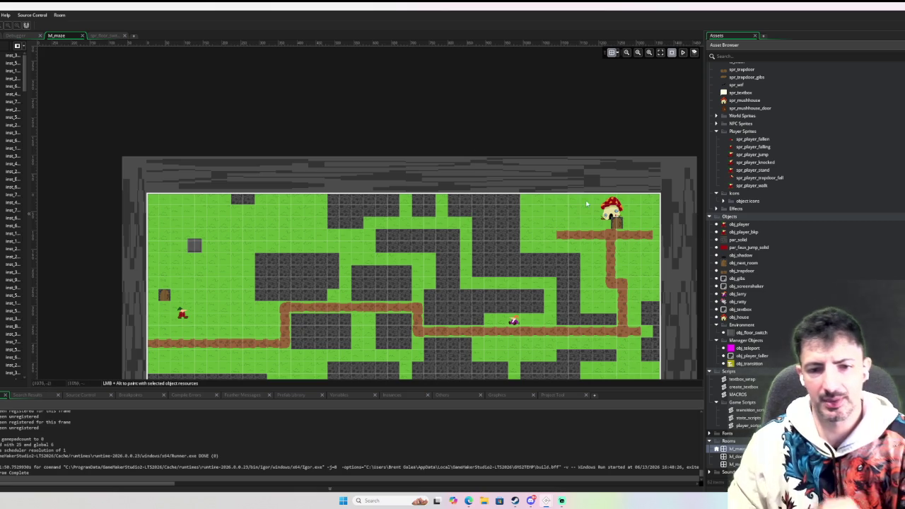
pyautogui.click(740, 224)
pyautogui.doubleClick(740, 224)
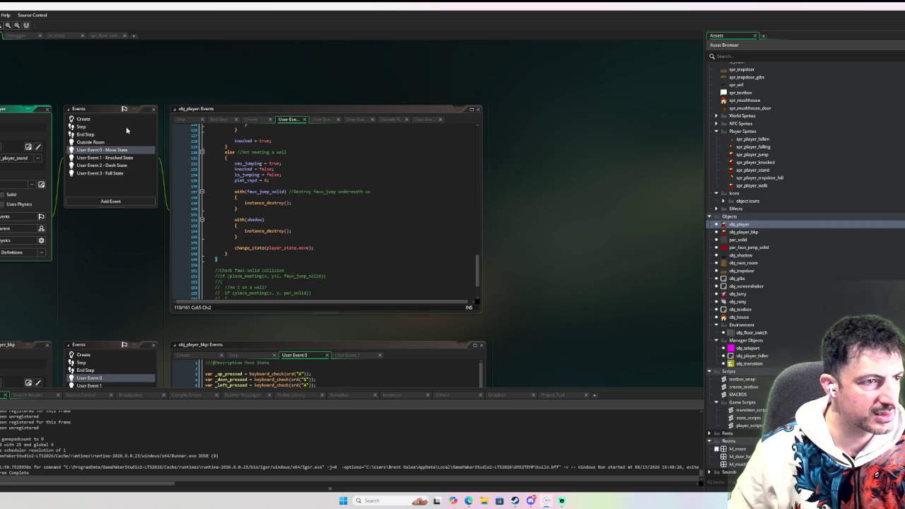
pyautogui.scroll(-2, 400, 245)
pyautogui.scroll(5, 400, 245)
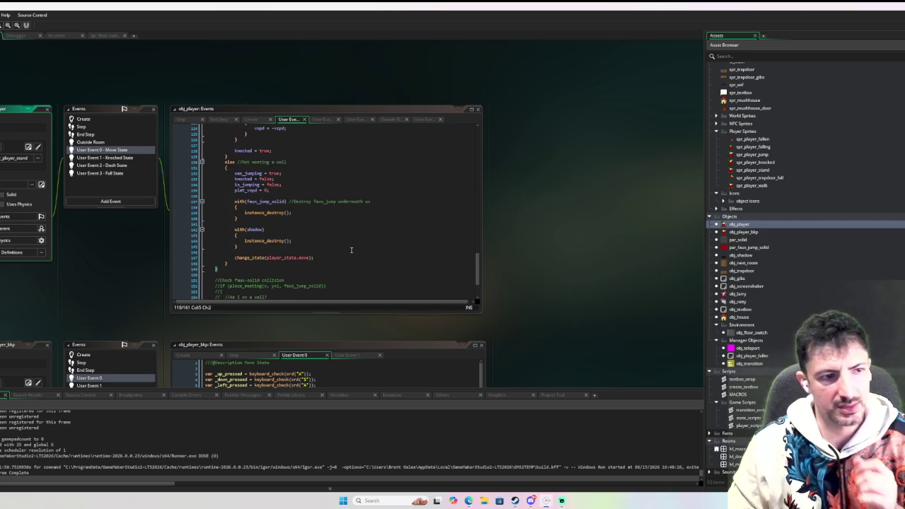
pyautogui.scroll(-6, 340, 251)
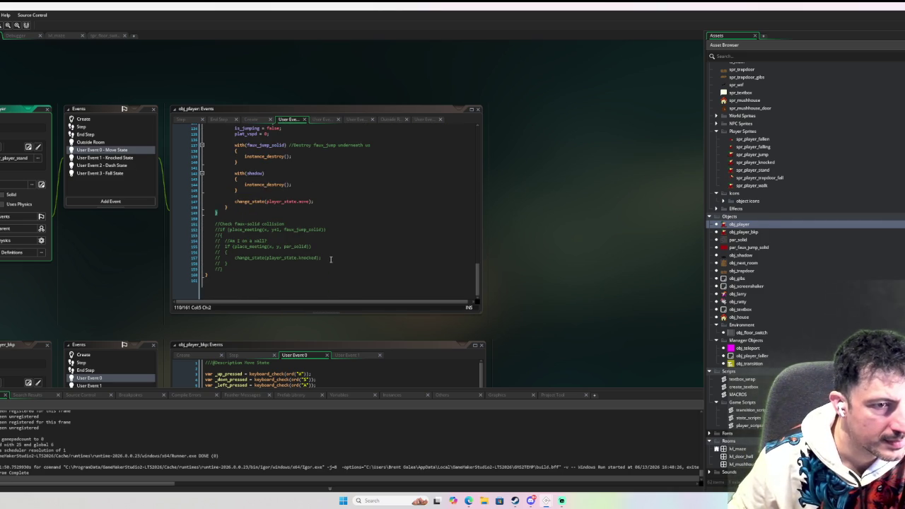
pyautogui.scroll(9, 334, 258)
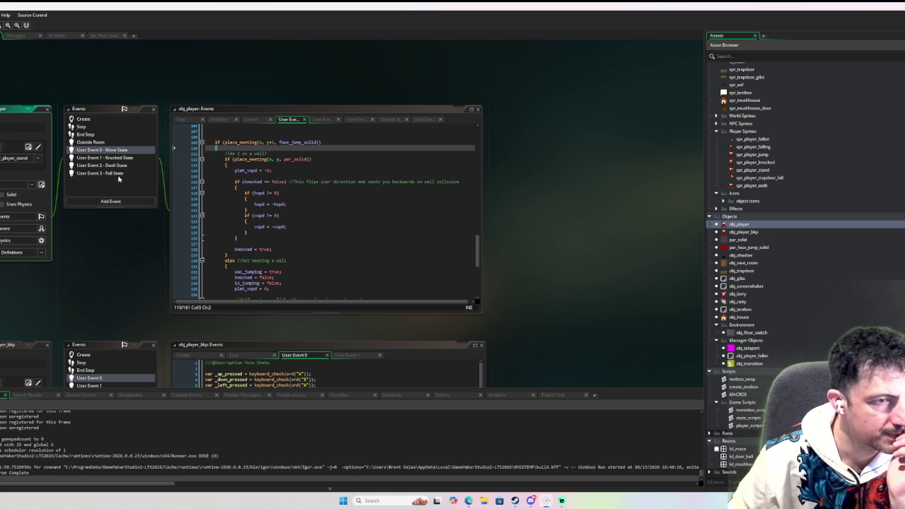
pyautogui.click(97, 142)
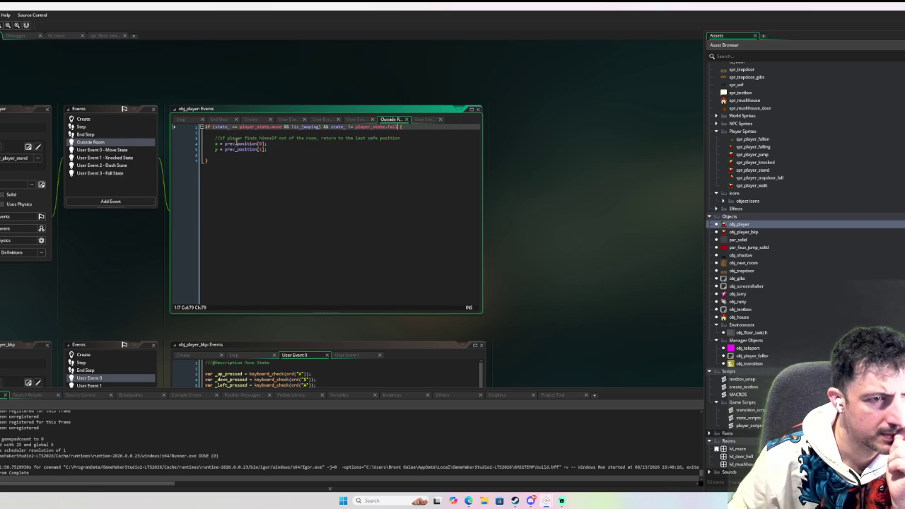
pyautogui.click(118, 121)
pyautogui.click(102, 149)
pyautogui.scroll(3, 352, 231)
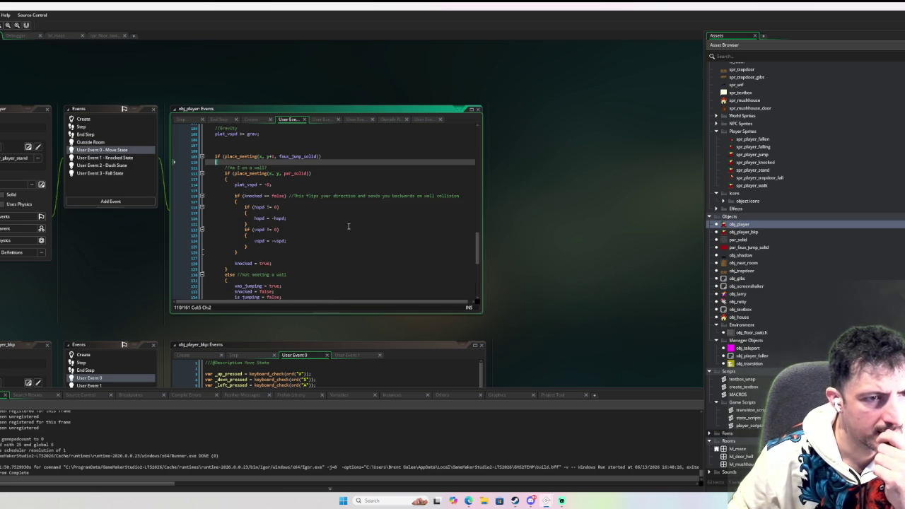
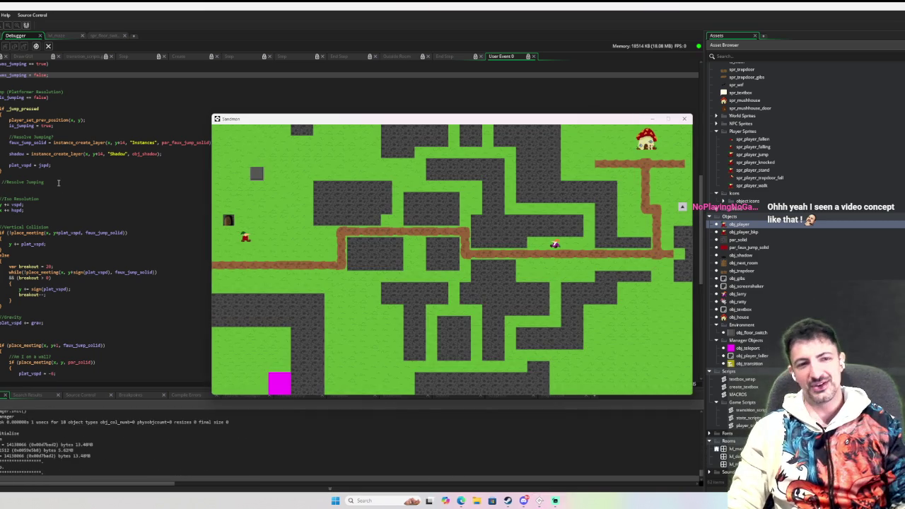
# Walk the player up and right off the path, then down and back up
pyautogui.press('Up')
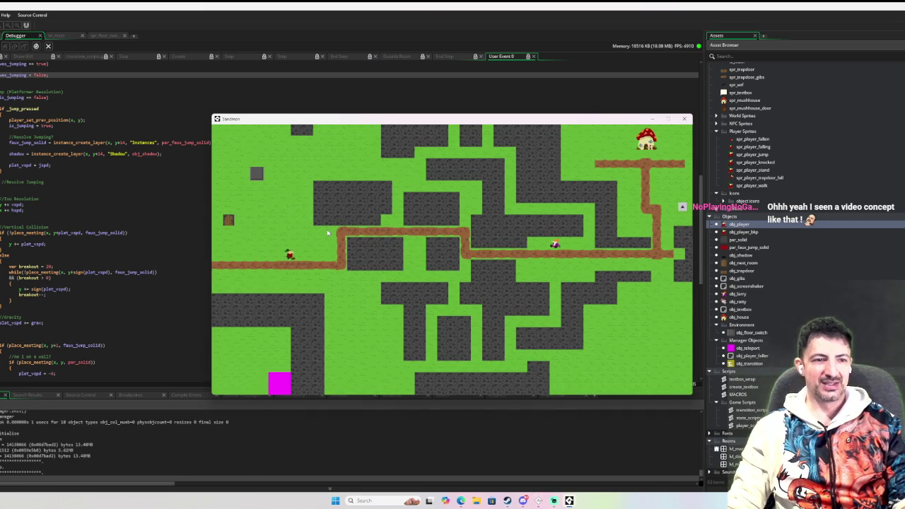
pyautogui.press('Right')
pyautogui.press('Left')
pyautogui.press('Up')
pyautogui.press('Right')
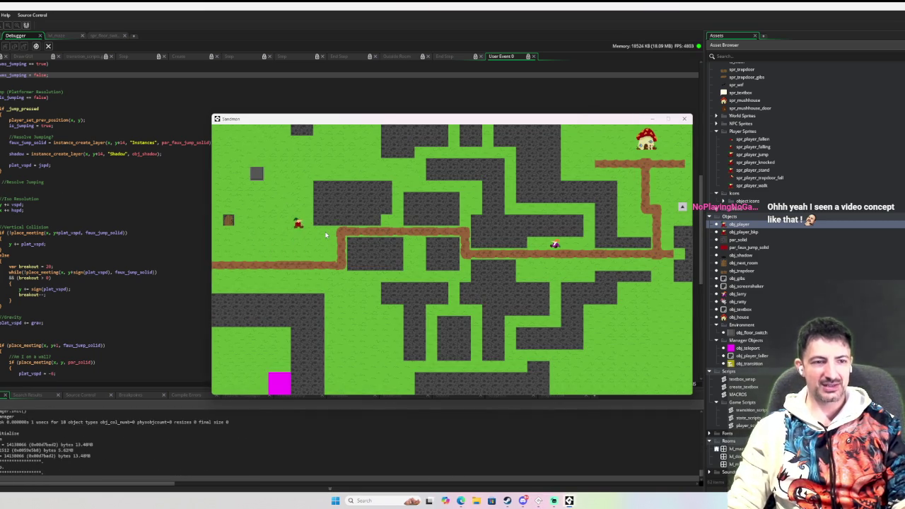
pyautogui.press('Down')
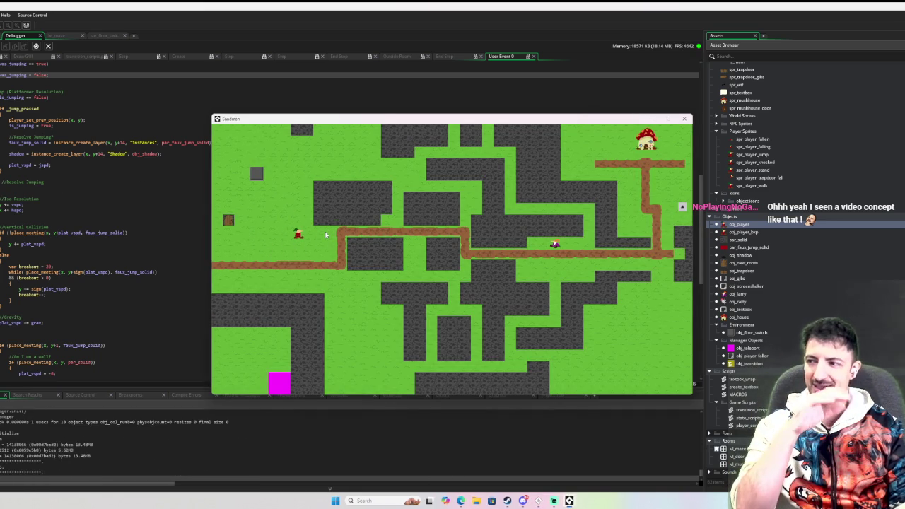
pyautogui.press('Down')
pyautogui.press('Up')
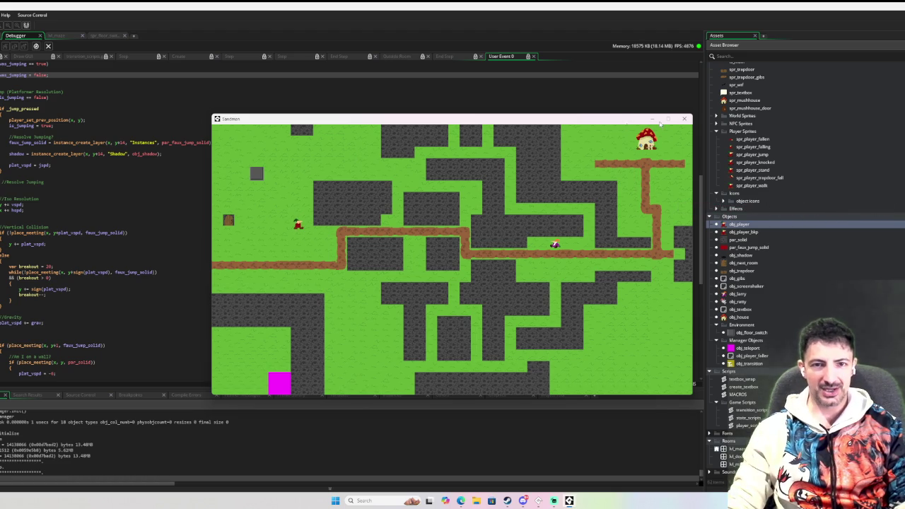
# Move the player left and up, then bring them back down onto the path
pyautogui.press('Down')
pyautogui.press('Up')
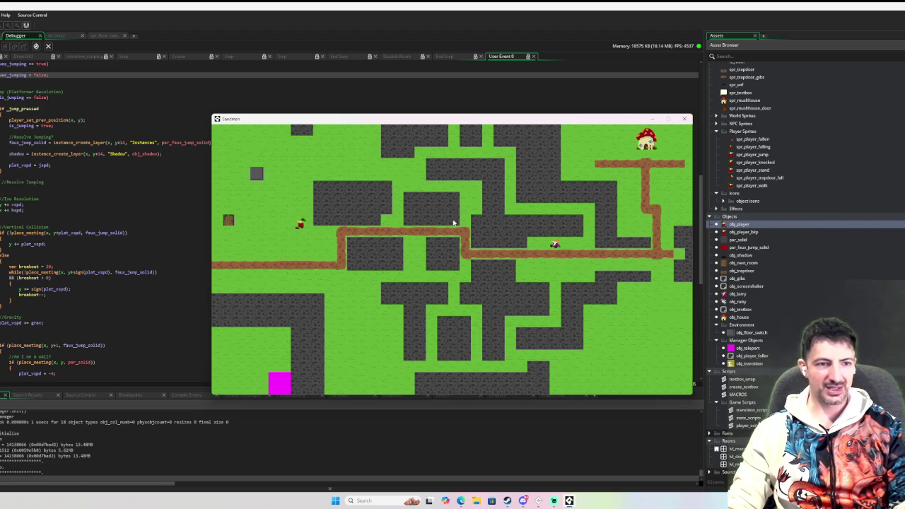
pyautogui.press('Down')
pyautogui.press('Left')
pyautogui.press('Up')
pyautogui.press('Down')
pyautogui.press('Left')
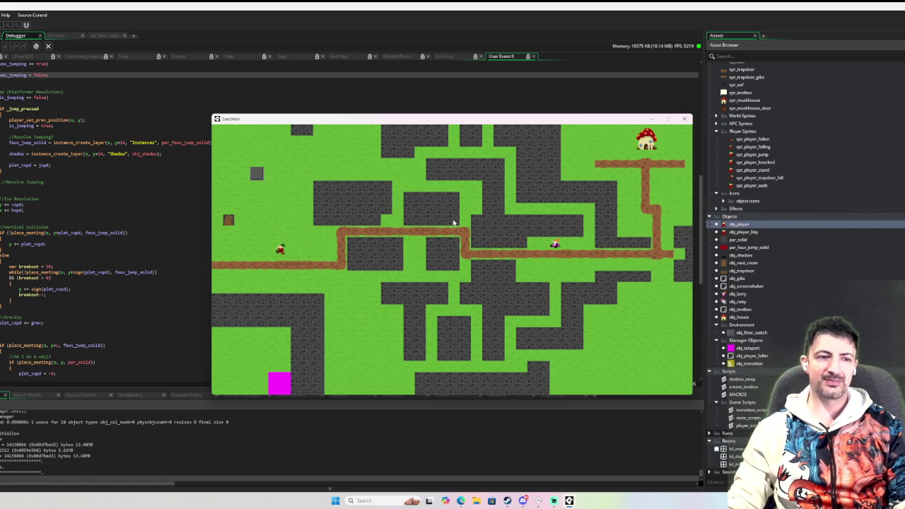
pyautogui.press('Right')
# Walk the player left along the path, hop beside it, and jump in place
pyautogui.press('Left')
pyautogui.press('Right')
pyautogui.press('Left')
pyautogui.press('Right')
pyautogui.press('space')
pyautogui.press('Left')
pyautogui.press('Right')
pyautogui.press('space')
pyautogui.press('space')
pyautogui.press('space')
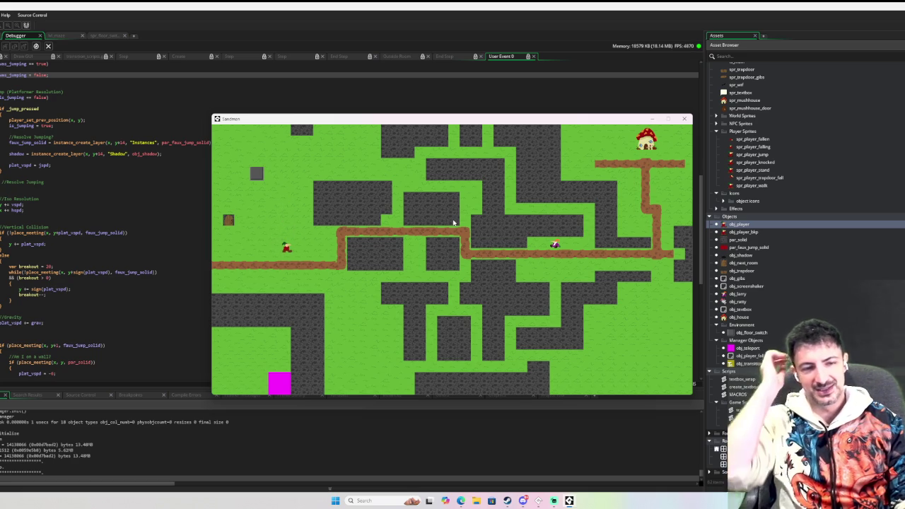
# Run right, jump onto the brown path, and keep running along it
pyautogui.press('Right')
pyautogui.press('space')
pyautogui.press('Left')
pyautogui.press('Right')
pyautogui.press('space')
pyautogui.press('Right')
pyautogui.press('space')
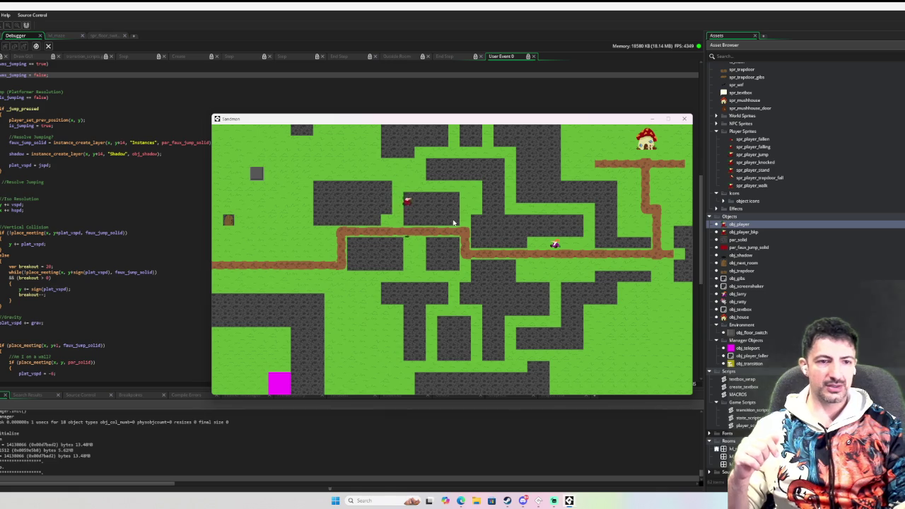
# Talk to the NPC, run past it, and climb through the top-right exit into the next room
pyautogui.press('Right')
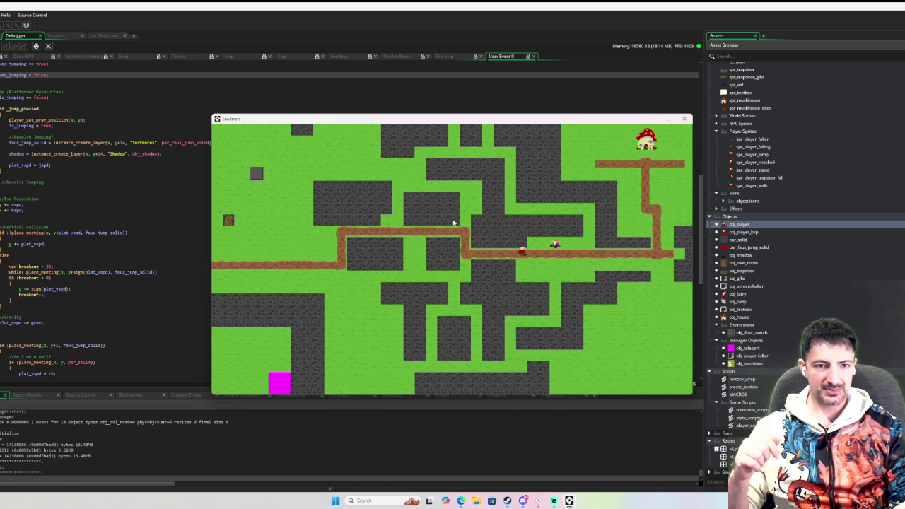
pyautogui.press('Right')
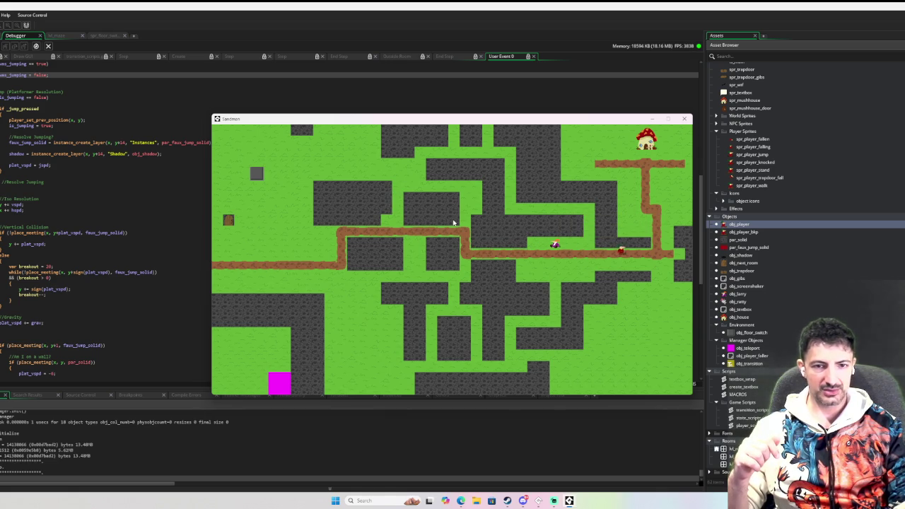
pyautogui.press('Up')
pyautogui.press('Up')
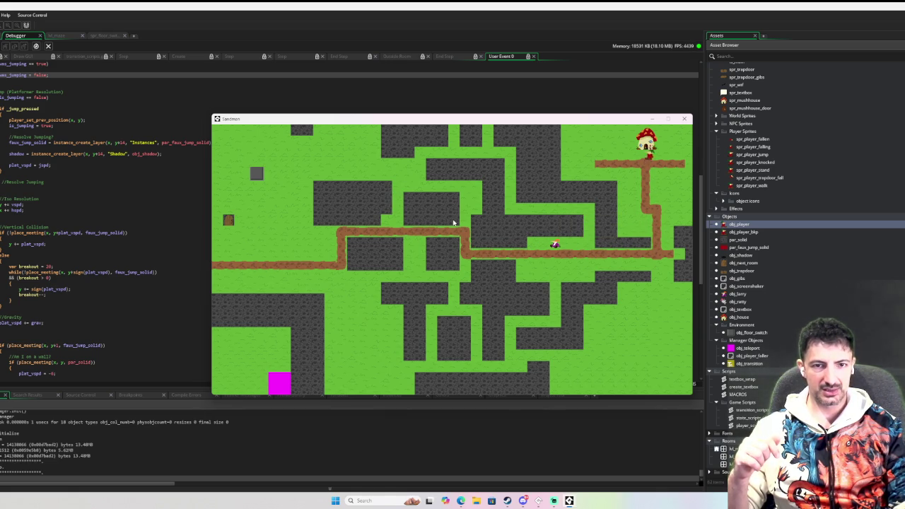
pyautogui.press('Down')
pyautogui.press('Down')
# Walk back left past the NPC along the lower path to the start, then nudge up-left
pyautogui.press('Left')
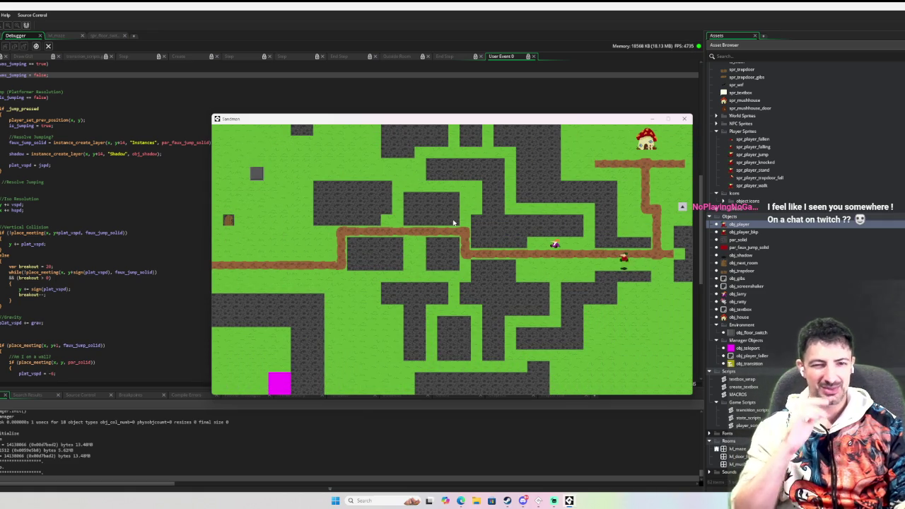
pyautogui.press('Left')
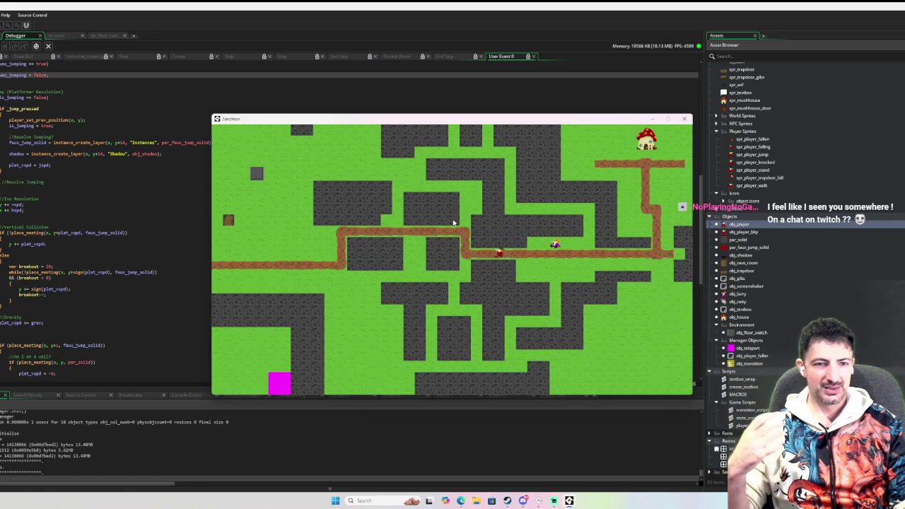
pyautogui.press('Down')
pyautogui.press('Left')
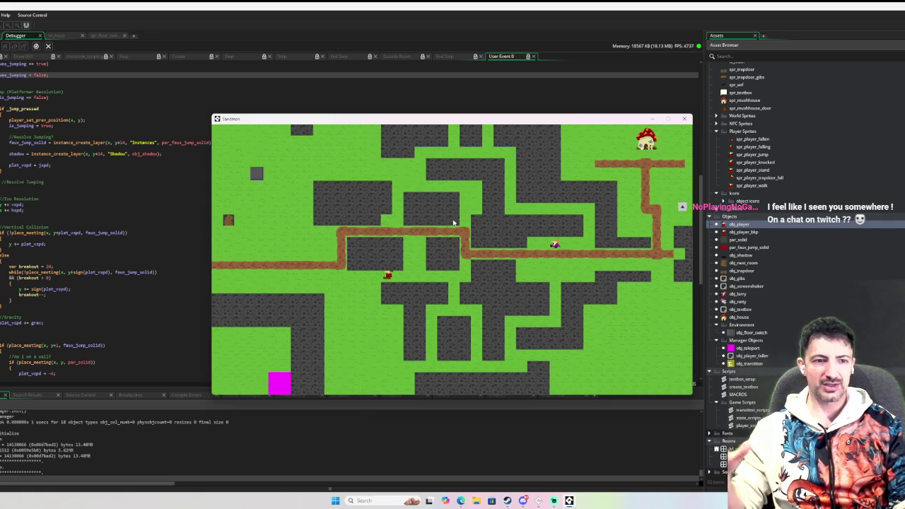
pyautogui.press('Left')
pyautogui.press('Up')
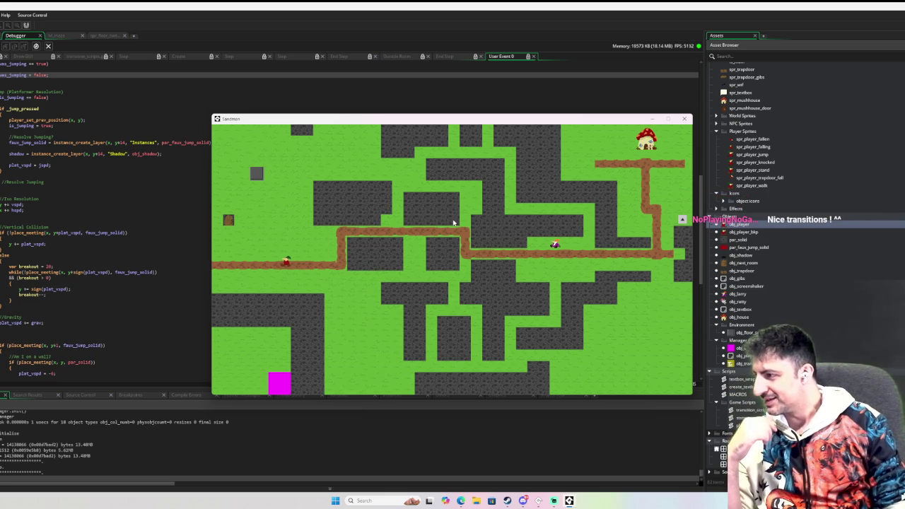
pyautogui.press('Up')
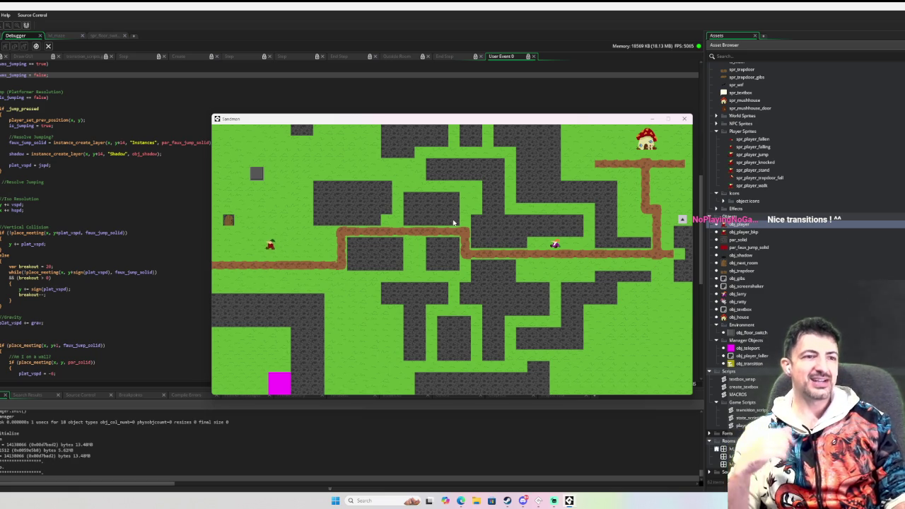
pyautogui.press('Up')
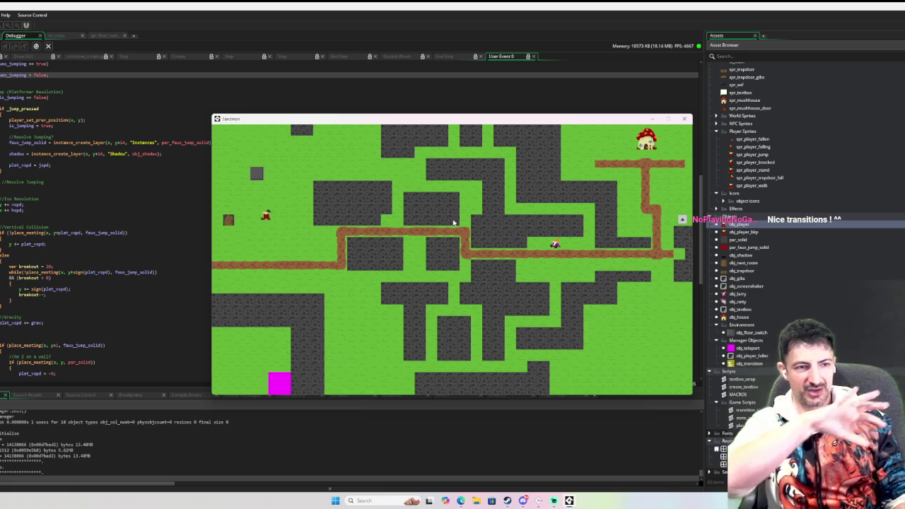
pyautogui.press('Left')
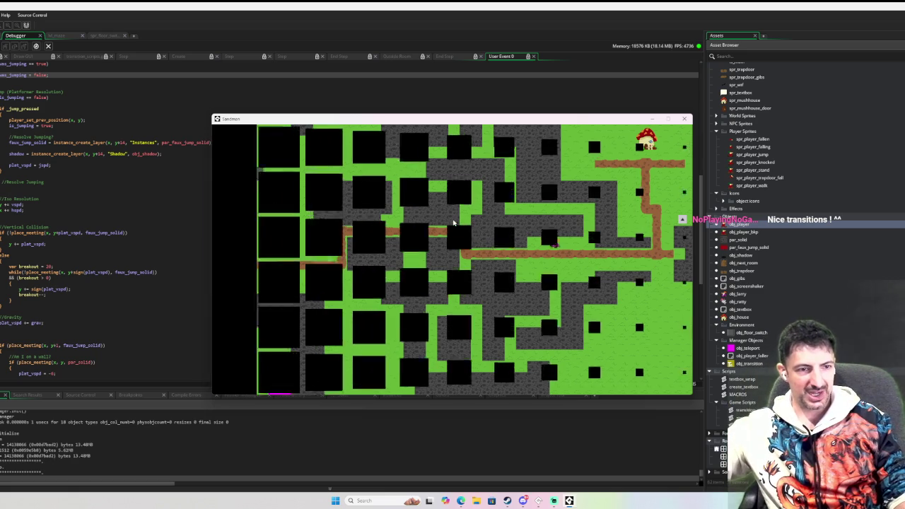
# Walk right and up to the chest, break the trapdoor, and land back in the maze
pyautogui.press('Right')
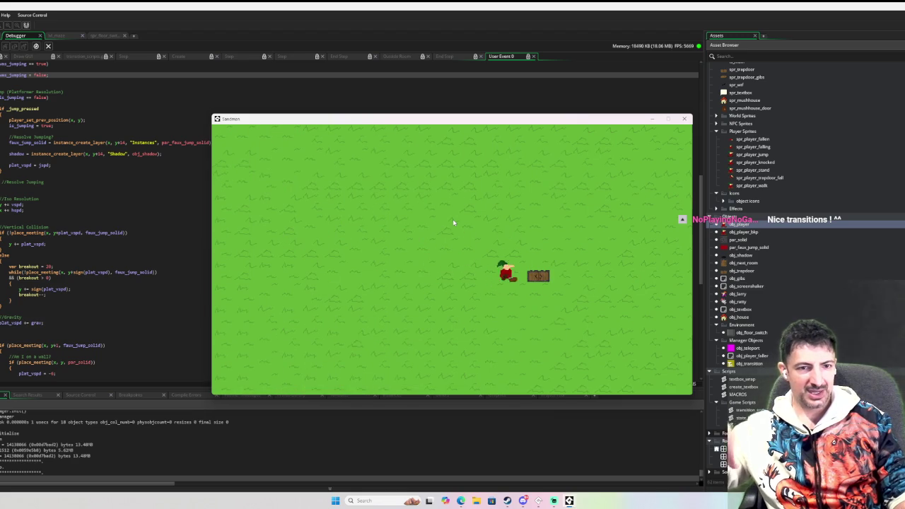
pyautogui.press('Up')
pyautogui.press('Down')
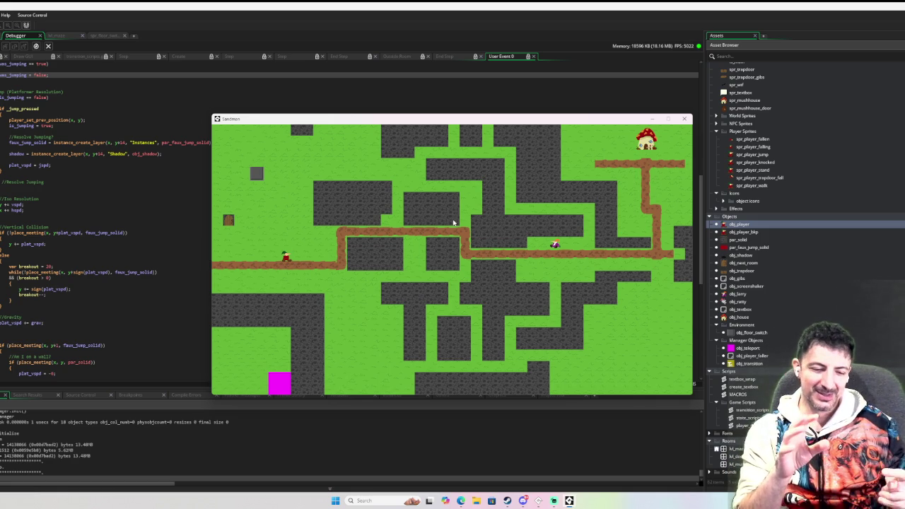
# Move the player down onto the path
pyautogui.press('Left')
pyautogui.press('Down')
pyautogui.press('Right')
pyautogui.press('Left')
pyautogui.press('Right')
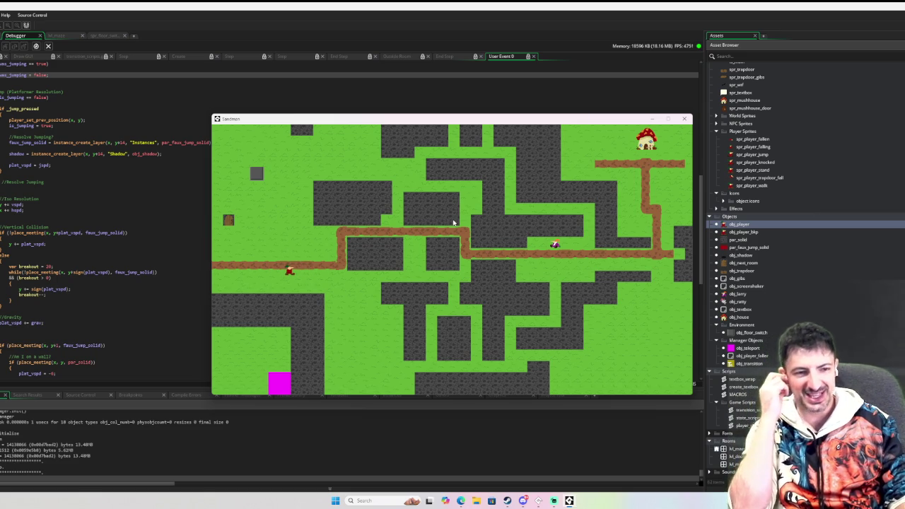
# Jump repeatedly while running left and right
pyautogui.press('Left')
pyautogui.press('space')
pyautogui.press('Right')
pyautogui.press('space')
pyautogui.press('Left')
pyautogui.press('Left')
pyautogui.press('space')
pyautogui.press('Right')
pyautogui.press('space')
# Jump right, drift back left, shuffle right, and jump in place
pyautogui.press('Left')
pyautogui.press('space')
pyautogui.press('Right')
pyautogui.press('Left')
pyautogui.press('space')
pyautogui.press('Right')
pyautogui.press('space')
pyautogui.press('space')
pyautogui.press('space')
pyautogui.press('Left')
pyautogui.press('Left')
pyautogui.press('space')
# Walk the player left and jump over to the right twice
pyautogui.press('Right')
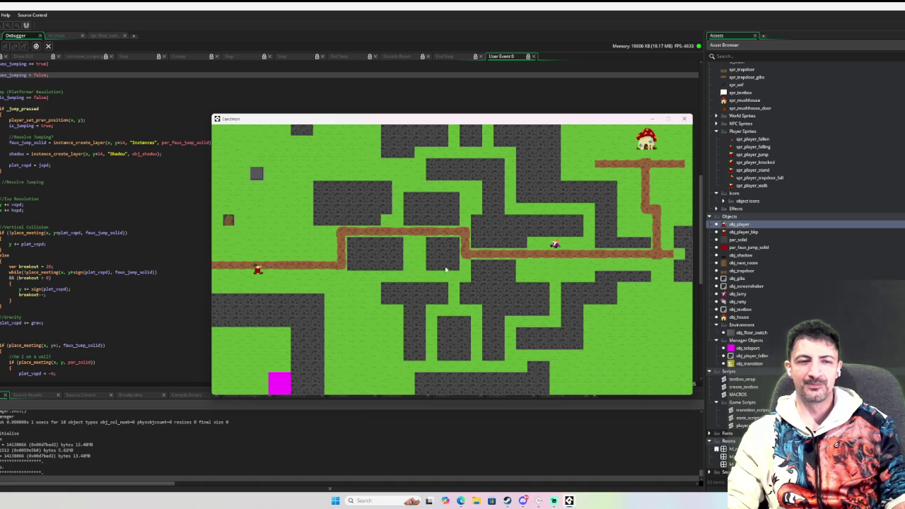
pyautogui.press('Left')
pyautogui.press('Right')
pyautogui.press('space')
pyautogui.press('Right')
pyautogui.press('Left')
pyautogui.press('space')
pyautogui.press('Right')
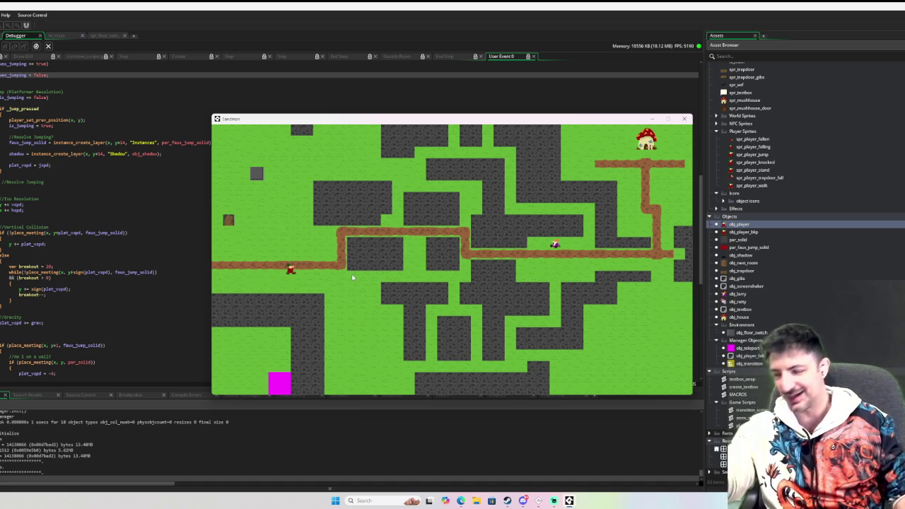
# Walk left, jump, then jump rightward and land a step further right
pyautogui.press('Left')
pyautogui.press('space')
pyautogui.press('Right')
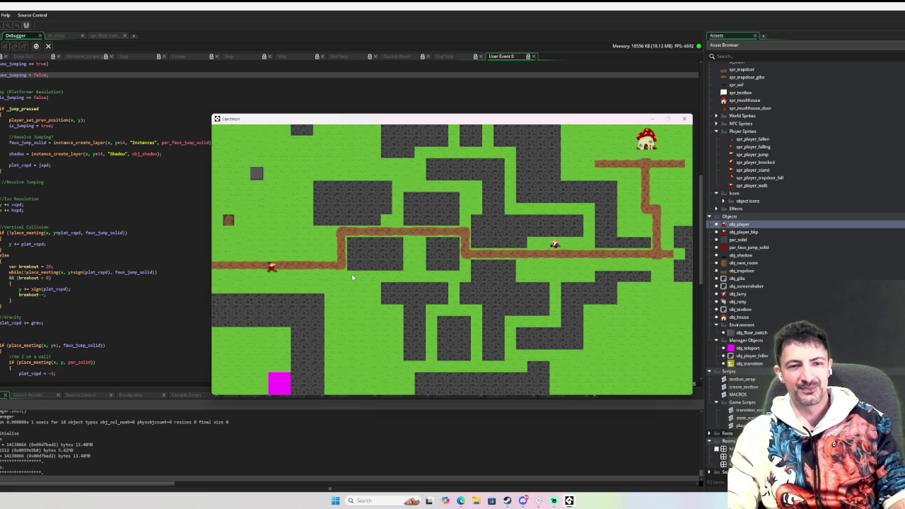
pyautogui.press('Left')
pyautogui.press('Right')
pyautogui.press('space')
pyautogui.press('Right')
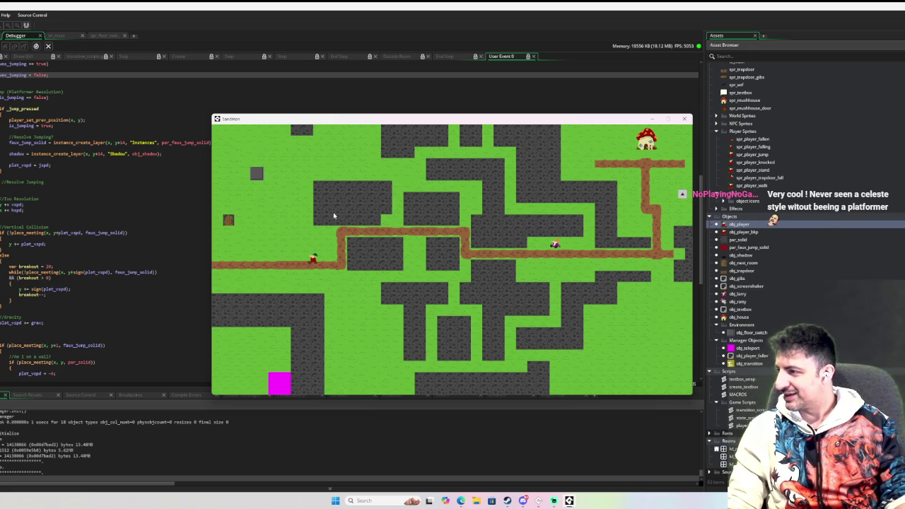
# Step left and right, walk down to the lower right, then back up-left
pyautogui.press('Left')
pyautogui.press('Right')
pyautogui.press('Left')
pyautogui.press('Right')
pyautogui.press('Left')
pyautogui.press('Down')
pyautogui.press('Right')
pyautogui.press('Up')
pyautogui.press('Left')
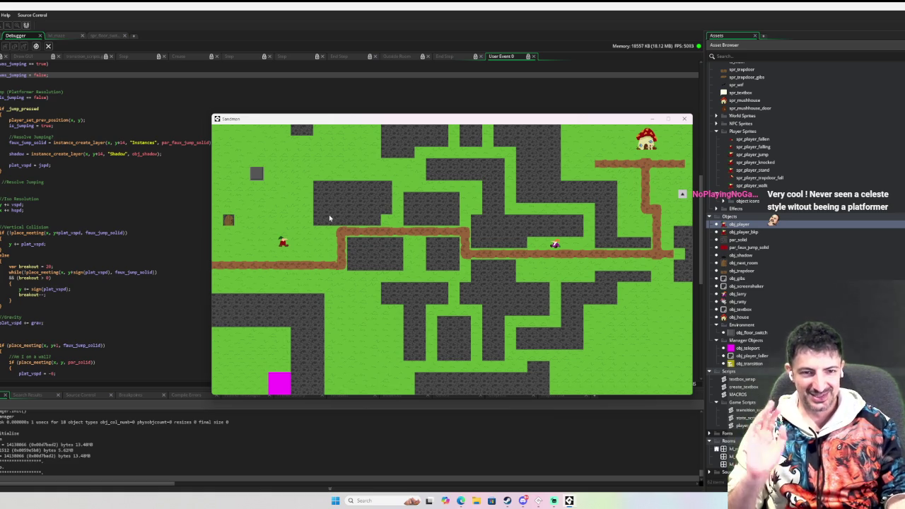
# Move the player right, up-left, up-right and back, then jump up-left
pyautogui.press('Right')
pyautogui.press('Up')
pyautogui.press('Left')
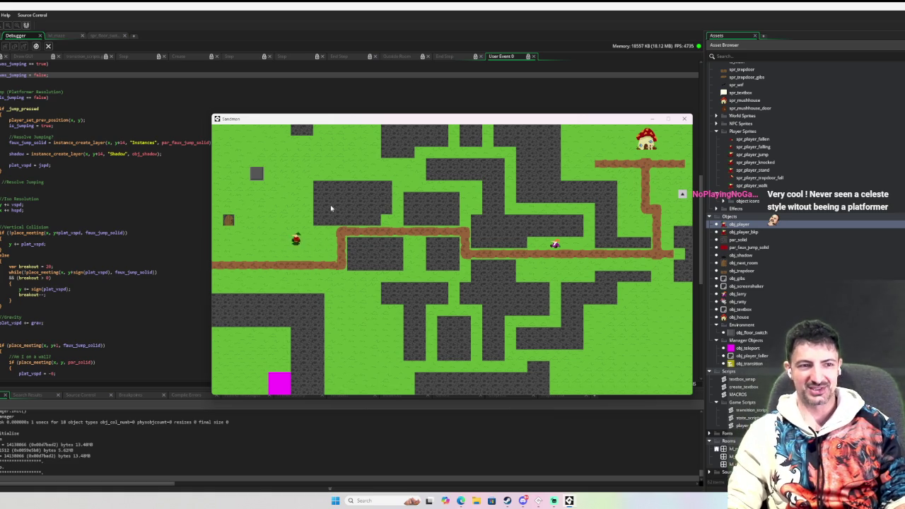
pyautogui.press('Up')
pyautogui.press('Right')
pyautogui.press('Left')
pyautogui.press('Down')
pyautogui.press('Right')
pyautogui.press('Right')
pyautogui.press('Up')
pyautogui.press('Left')
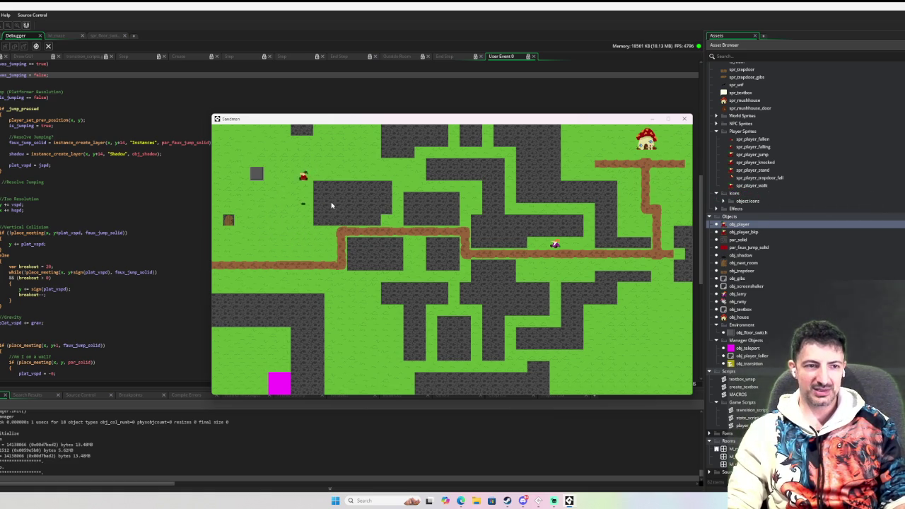
# Move the player around above the path, shuffle sideways, and jump up-right
pyautogui.press('Left')
pyautogui.press('Up')
pyautogui.press('Right')
pyautogui.press('Down')
pyautogui.press('Left')
pyautogui.press('Left')
pyautogui.press('Right')
pyautogui.press('Left')
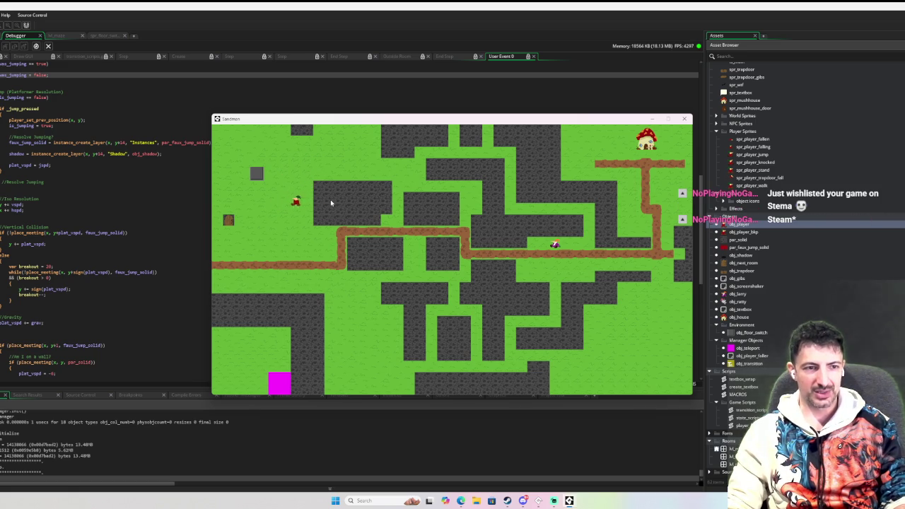
pyautogui.press('space')
pyautogui.press('Right')
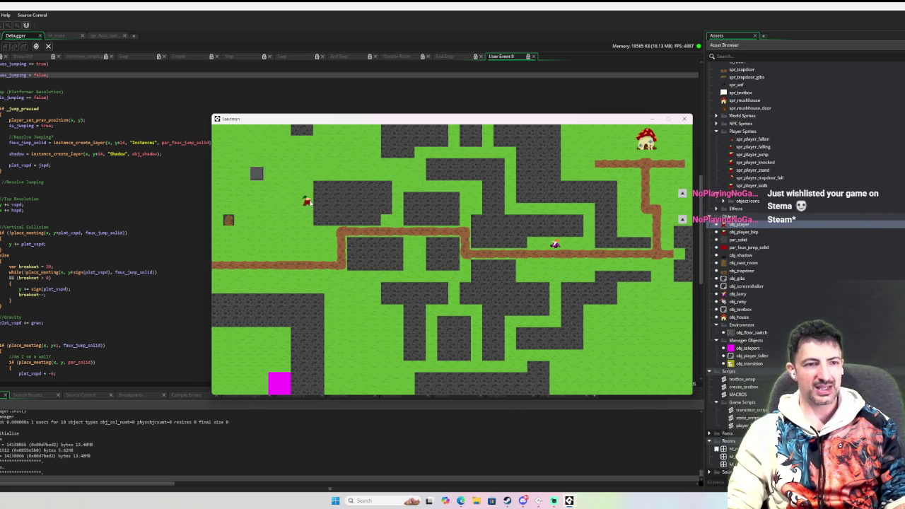
# Repeatedly walk left and jump back right, ending a little to the left
pyautogui.press('Left')
pyautogui.press('Right')
pyautogui.press('space')
pyautogui.press('Left')
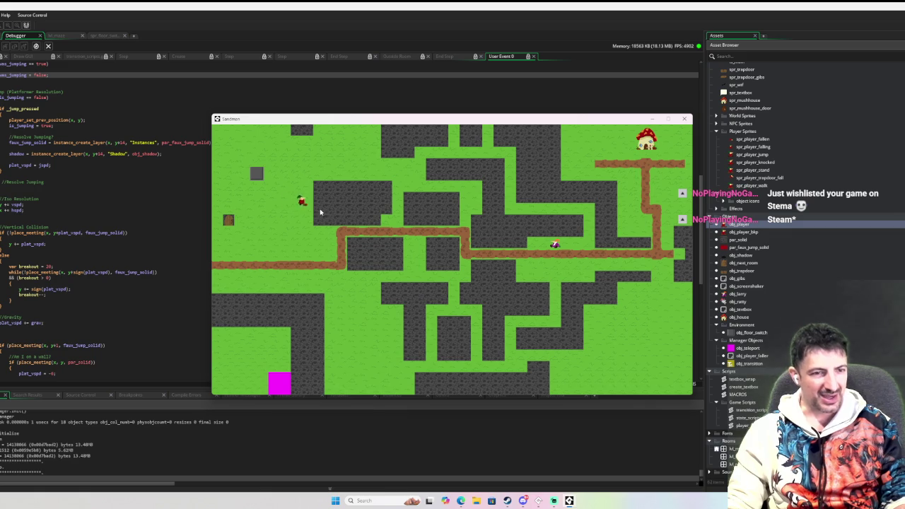
pyautogui.press('Right')
pyautogui.press('space')
pyautogui.press('Left')
pyautogui.press('space')
pyautogui.press('Right')
pyautogui.press('Left')
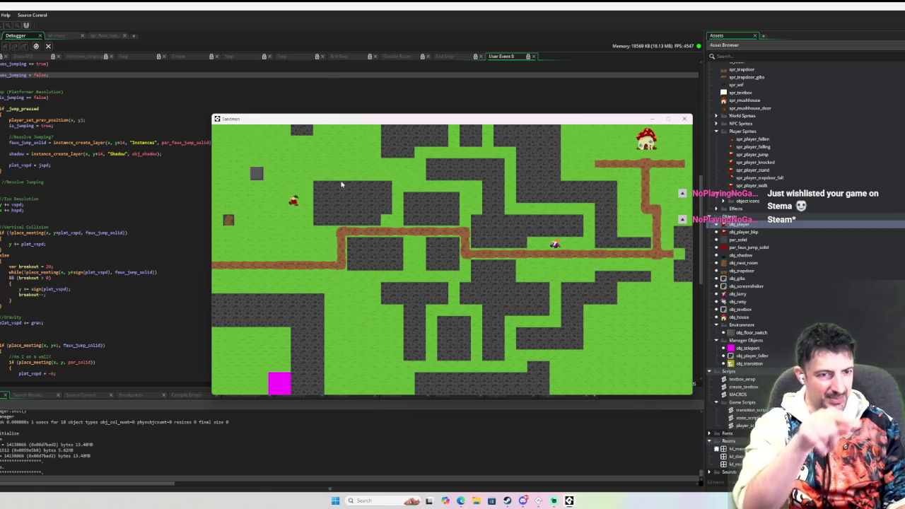
# Jump right, walk back left, hop once more, and walk off the room's left edge
pyautogui.press('space')
pyautogui.press('Right')
pyautogui.press('Left')
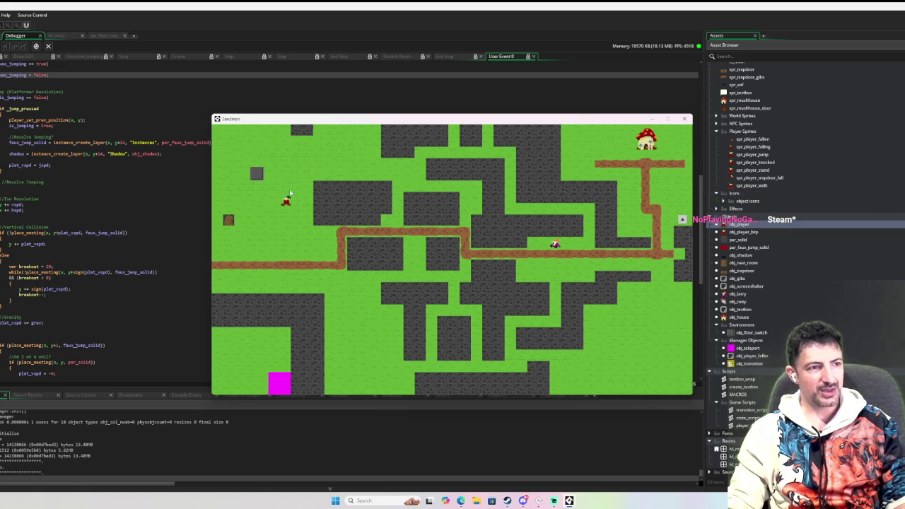
pyautogui.press('Down')
pyautogui.press('Left')
pyautogui.press('space')
pyautogui.press('Right')
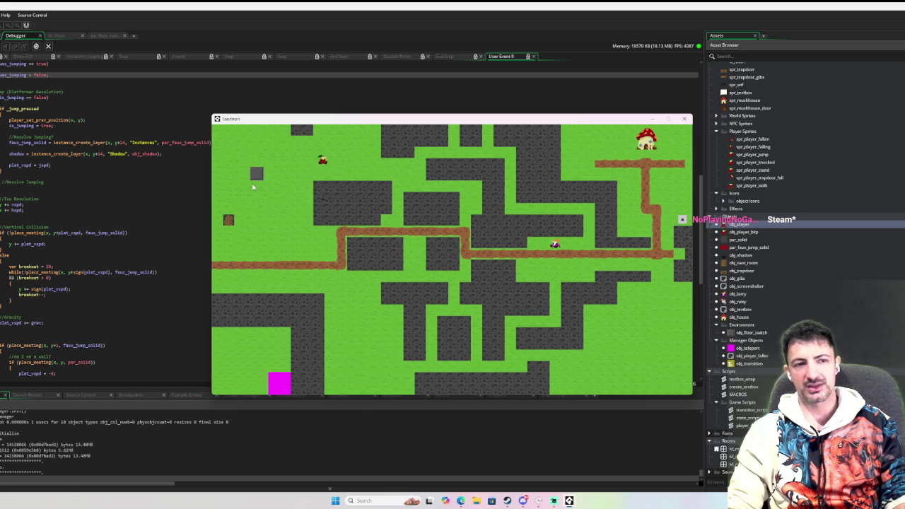
pyautogui.press('Left')
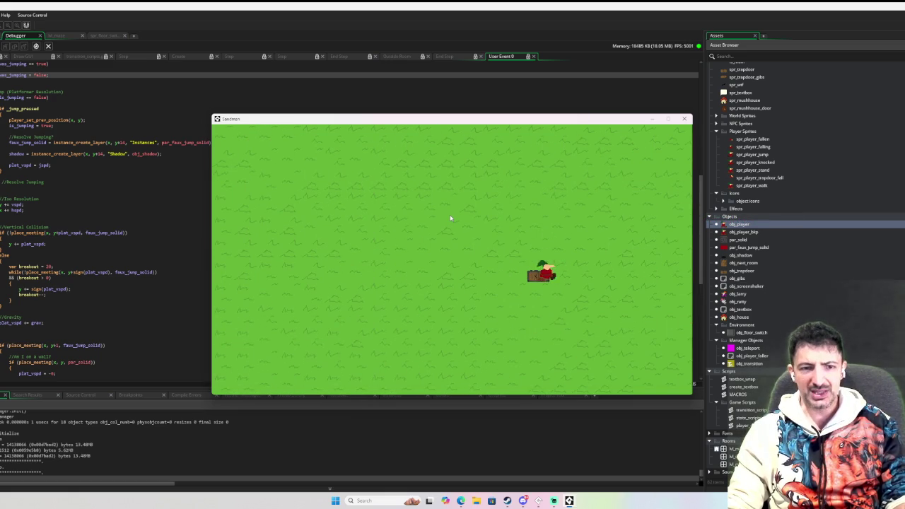
# Jump on the dark block to break it and return to the maze, stepping onto the brown path
pyautogui.press('space')
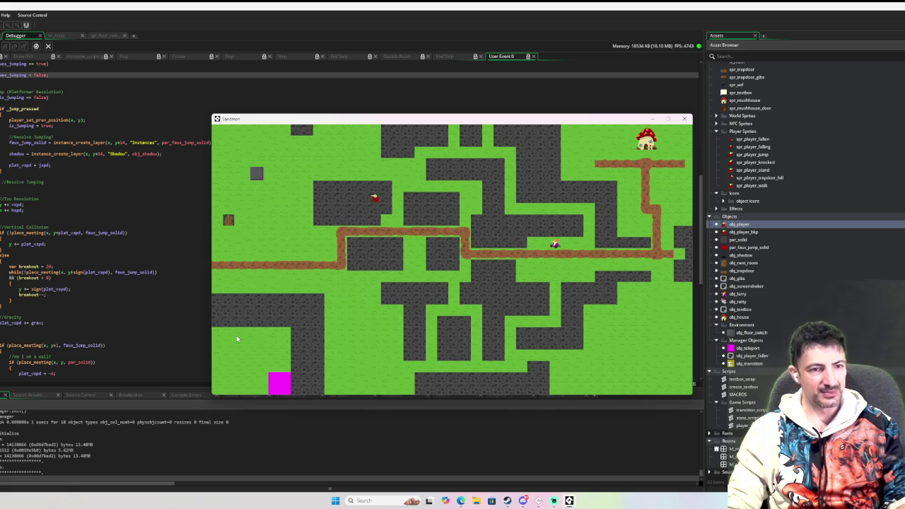
pyautogui.press('Down')
pyautogui.press('Right')
pyautogui.press('Left')
pyautogui.press('Left')
# Walk the player along the brown path to its upper-left bend
pyautogui.press('Down')
pyautogui.press('Up')
pyautogui.press('Right')
pyautogui.press('Down')
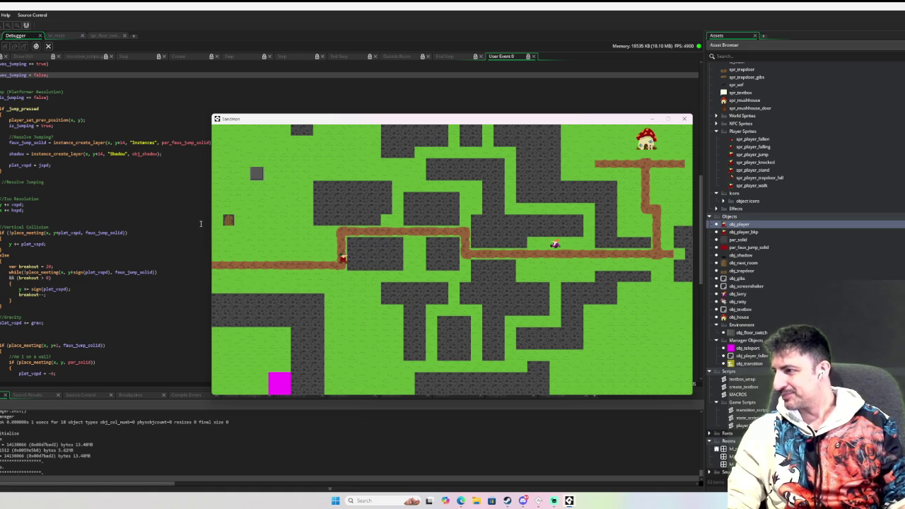
pyautogui.press('Left')
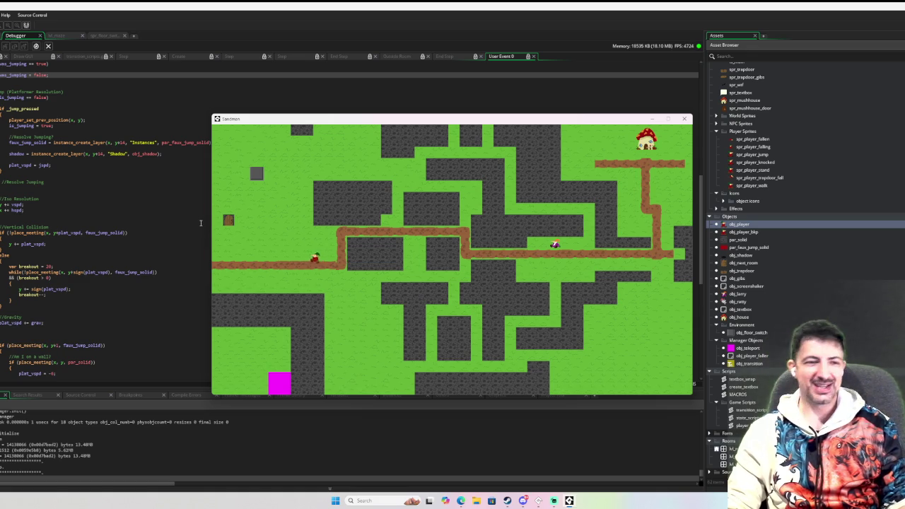
pyautogui.press('space')
pyautogui.press('Right')
pyautogui.press('Right')
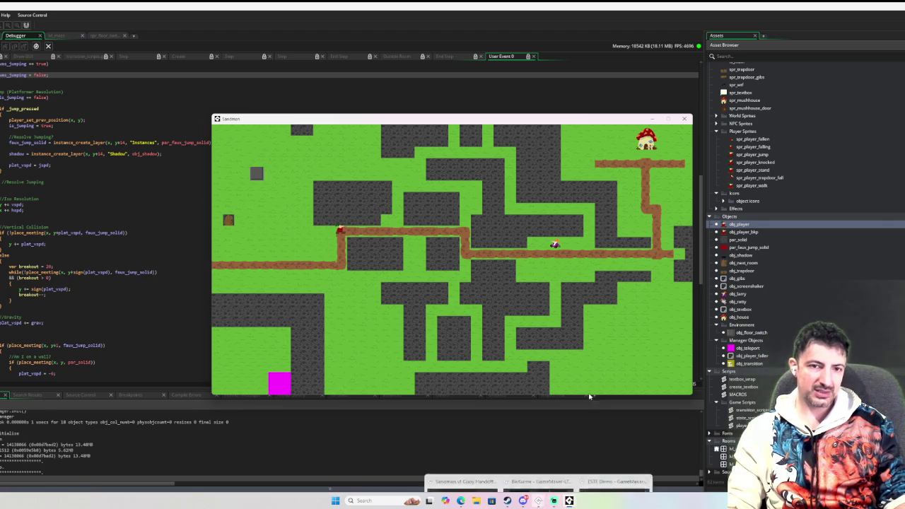
# Close the running Sandman game and bring the other GameMaker window forward
pyautogui.click(683, 119)
pyautogui.moveTo(546, 500)
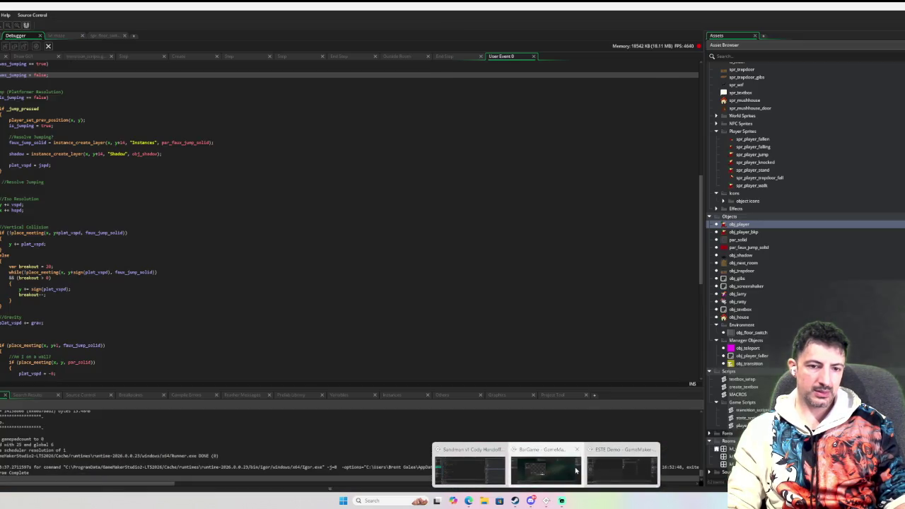
pyautogui.click(572, 470)
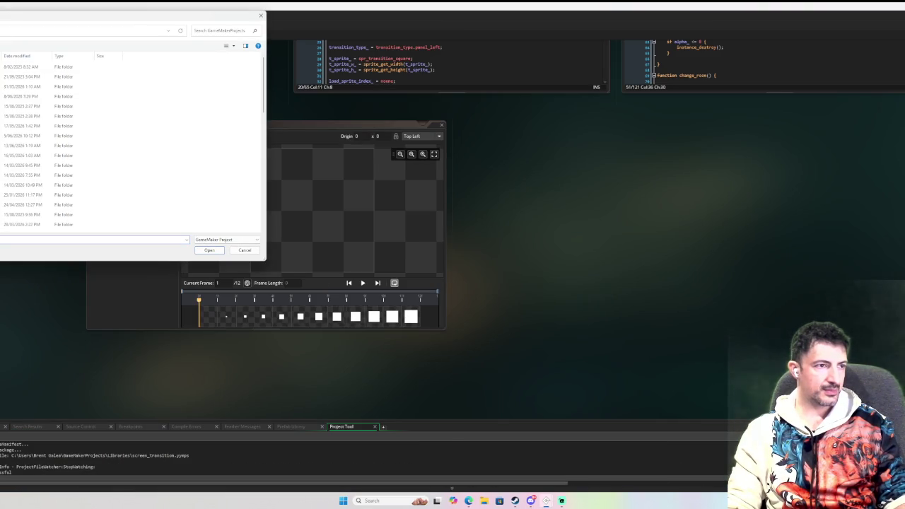
# Open Converted Projects > Survivors_SkillTree and load its .yyp project file
pyautogui.doubleClick(2, 99)
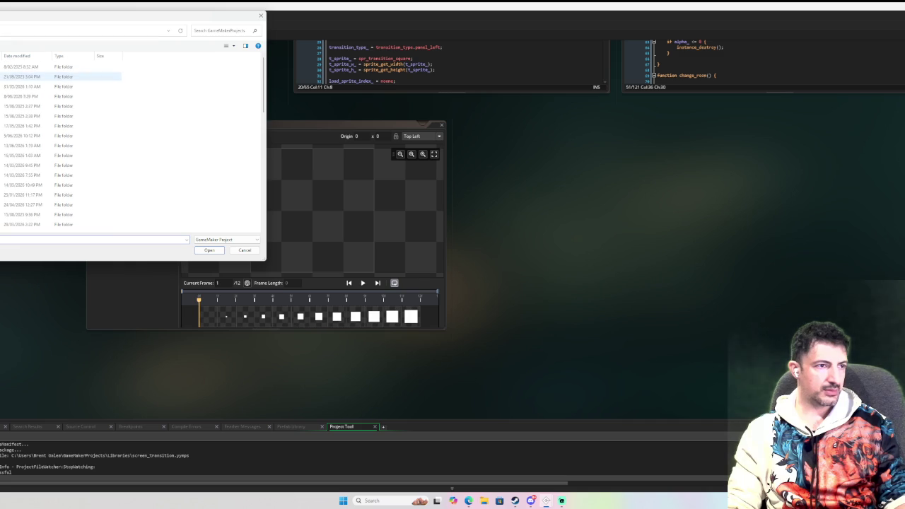
pyautogui.doubleClick(1, 96)
pyautogui.scroll(-1, 1, 142)
pyautogui.doubleClick(1, 228)
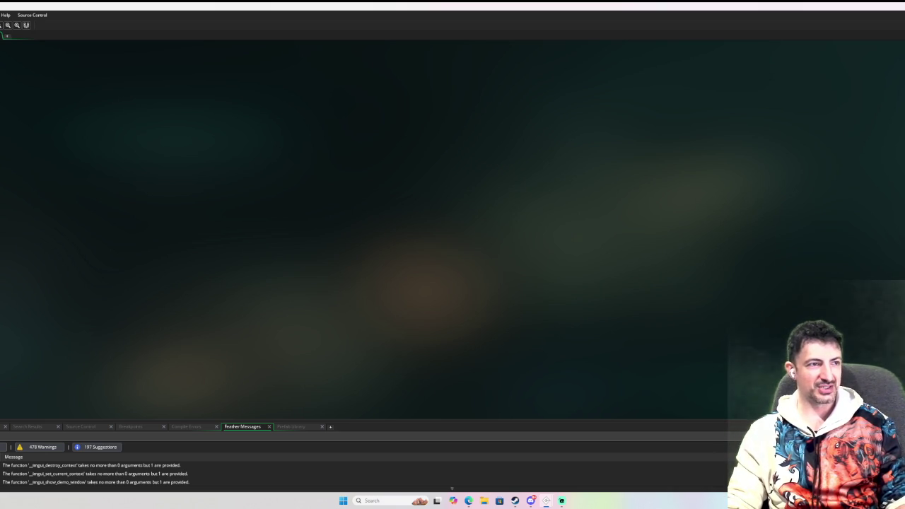
# Run the Survivors_SkillTree project with F5 and wait for Edge of Madness to launch
pyautogui.press('F5')
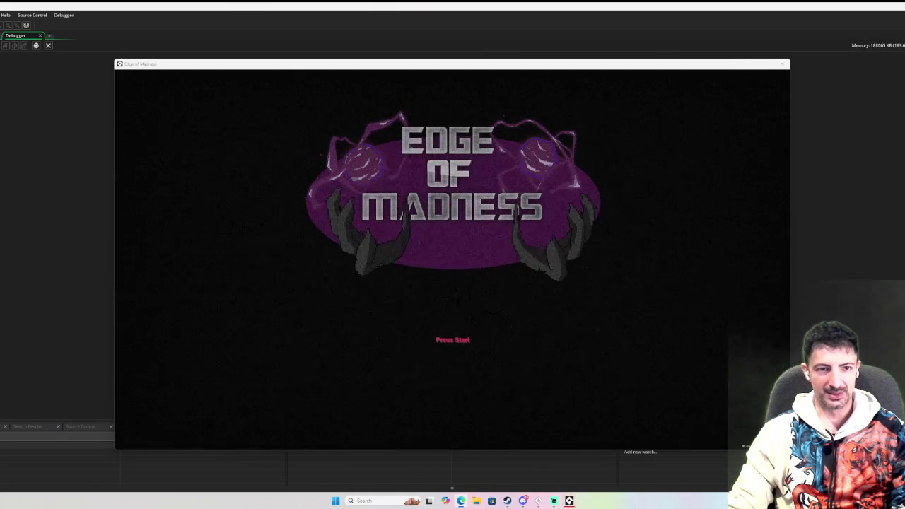
# Pass the title screen, pick the tank character and start moving it around level 1
pyautogui.press('Return')
pyautogui.press('Return')
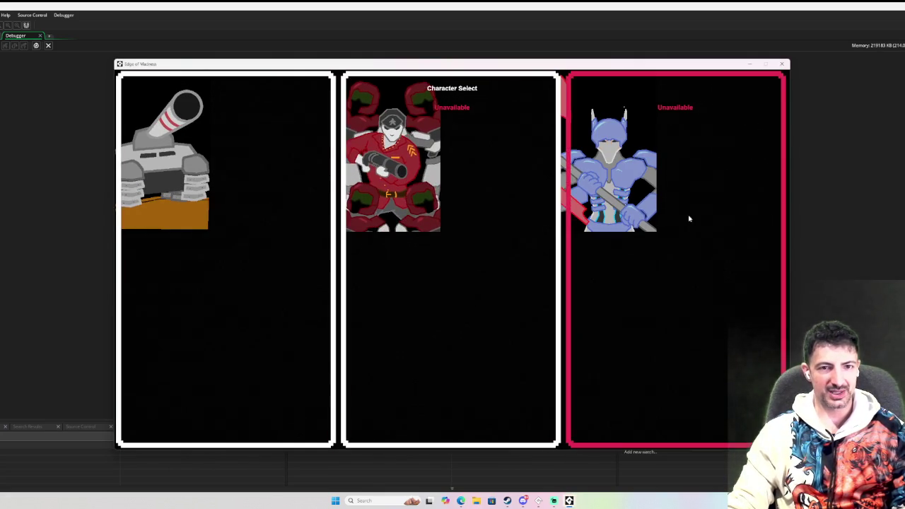
pyautogui.click(186, 217)
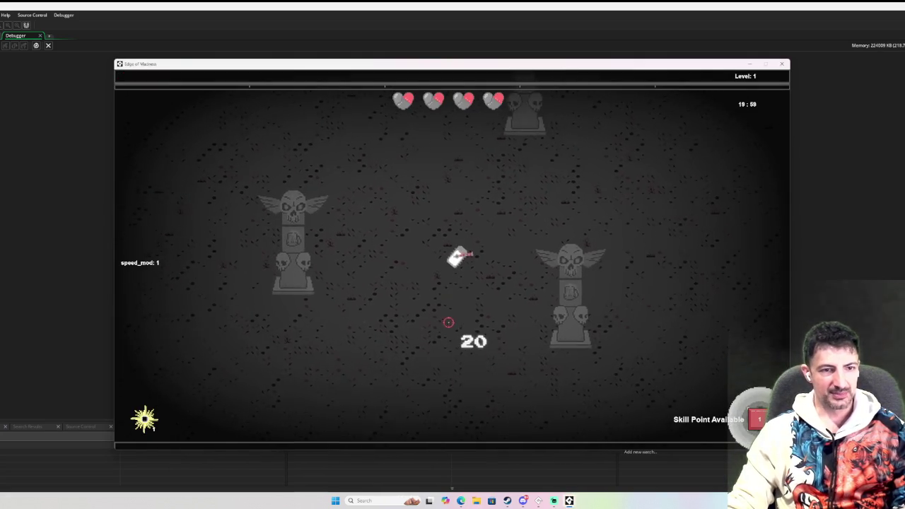
pyautogui.press('d')
pyautogui.press('s')
pyautogui.press('w')
pyautogui.press('d')
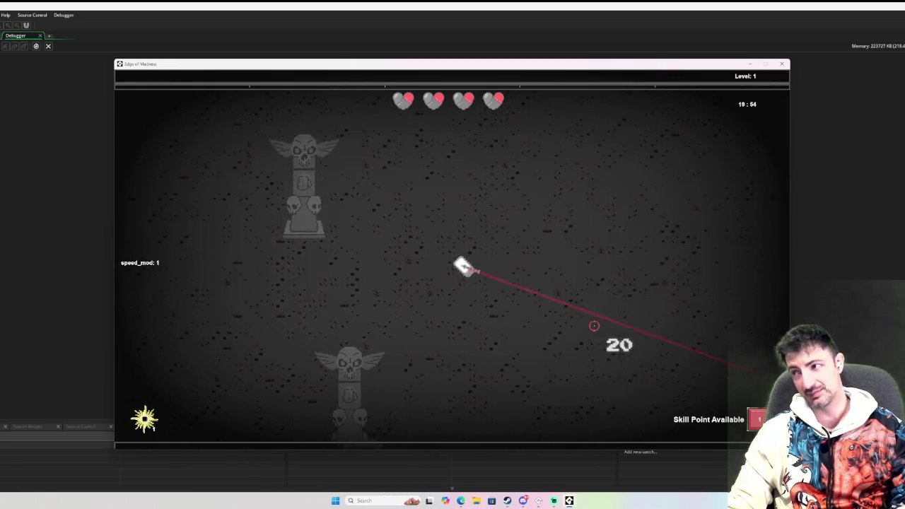
pyautogui.press('d')
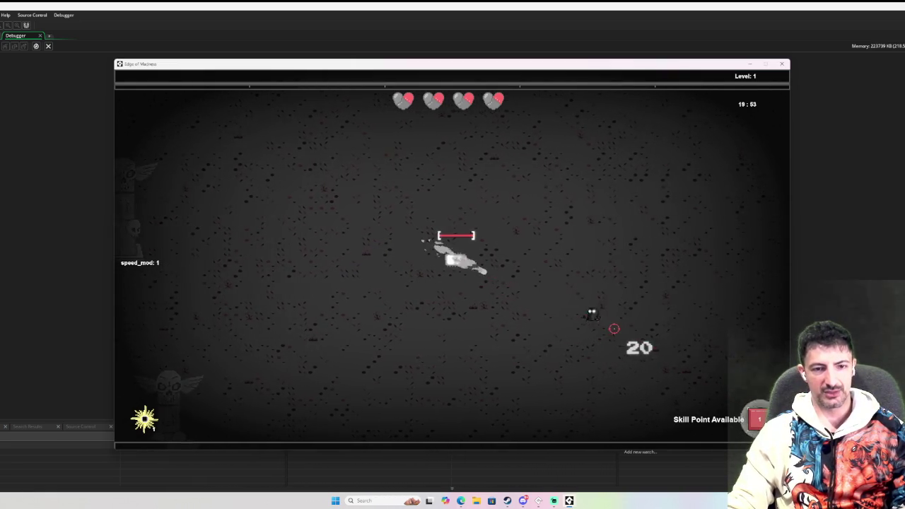
pyautogui.press('d')
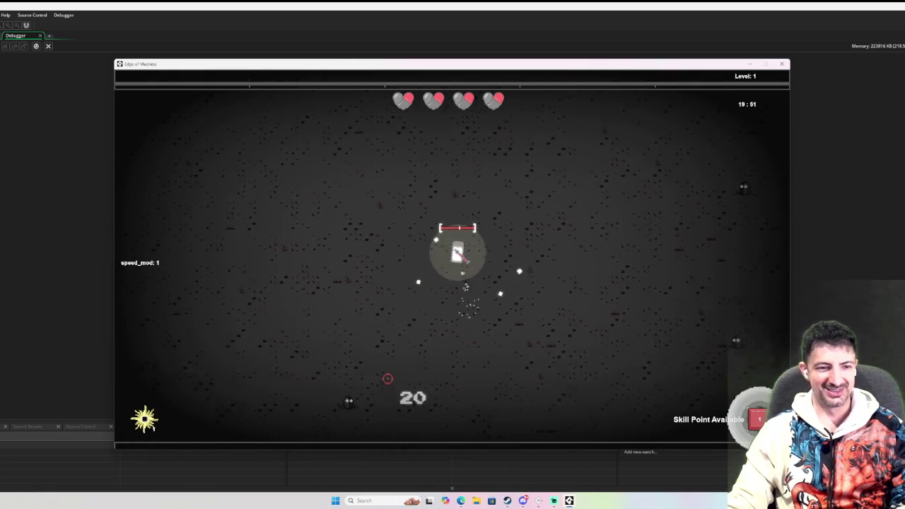
# Keep fighting and collecting experience until level 2, then open the skill tree with 2 points
pyautogui.press('a')
pyautogui.press('w')
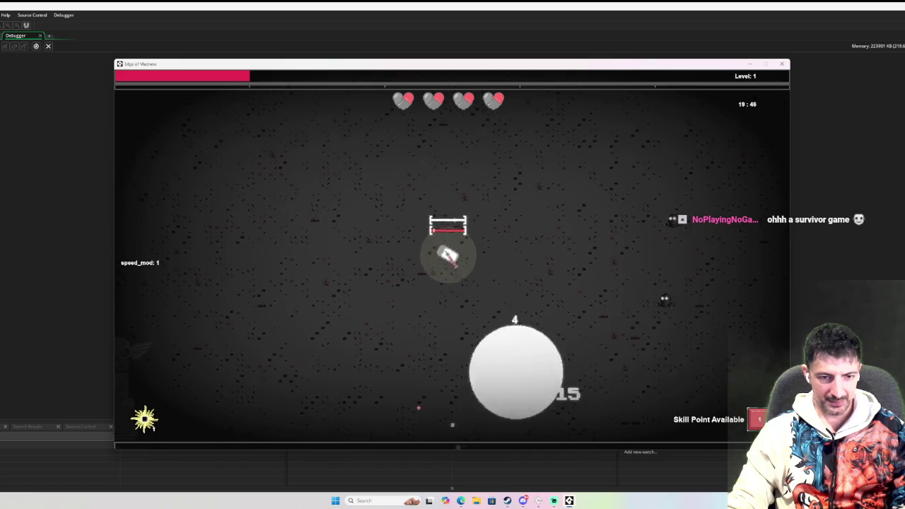
pyautogui.press('d')
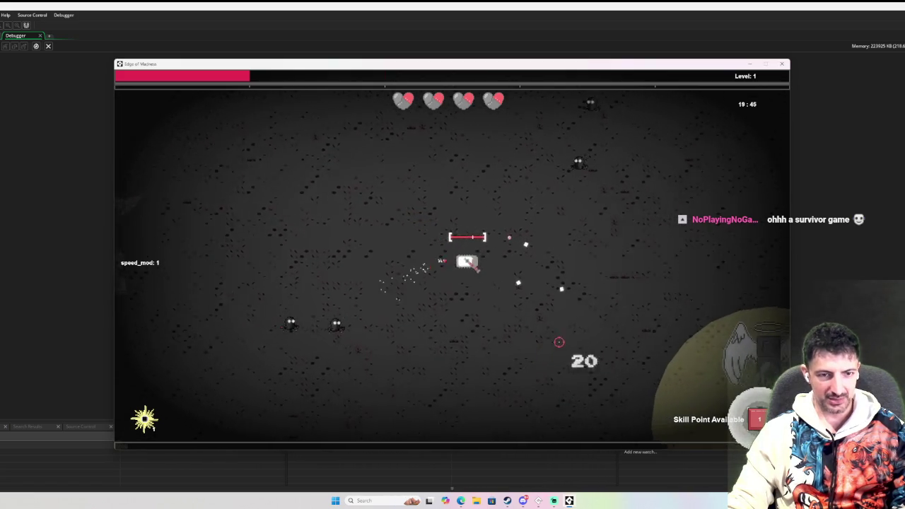
pyautogui.press('a')
pyautogui.press('w')
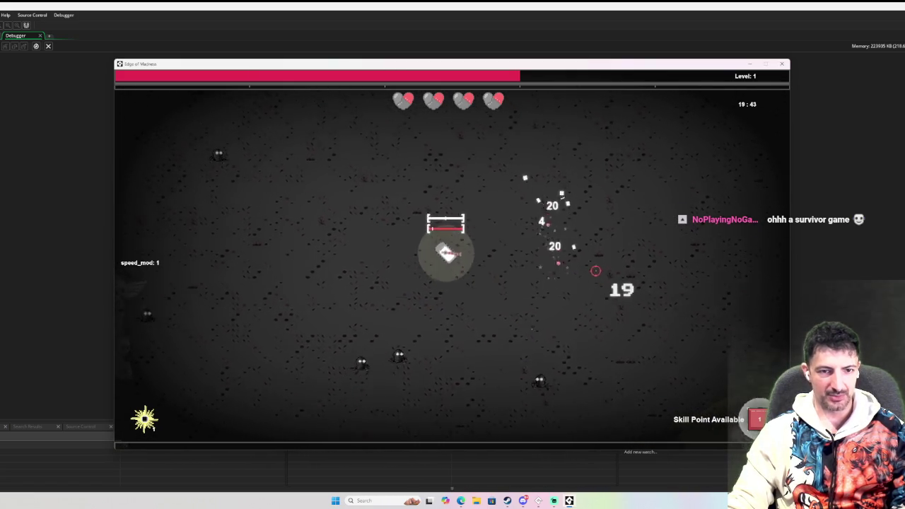
pyautogui.press('d')
pyautogui.press('s')
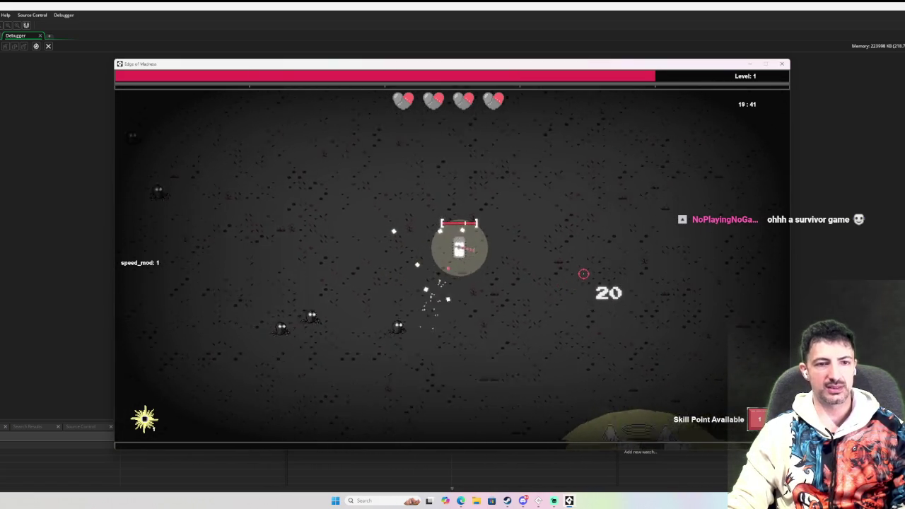
pyautogui.press('w')
pyautogui.press('Tab')
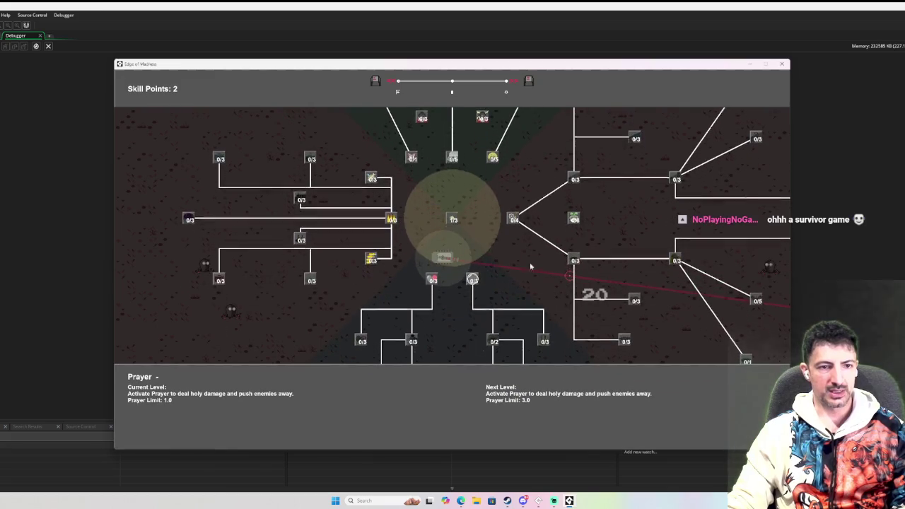
# Put one point into Titanium Rounds, zoom and pan the tree, then one into Magnetic Chassis
pyautogui.press('a')
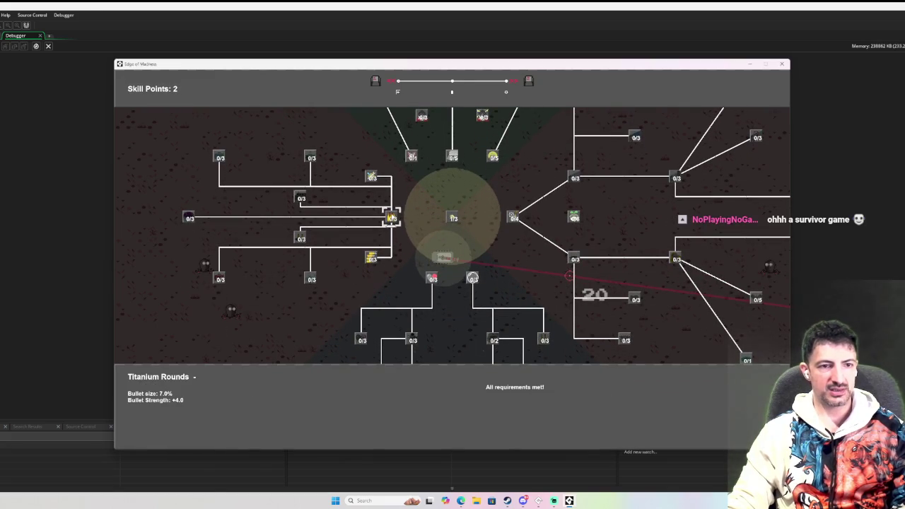
pyautogui.click(390, 217)
pyautogui.scroll(2, 405, 231)
pyautogui.scroll(1, 404, 231)
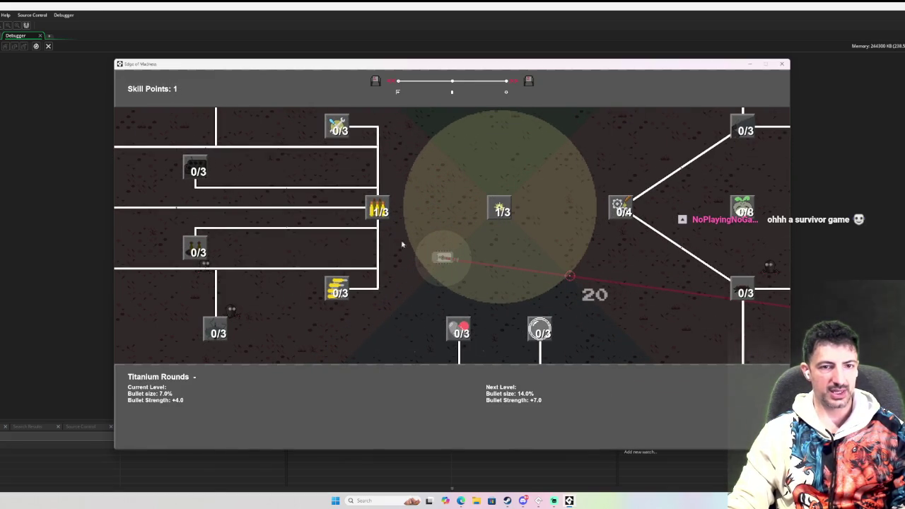
pyautogui.press('d')
pyautogui.moveTo(406, 230)
pyautogui.mouseDown()
pyautogui.moveTo(339, 287)
pyautogui.moveTo(624, 234)
pyautogui.moveTo(707, 162)
pyautogui.moveTo(414, 259)
pyautogui.mouseUp()
pyautogui.click(371, 244)
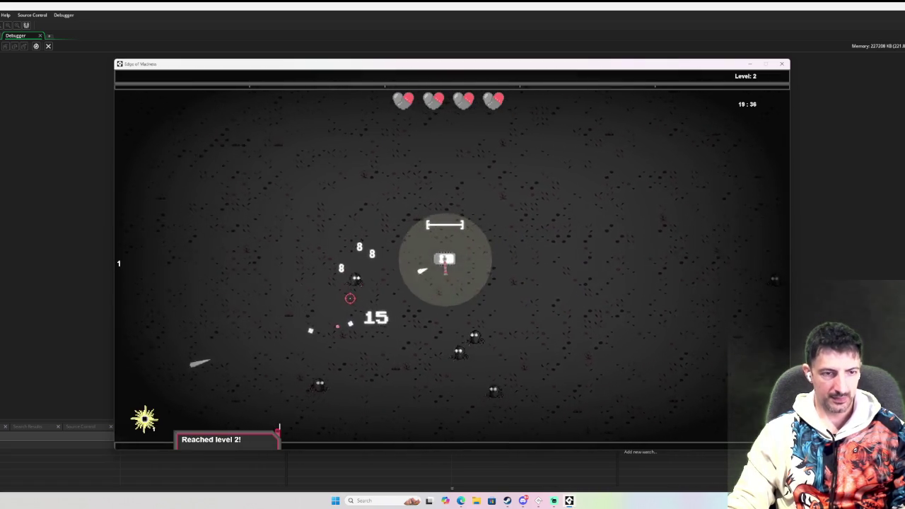
# Steer the tank around fighting enemies until it reaches level 3
pyautogui.press('a')
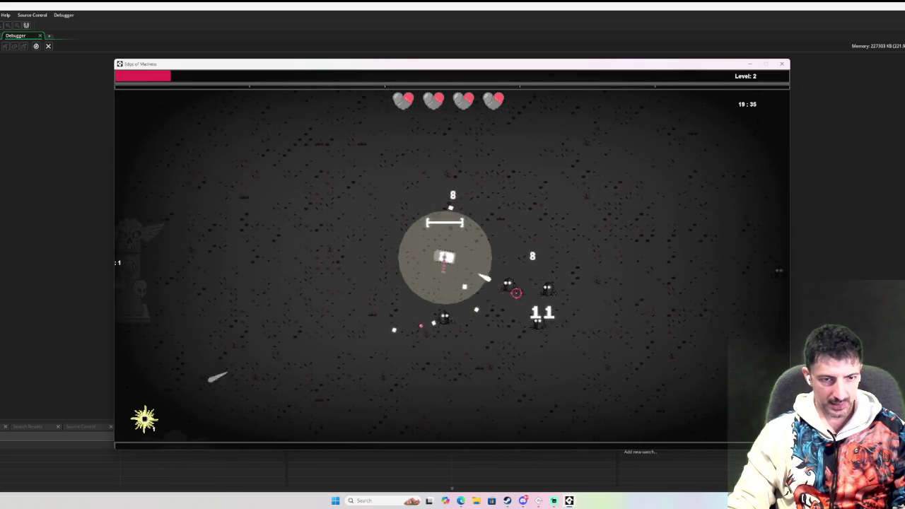
pyautogui.press('a')
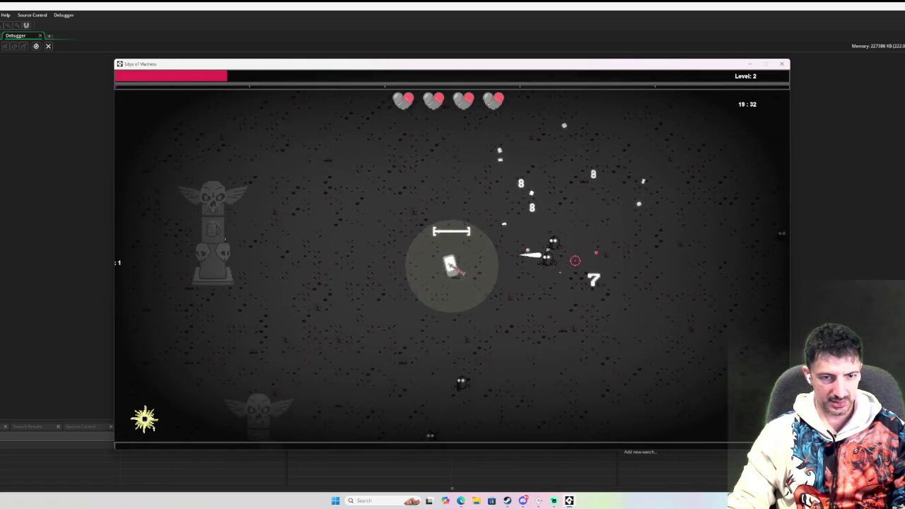
pyautogui.press('d')
pyautogui.press('d')
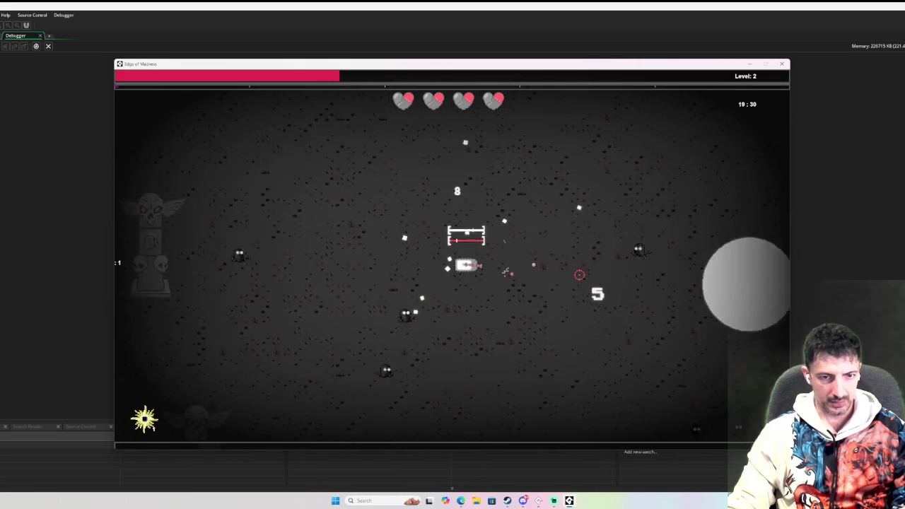
pyautogui.press('a')
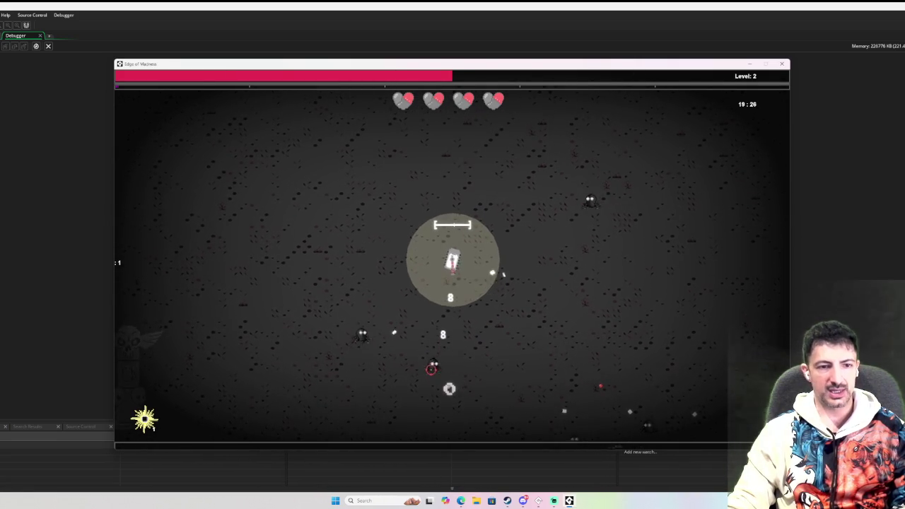
pyautogui.press('w')
pyautogui.press('a')
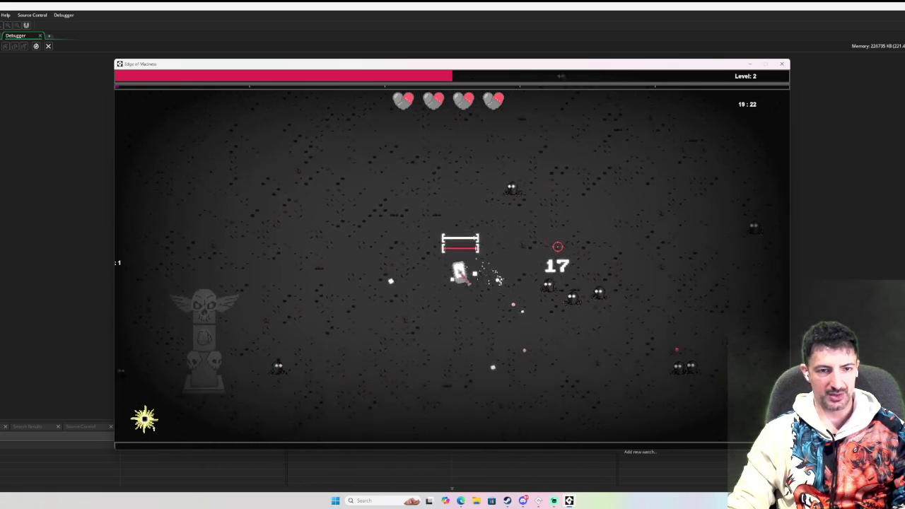
pyautogui.press('s')
pyautogui.press('d')
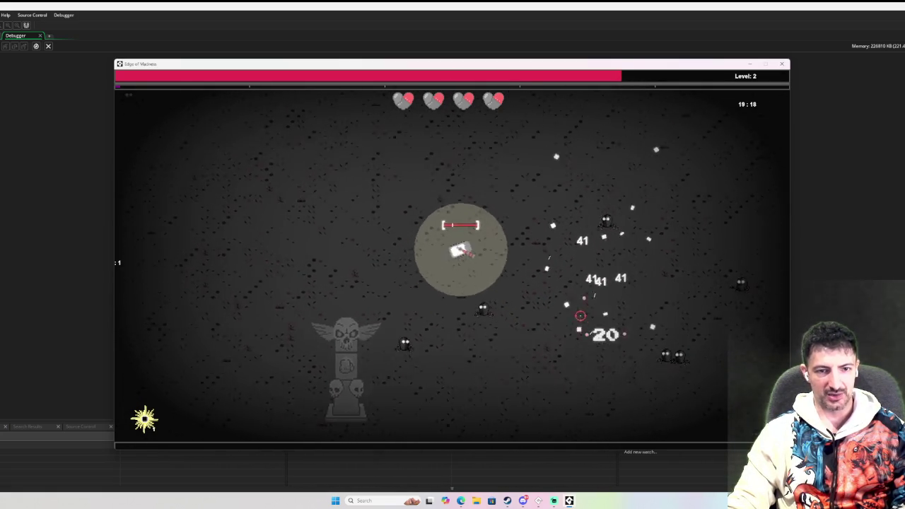
pyautogui.press('s')
pyautogui.press('a')
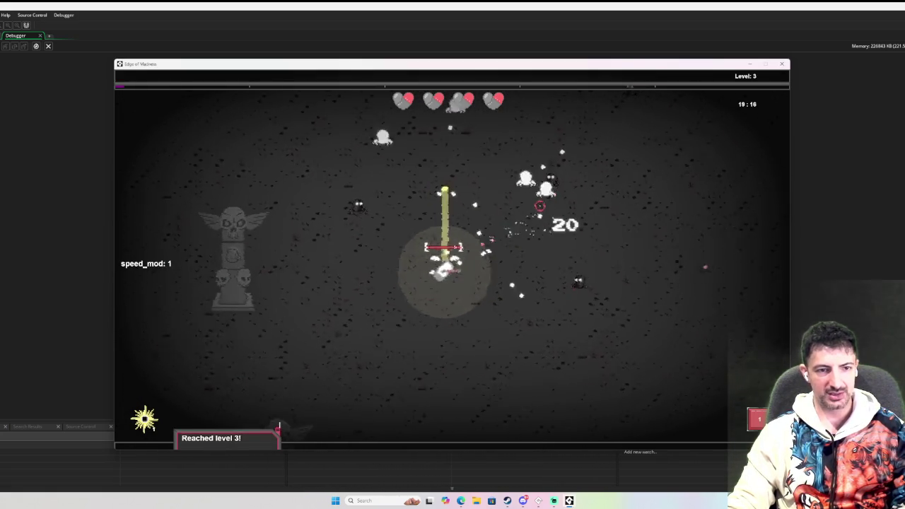
# Keep moving, briefly opening and closing the skill tree to check skill points
pyautogui.press('w')
pyautogui.press('a')
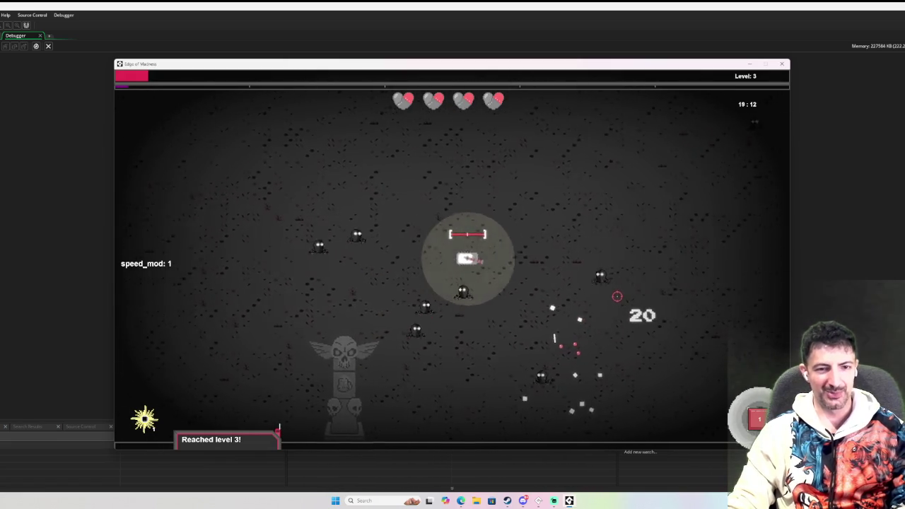
pyautogui.press('d')
pyautogui.press('Tab')
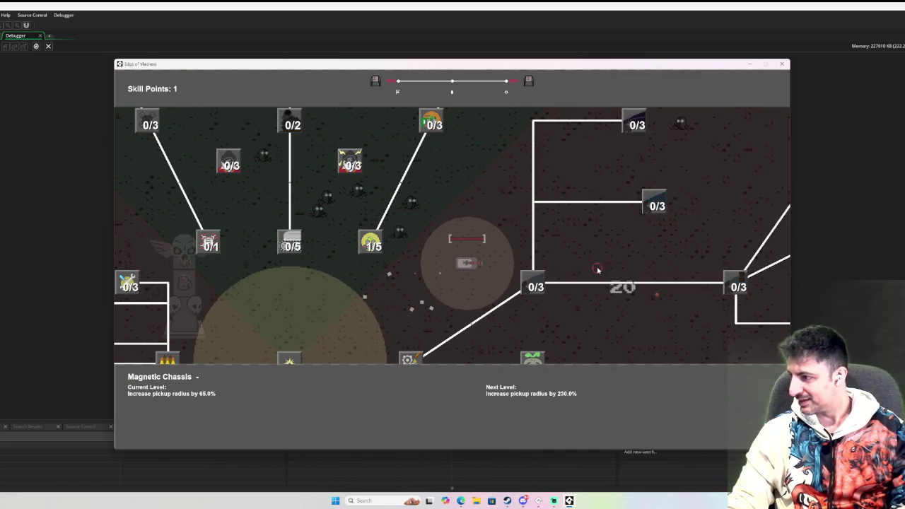
pyautogui.press('Tab')
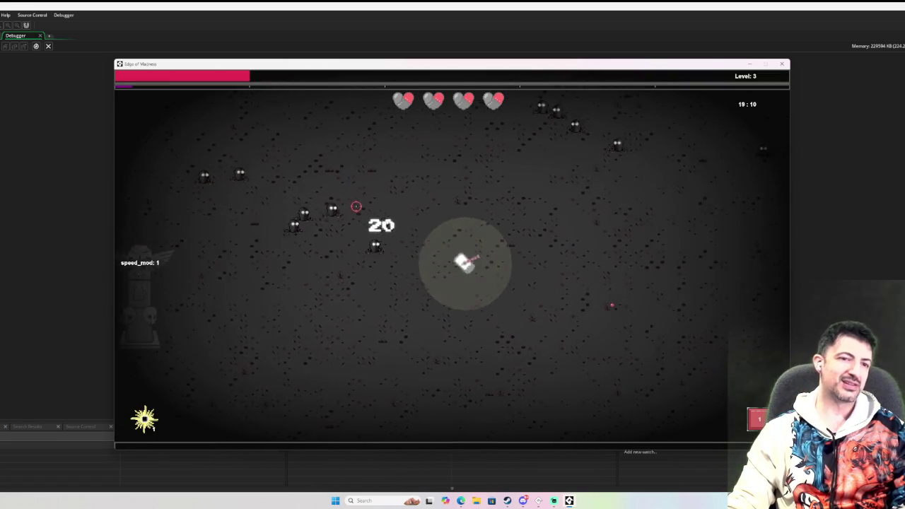
# Keep dodging and fighting enemies until 'Reached level 4!' appears
pyautogui.press('a')
pyautogui.press('s')
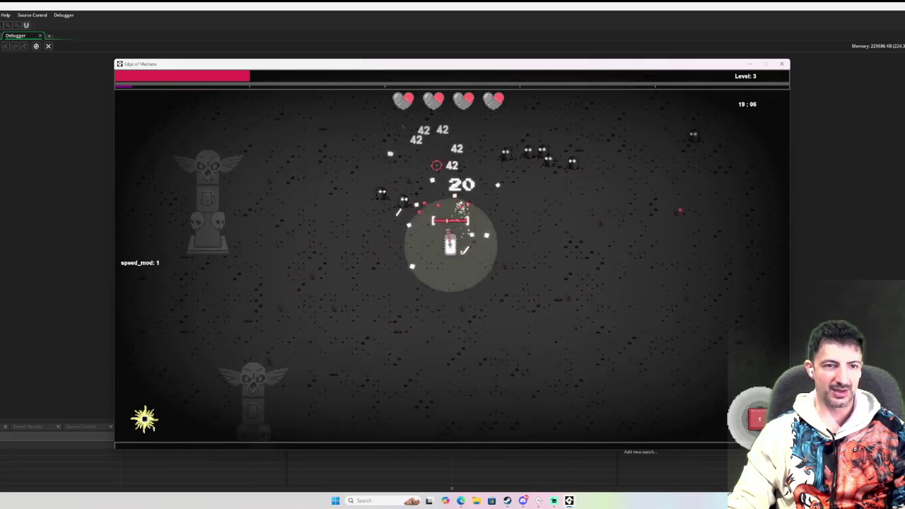
pyautogui.press('s')
pyautogui.press('d')
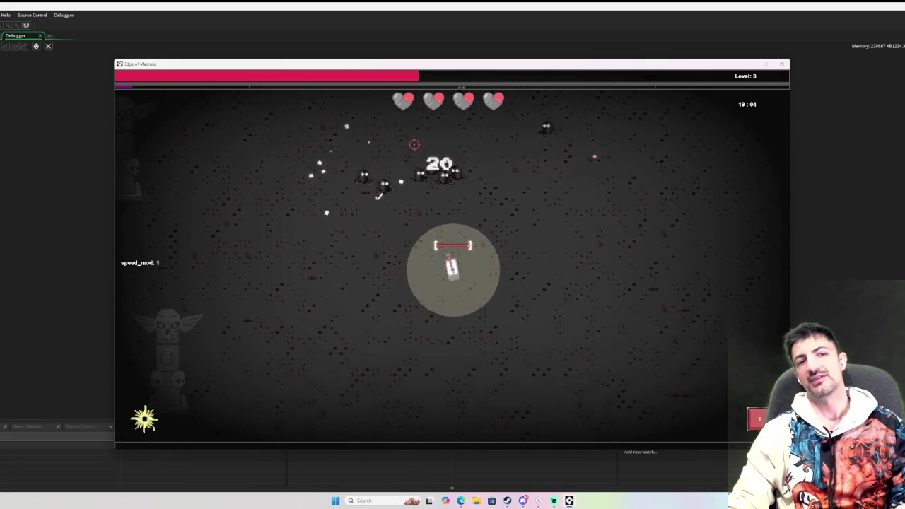
pyautogui.press('s')
pyautogui.press('d')
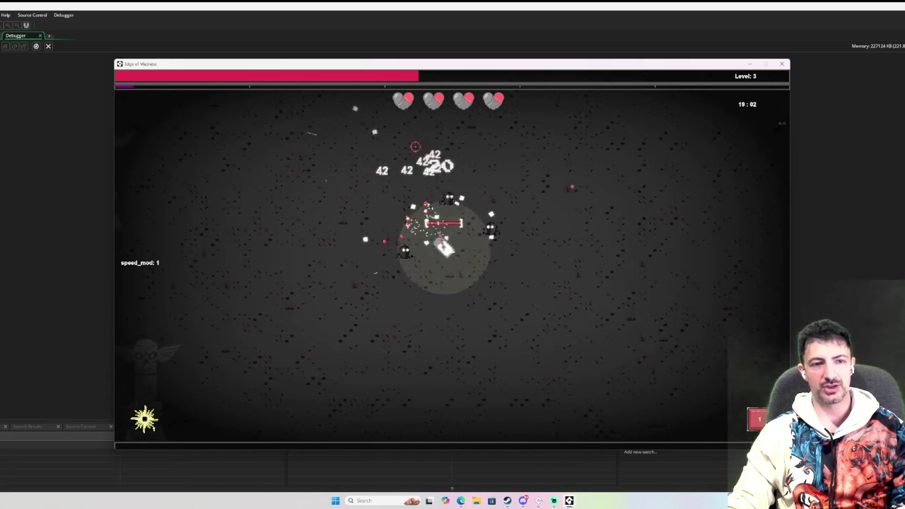
pyautogui.press('w')
pyautogui.press('a')
pyautogui.press('s')
pyautogui.press('d')
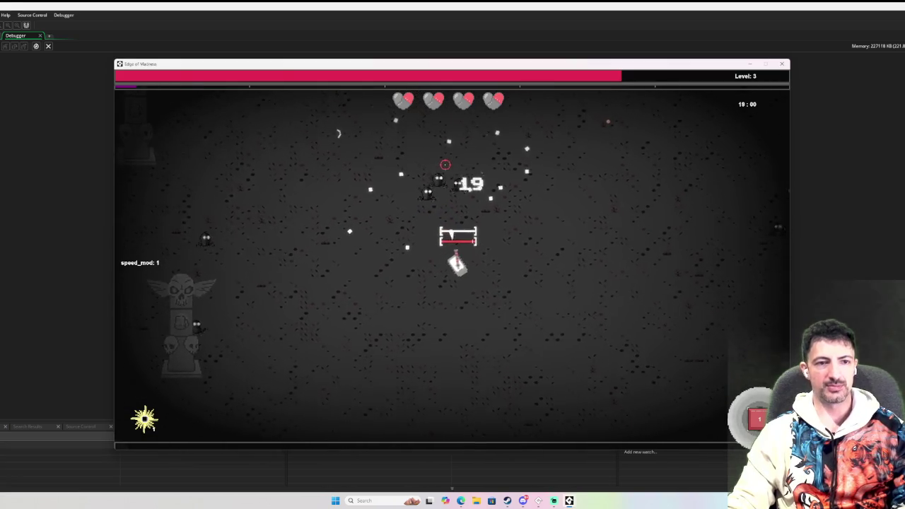
pyautogui.press('a')
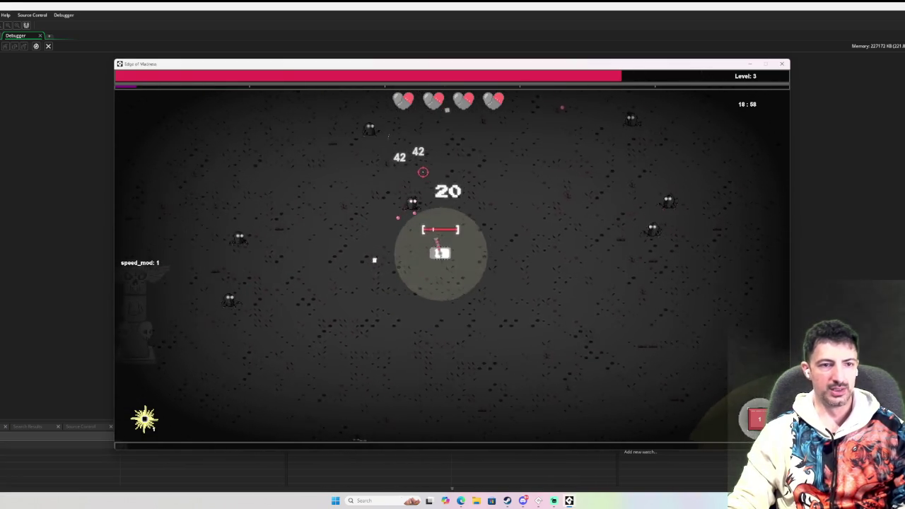
pyautogui.press('s')
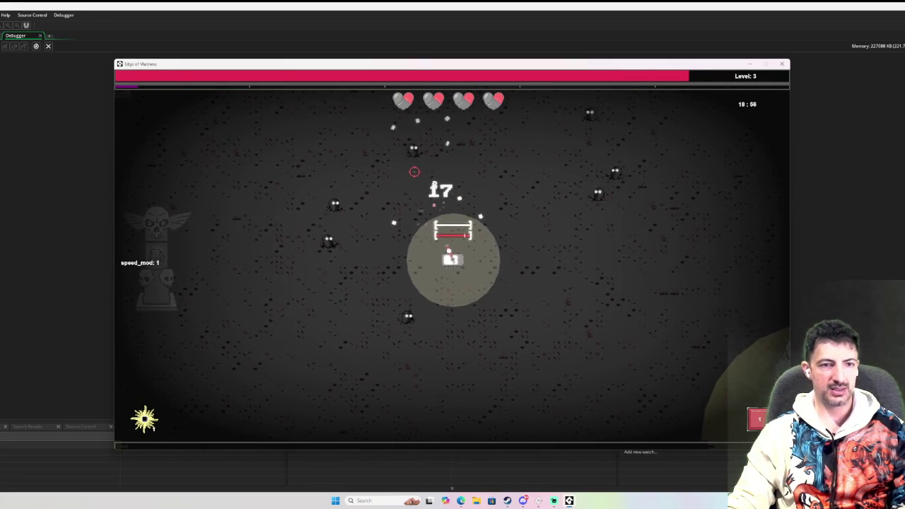
pyautogui.press('s')
pyautogui.press('a')
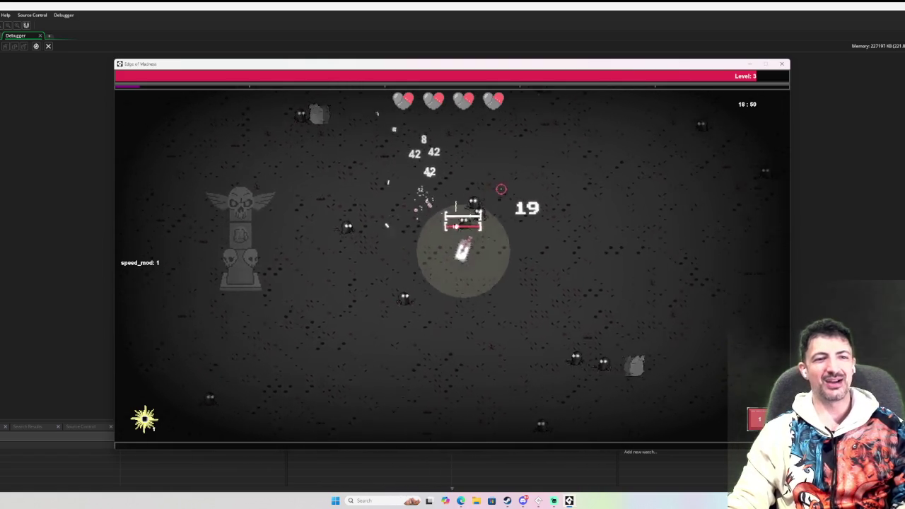
pyautogui.press('w')
pyautogui.press('a')
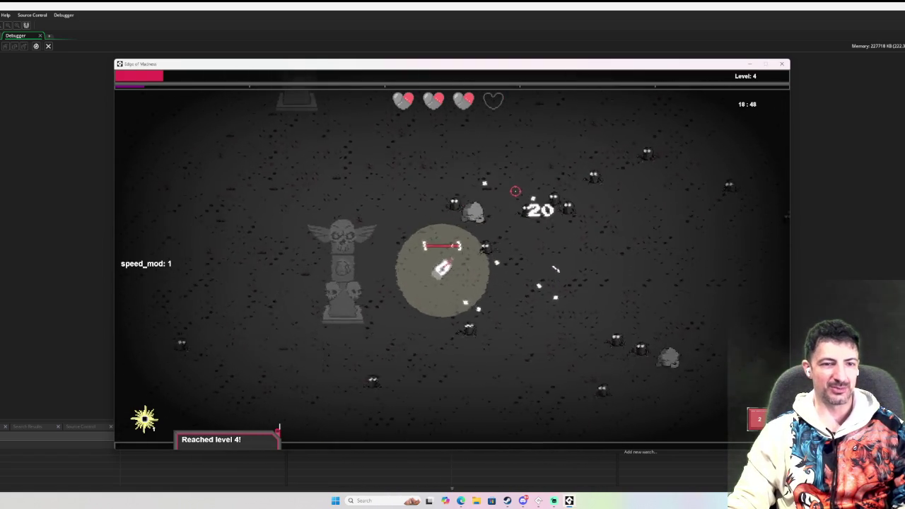
# Keep playing, briefly checking the skill tree showing 2 skill points, then resume
pyautogui.press('d')
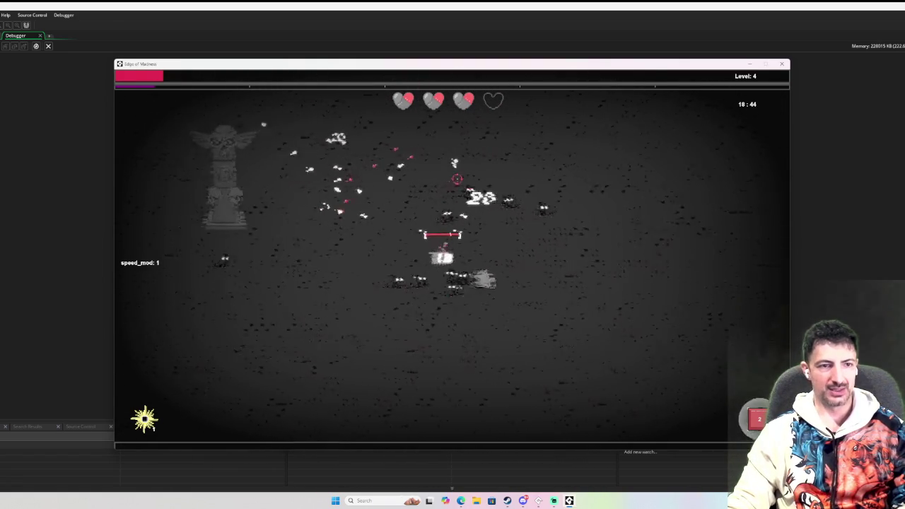
pyautogui.press('w')
pyautogui.press('d')
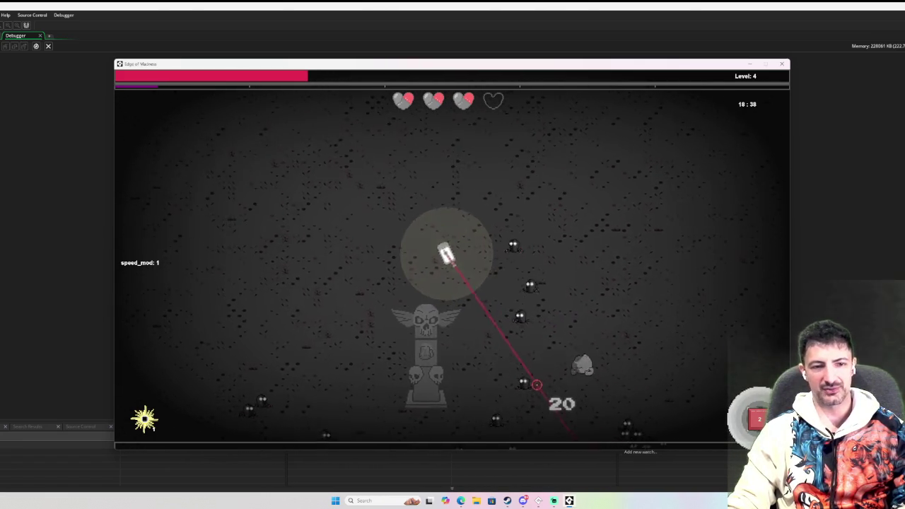
pyautogui.press('a')
pyautogui.press('w')
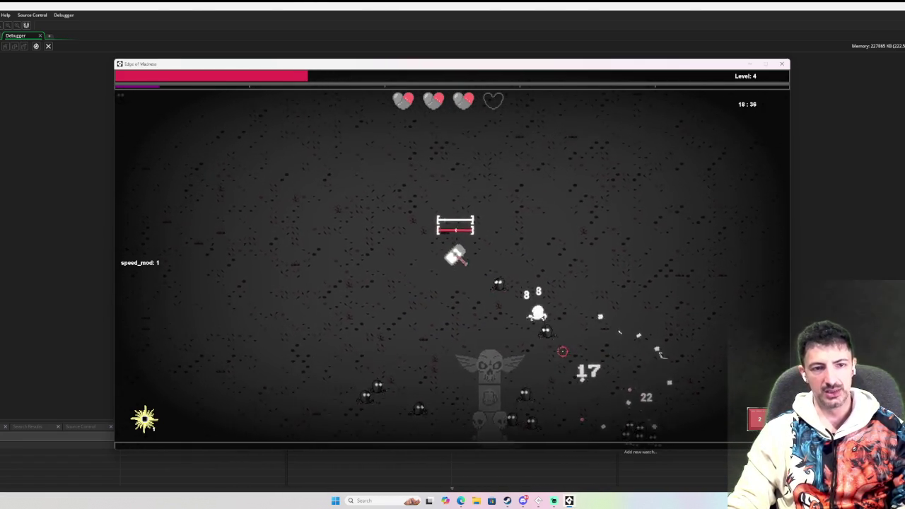
pyautogui.press('d')
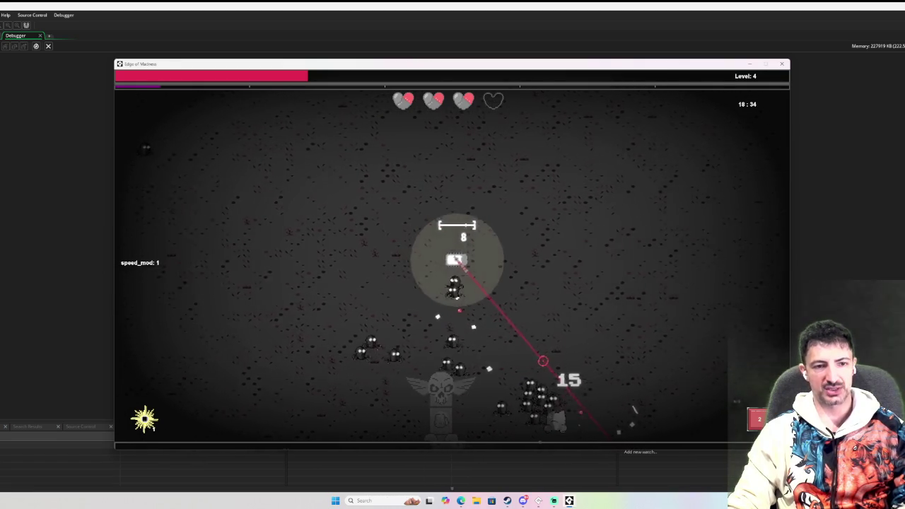
pyautogui.press('w')
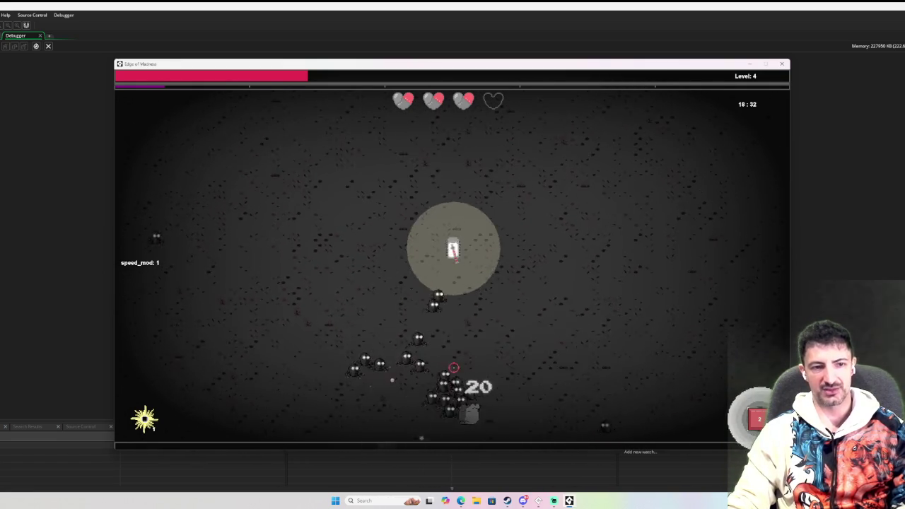
pyautogui.press('w')
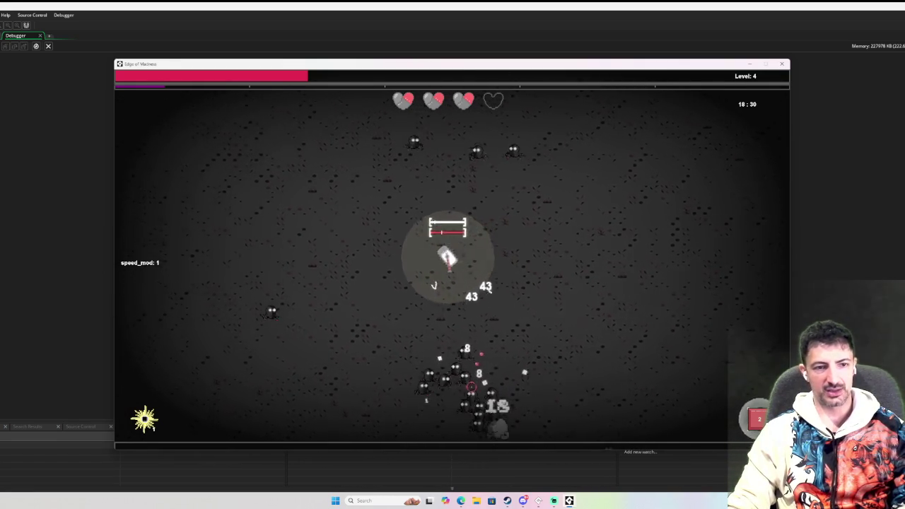
pyautogui.press('d')
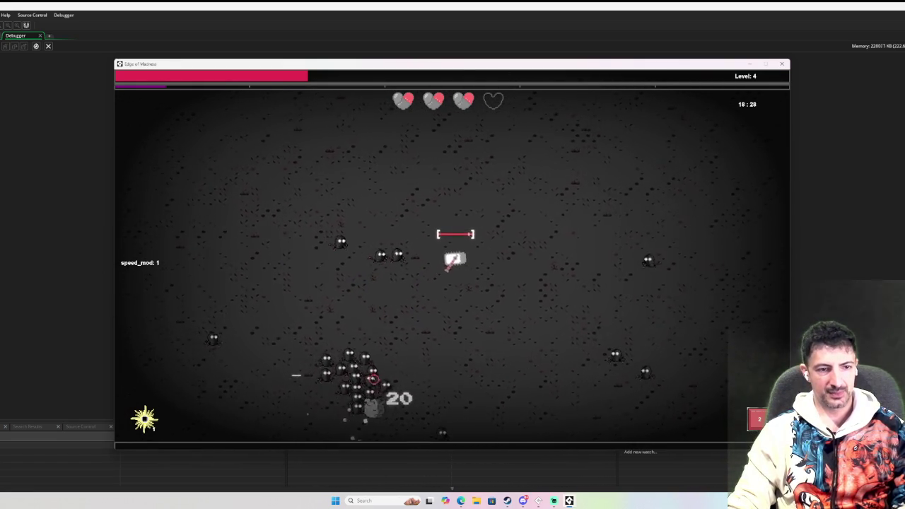
pyautogui.press('w')
pyautogui.press('Tab')
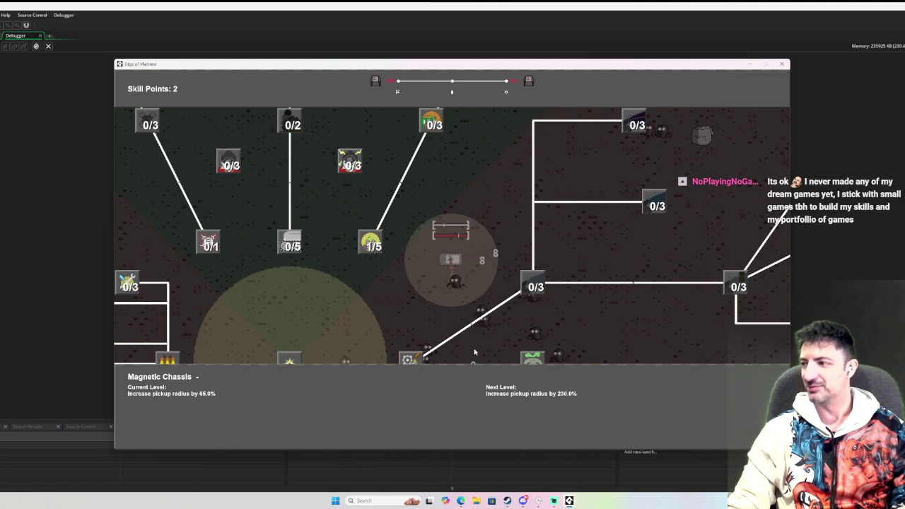
pyautogui.press('Tab')
# Fight on until 'Reached level 5!', then open the skill tree with 3 points
pyautogui.hotkey('w', 'd')
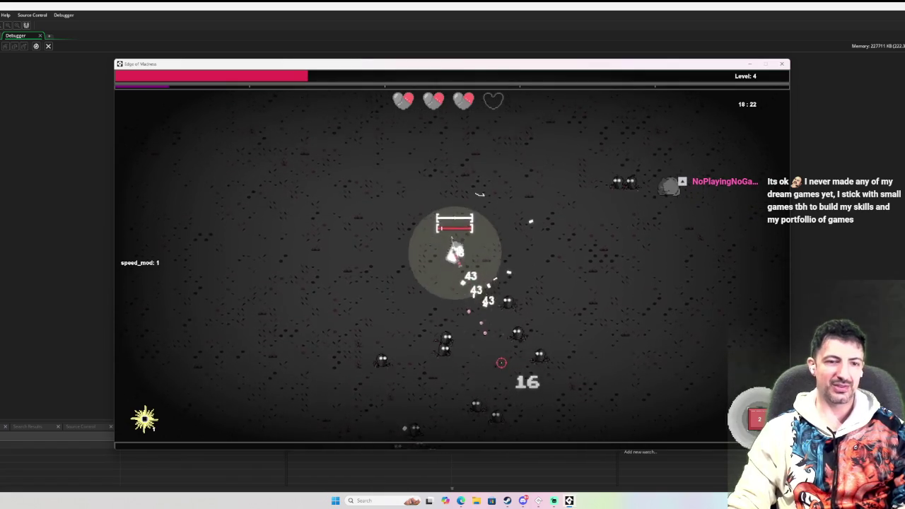
pyautogui.press('w')
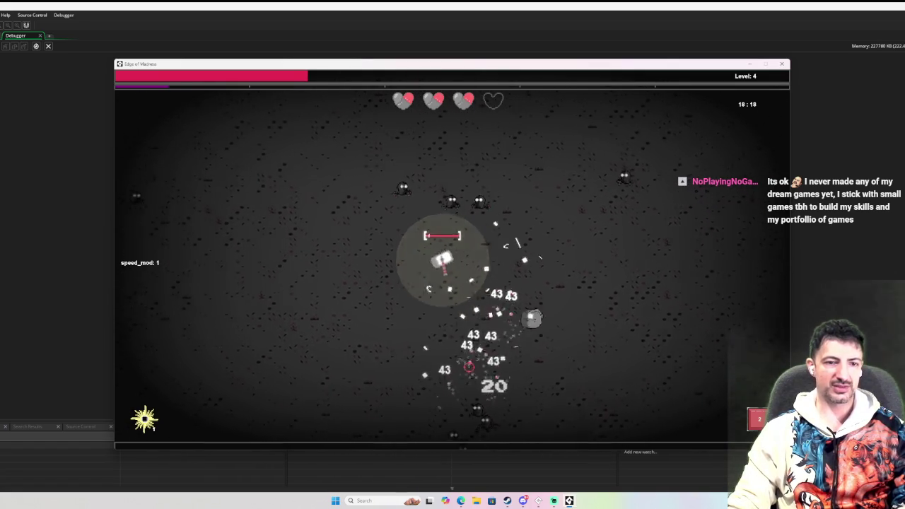
pyautogui.hotkey('s', 'a')
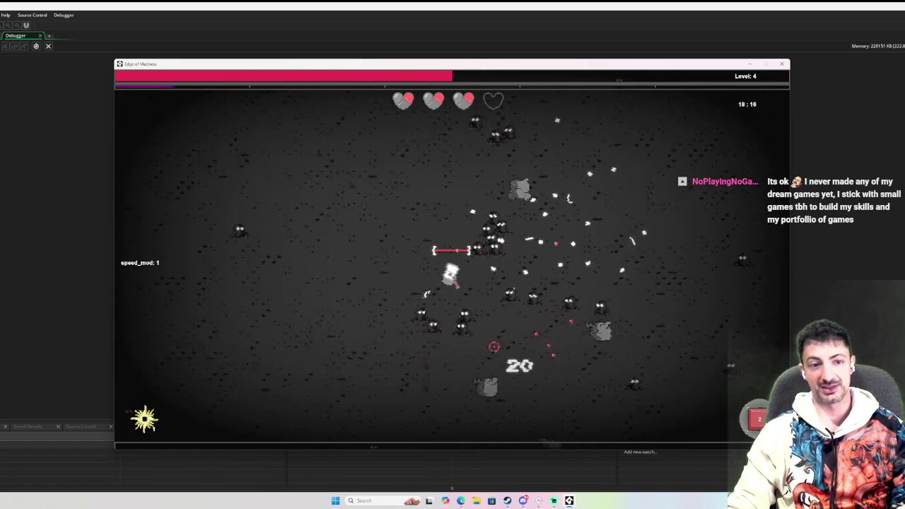
pyautogui.press('w')
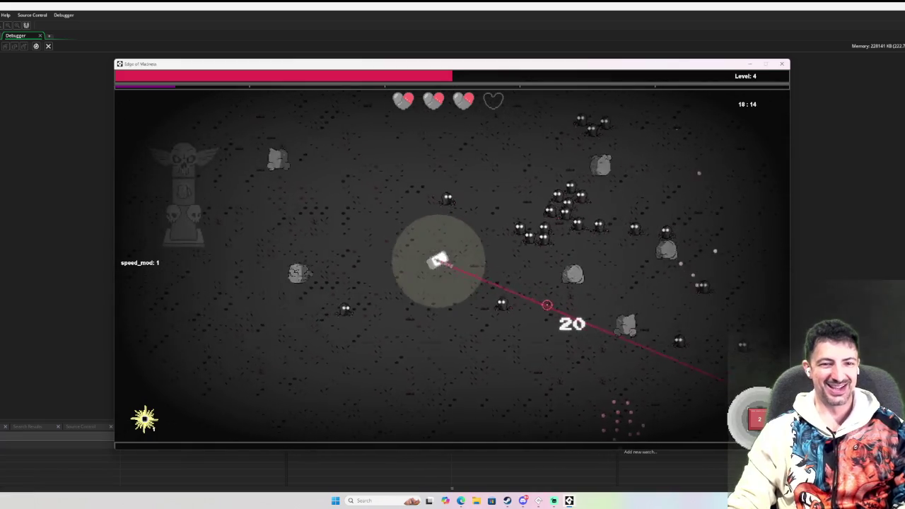
pyautogui.press('d')
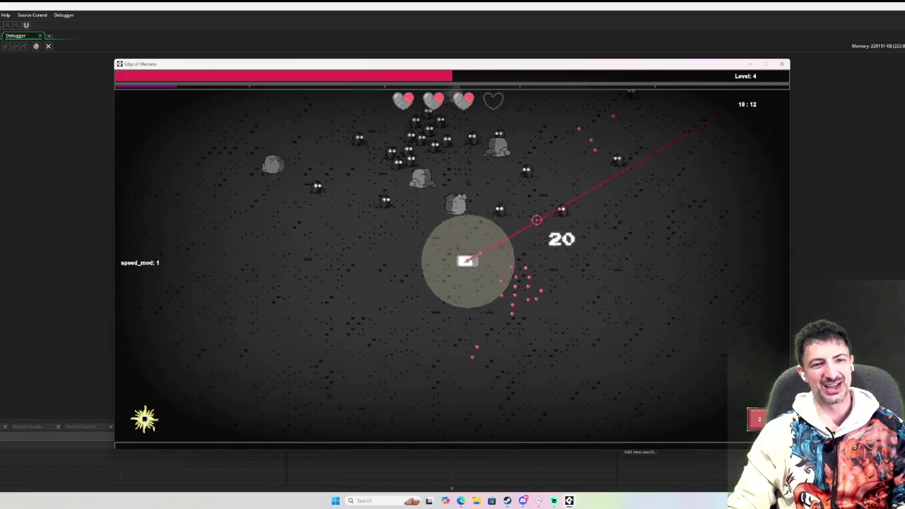
pyautogui.press('a')
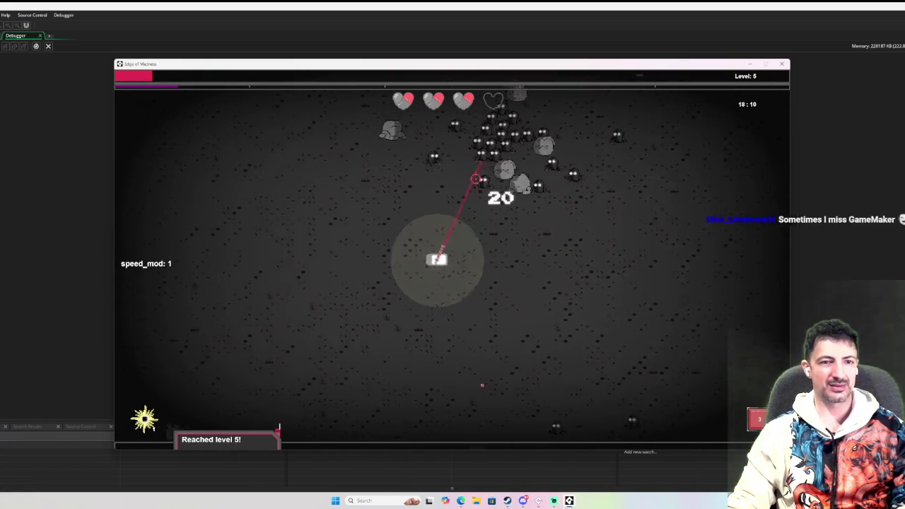
pyautogui.press('d')
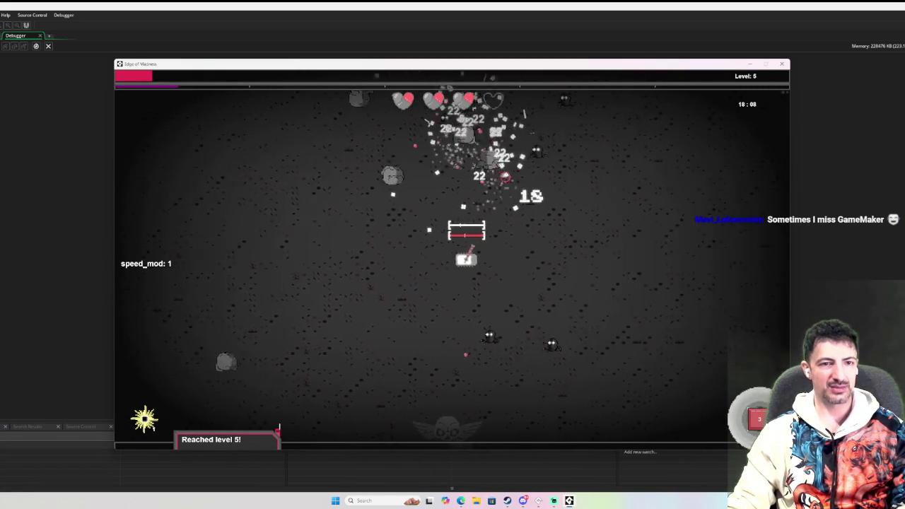
pyautogui.press('Tab')
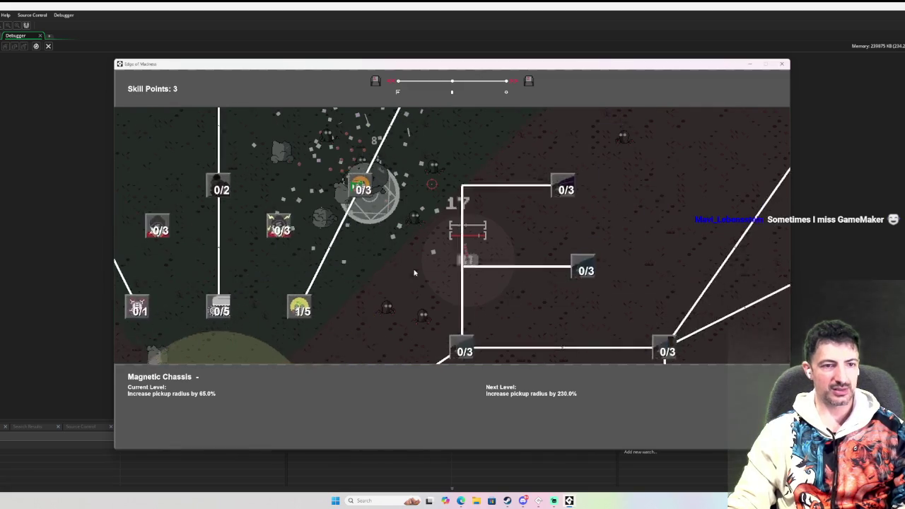
# Upgrade Power Converter to 1/3 in the skill tree
pyautogui.press('a')
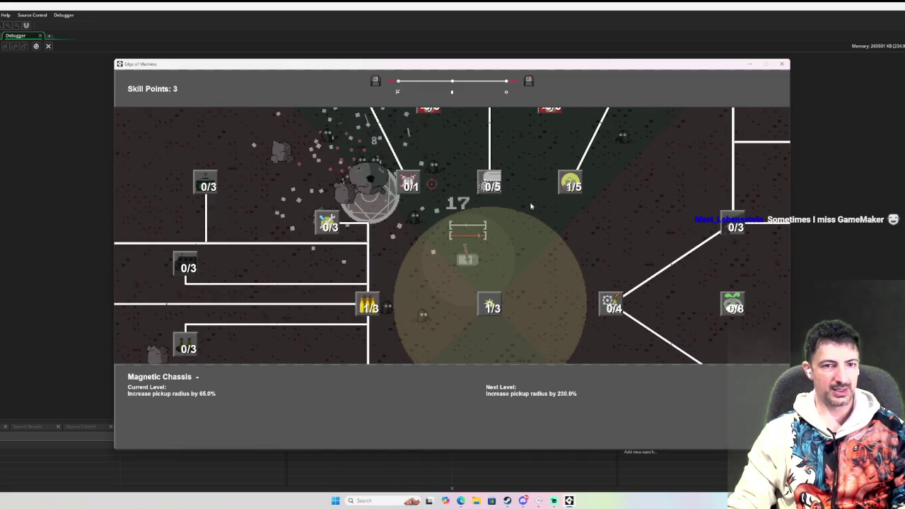
pyautogui.press('w')
pyautogui.press('space')
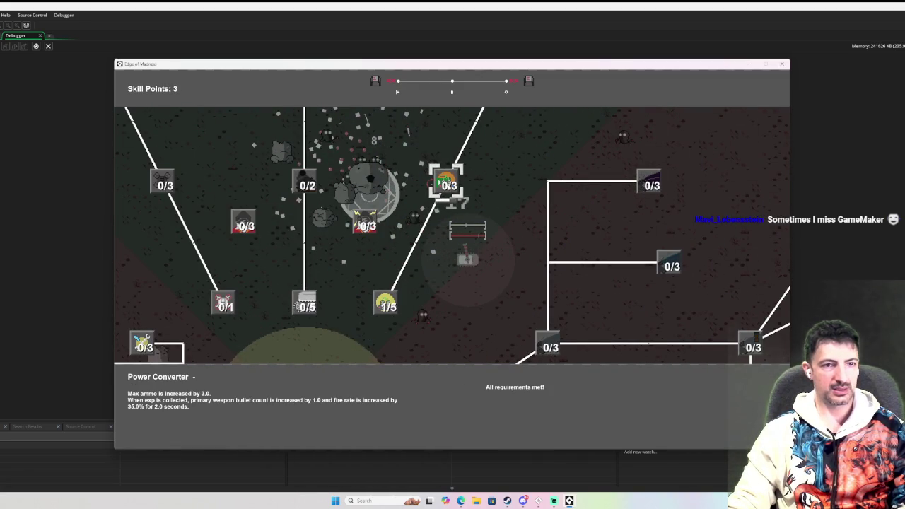
# Raise Full Metal Jacket to 1/3 and Oiled Gears to 1/4, then close the tree
pyautogui.press('a')
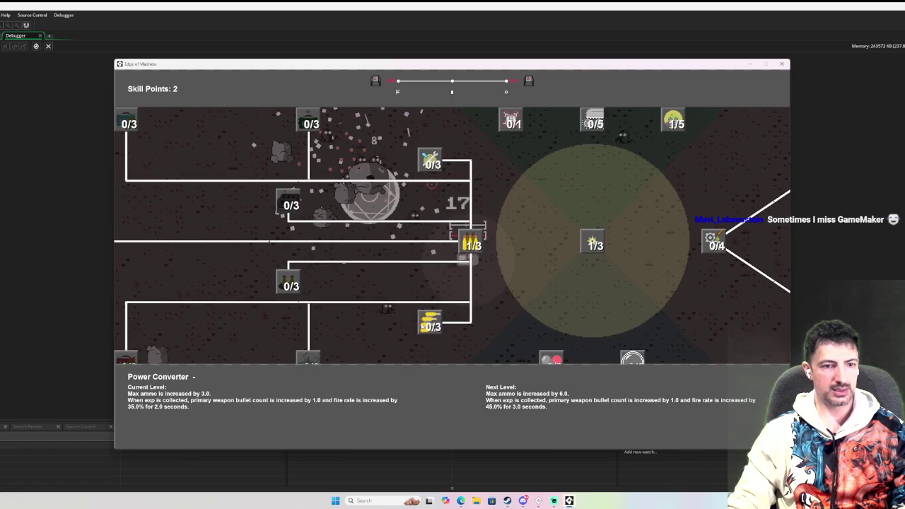
pyautogui.press('a')
pyautogui.click(431, 322)
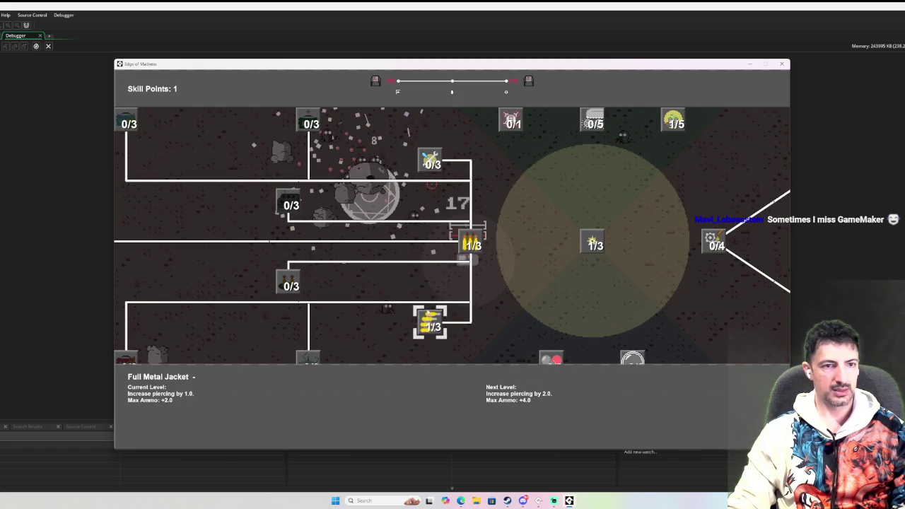
pyautogui.moveTo(444, 315)
pyautogui.mouseDown()
pyautogui.moveTo(414, 277)
pyautogui.moveTo(276, 282)
pyautogui.moveTo(189, 357)
pyautogui.moveTo(301, 420)
pyautogui.moveTo(353, 297)
pyautogui.moveTo(393, 246)
pyautogui.mouseUp()
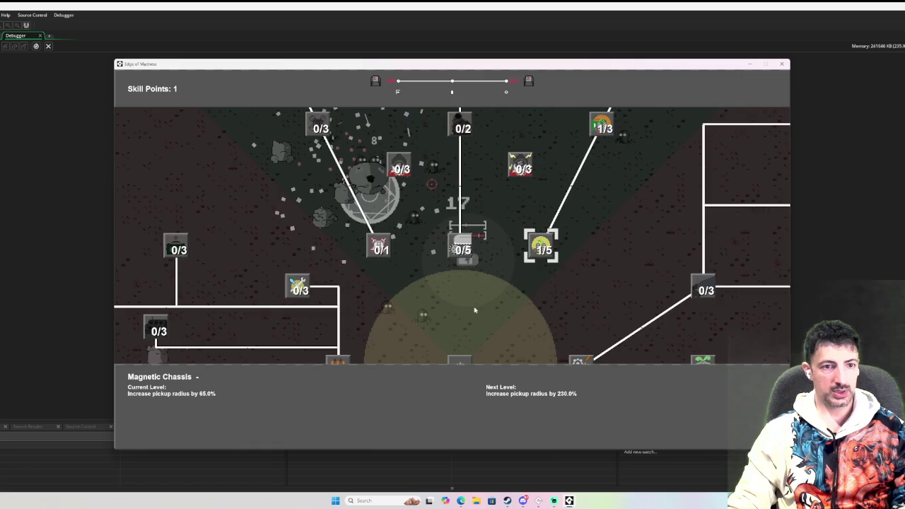
pyautogui.press('Right')
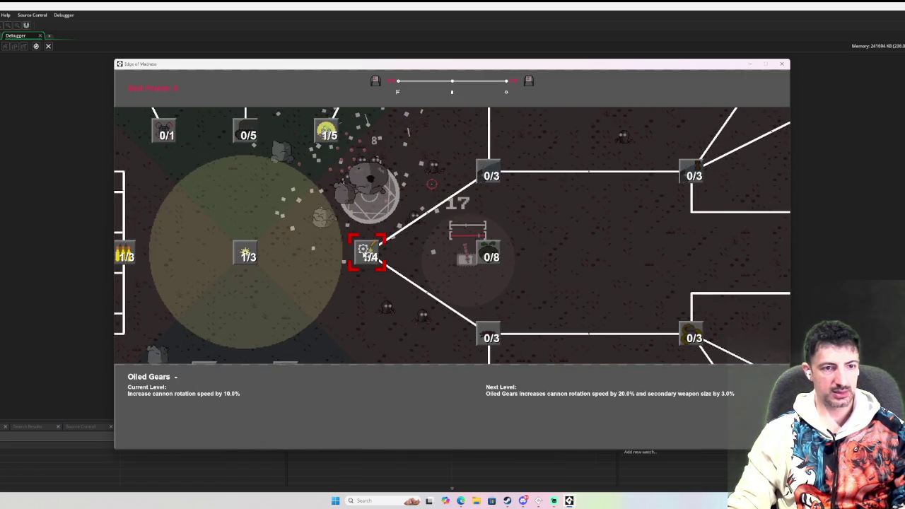
pyautogui.press('Return')
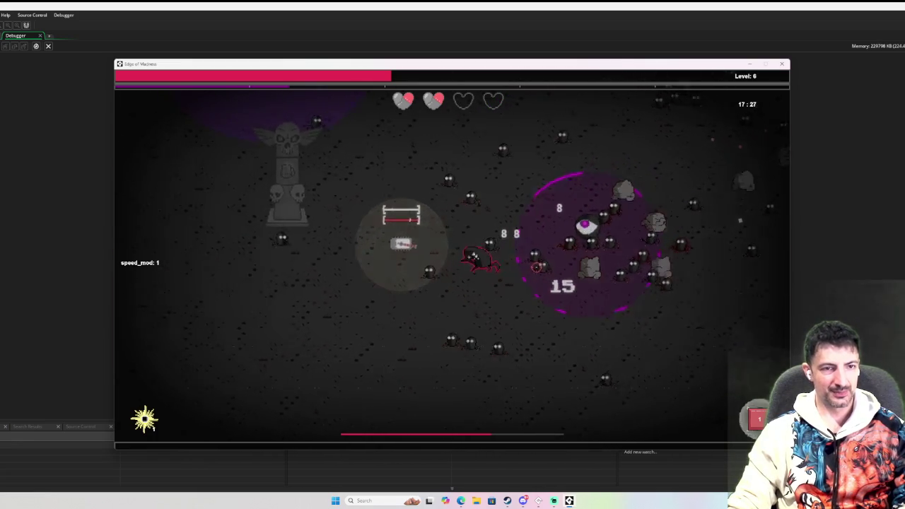
# After reaching level 6 via the 100-kill bonus, open the skill tree for the new point
pyautogui.press('Tab')
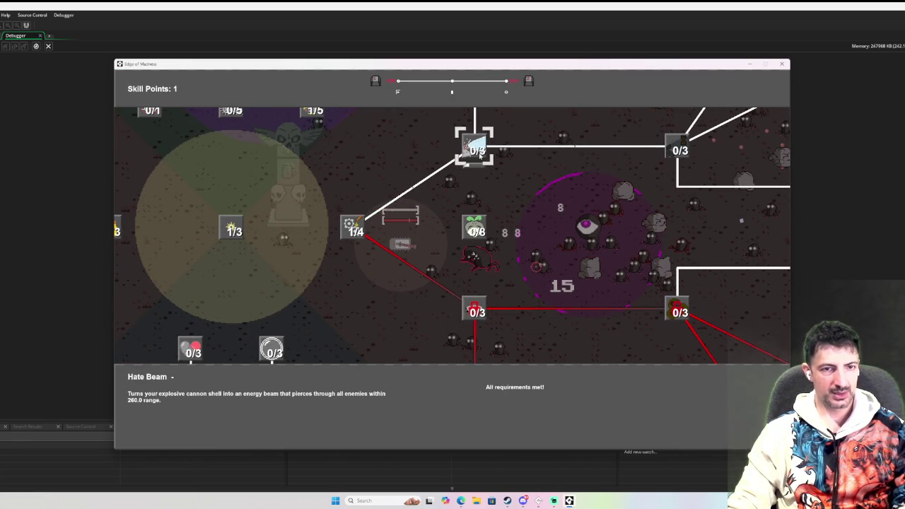
# Buy the Hate Beam upgrade, resume play and move left away from the enemies
pyautogui.click(478, 145)
pyautogui.press('Tab')
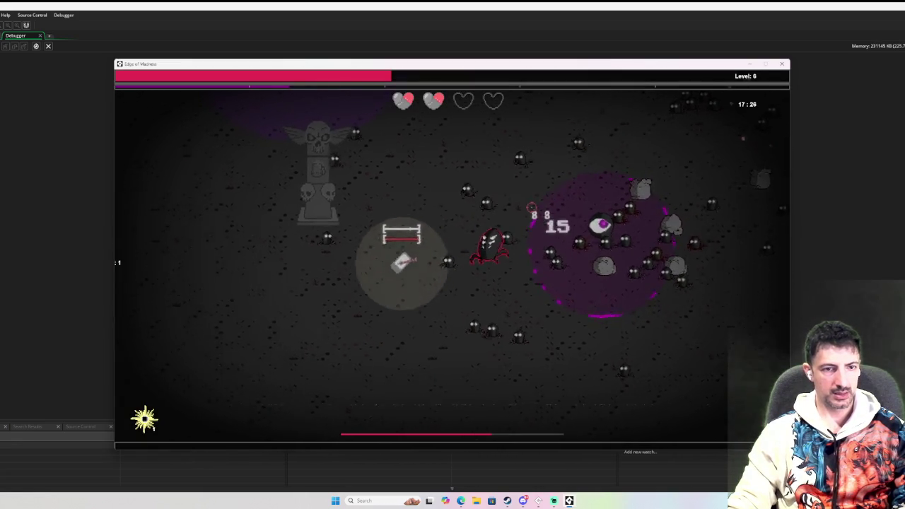
pyautogui.press('a')
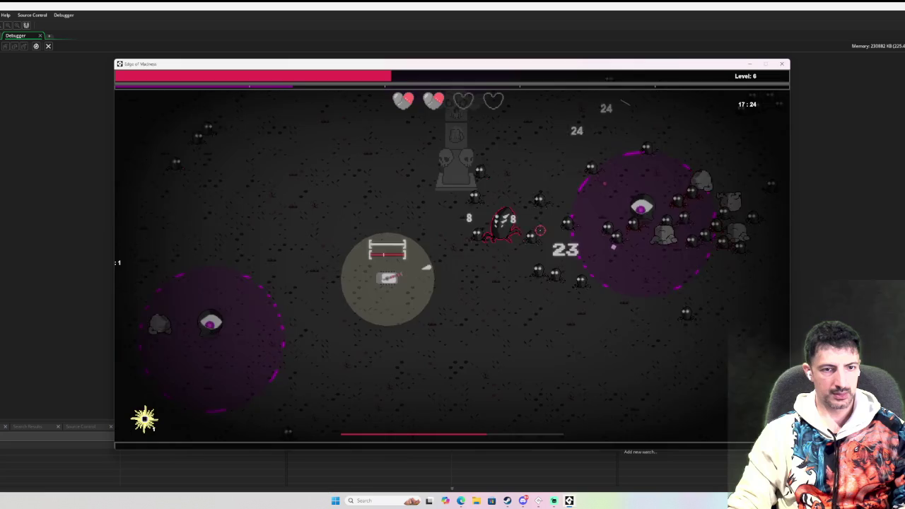
pyautogui.press('a')
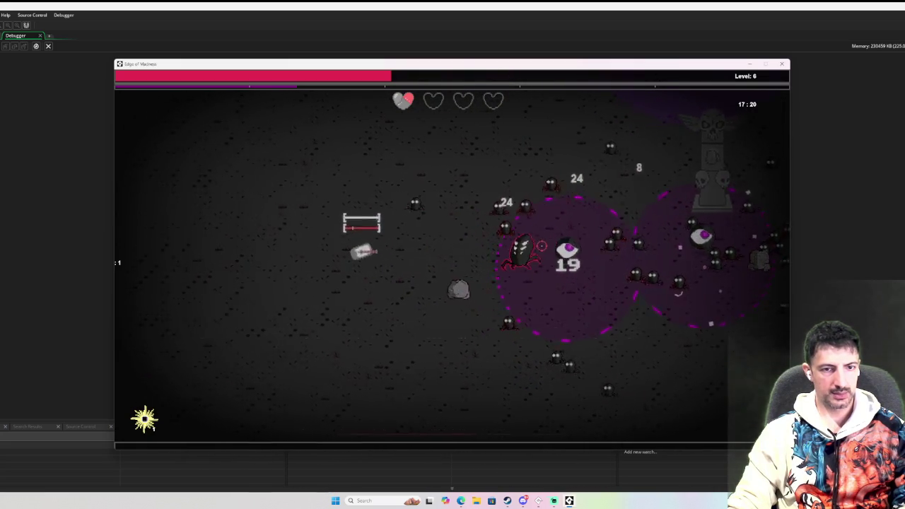
pyautogui.press('a')
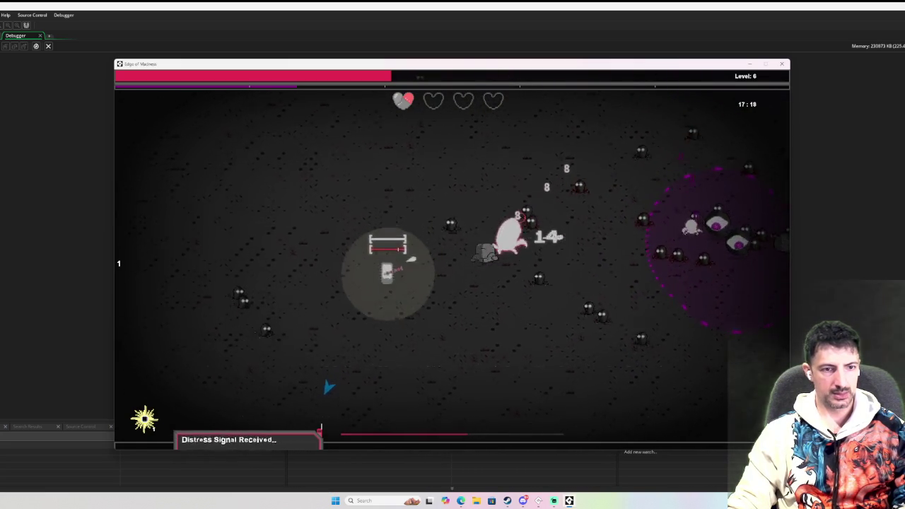
# Weave around the enemies and head down toward the distress signal
pyautogui.press('s')
pyautogui.press('w')
pyautogui.press('s')
pyautogui.press('d')
pyautogui.press('w')
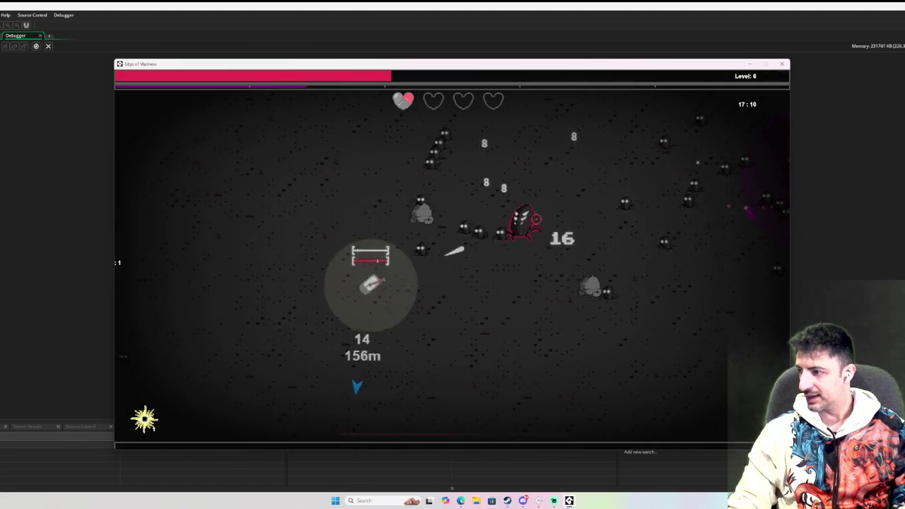
pyautogui.press('s')
pyautogui.press('d')
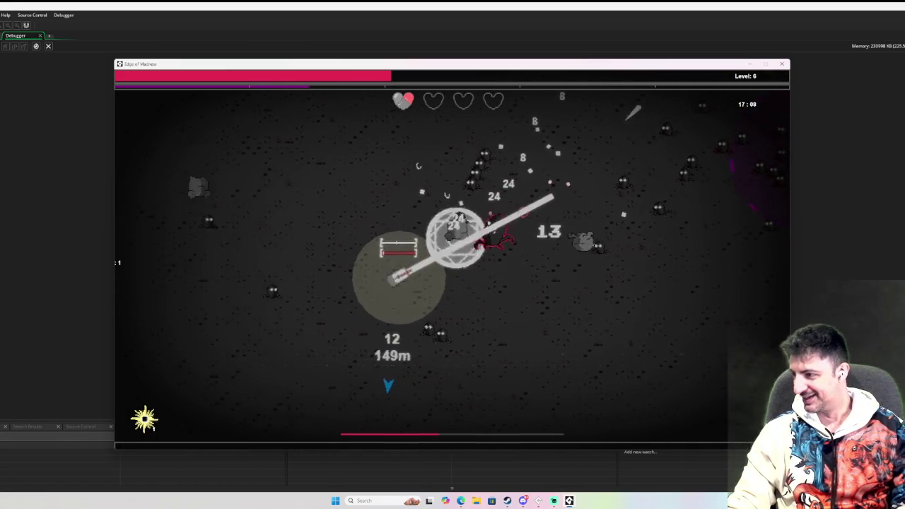
pyautogui.press('s')
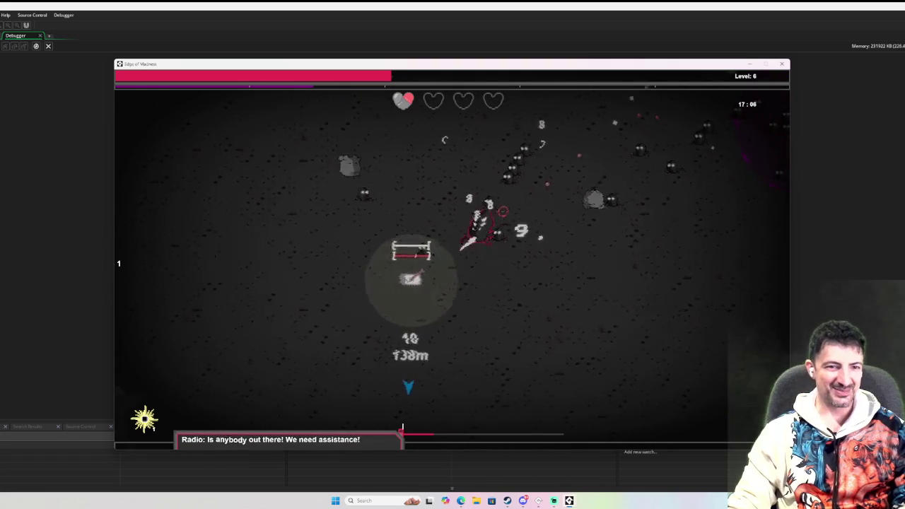
pyautogui.press('s')
pyautogui.press('a')
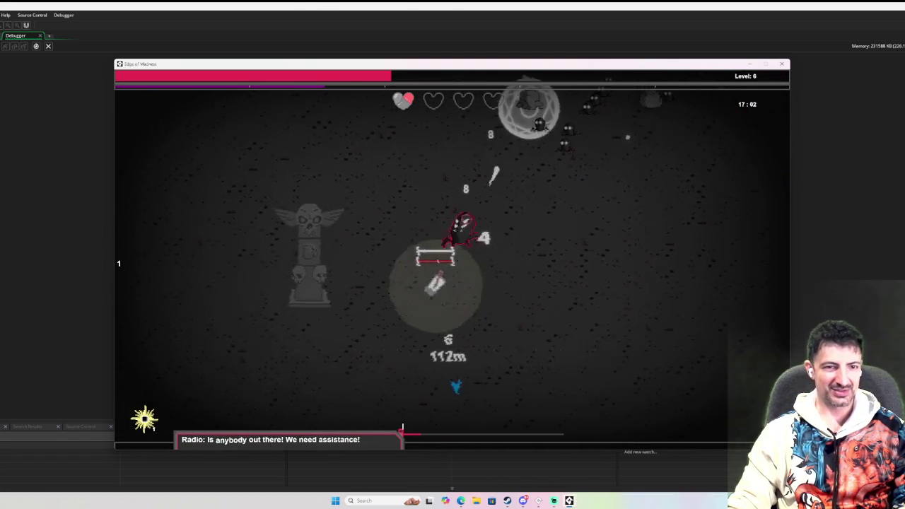
pyautogui.press('s')
pyautogui.press('d')
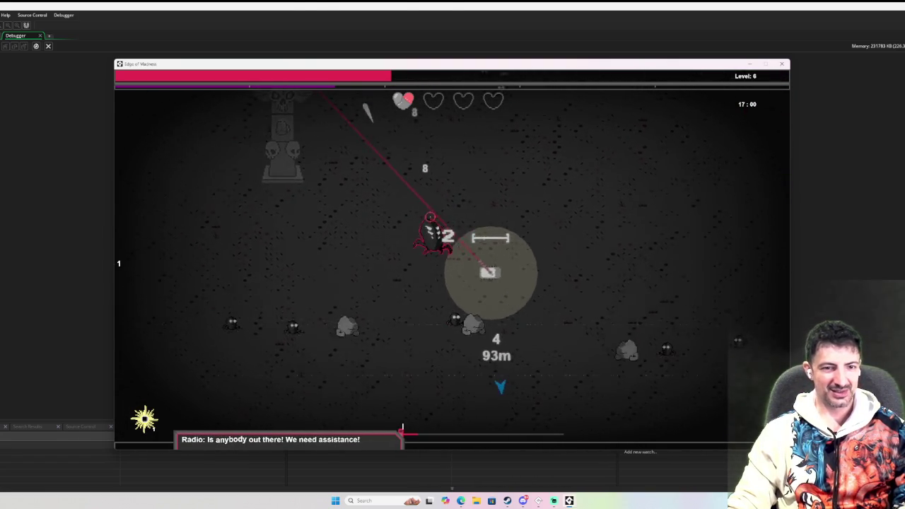
pyautogui.press('s')
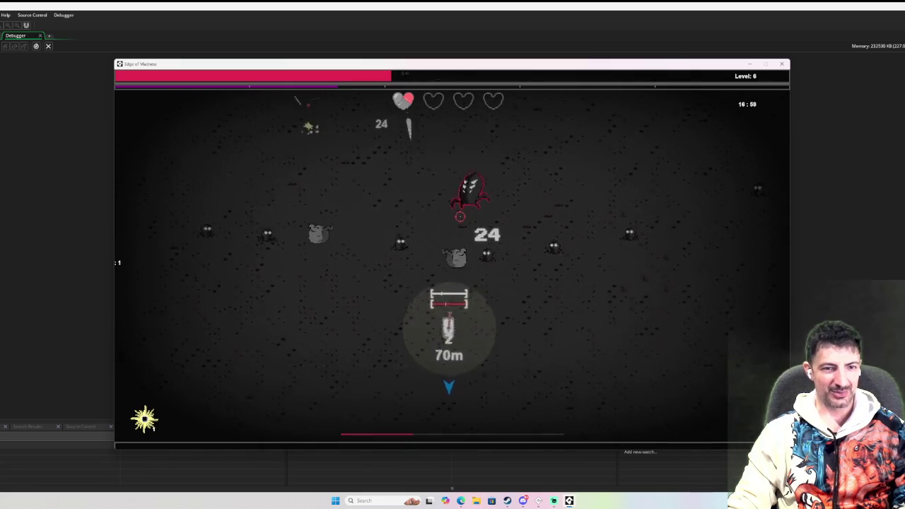
# Strafe around the nearby enemy while firing, then move up-left toward the mob
pyautogui.press('d')
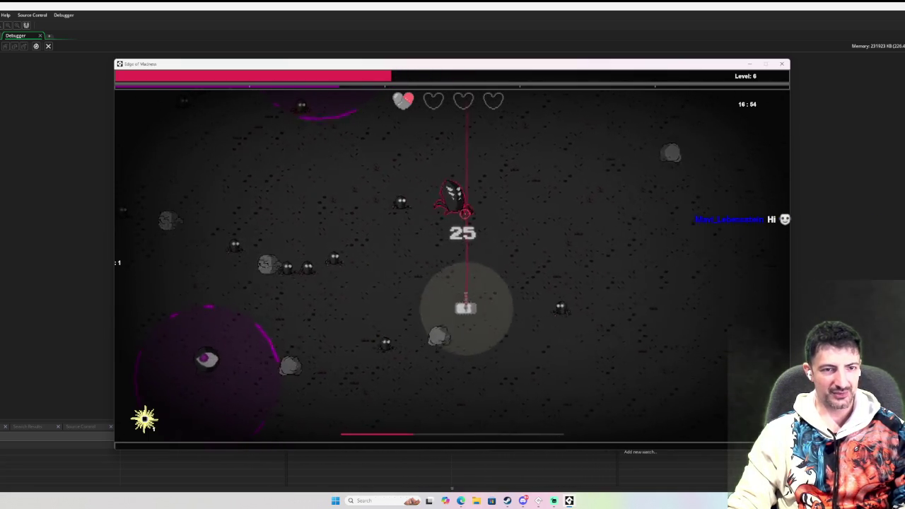
pyautogui.press('s')
pyautogui.press('a')
pyautogui.press('s')
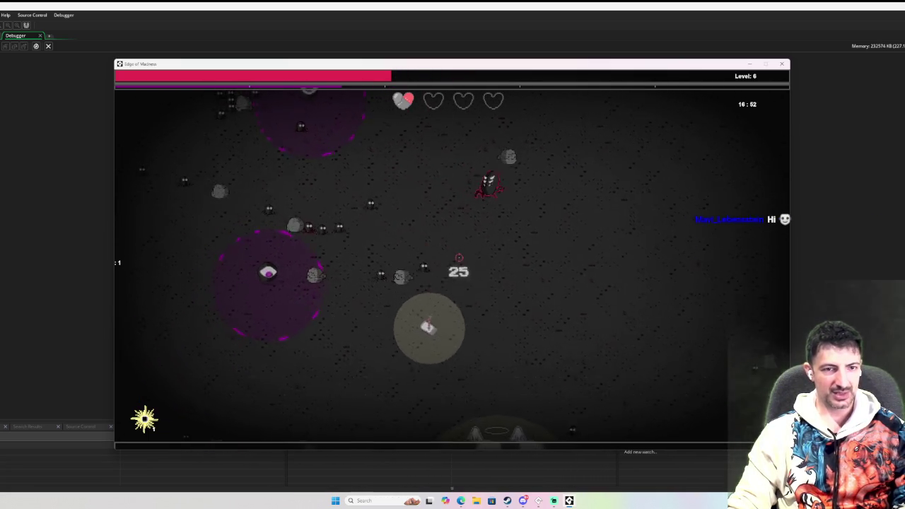
pyautogui.press('d')
pyautogui.press('d')
pyautogui.press('w')
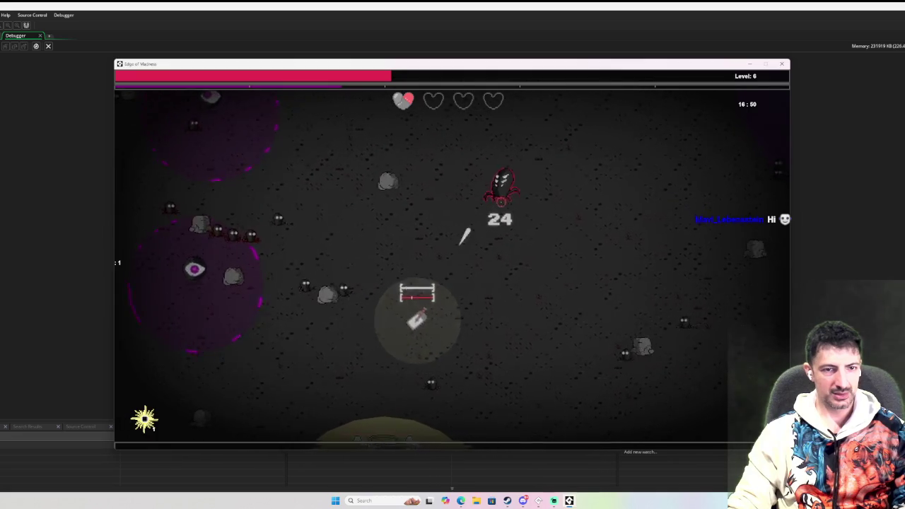
pyautogui.press('a')
pyautogui.press('w')
pyautogui.press('a')
pyautogui.press('w')
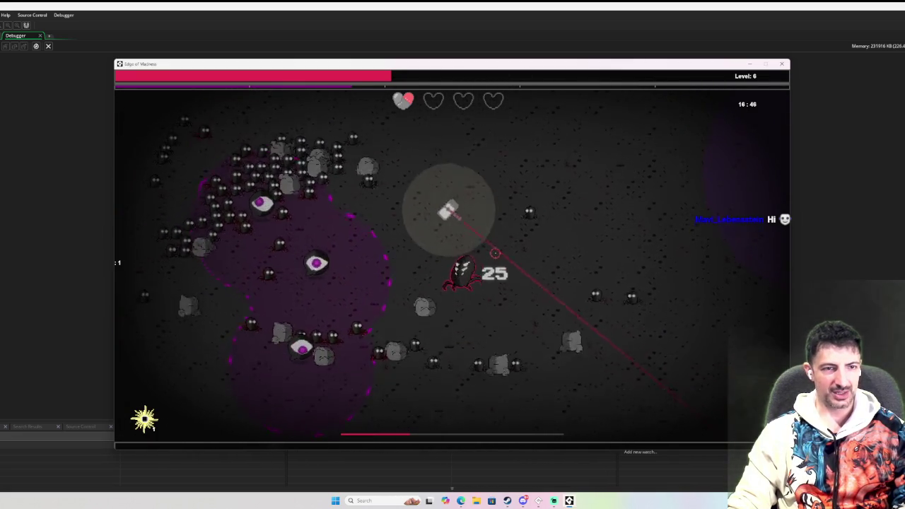
# Move toward the totem zone and circle the arena until the Thumb-Tac/Laser Pointer/Leather Gloves pick appears
pyautogui.press('d')
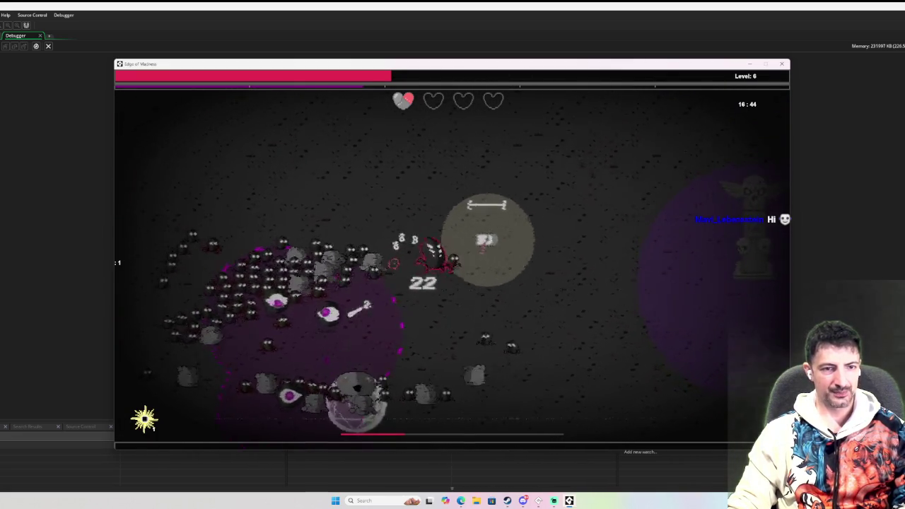
pyautogui.press('d')
pyautogui.press('s')
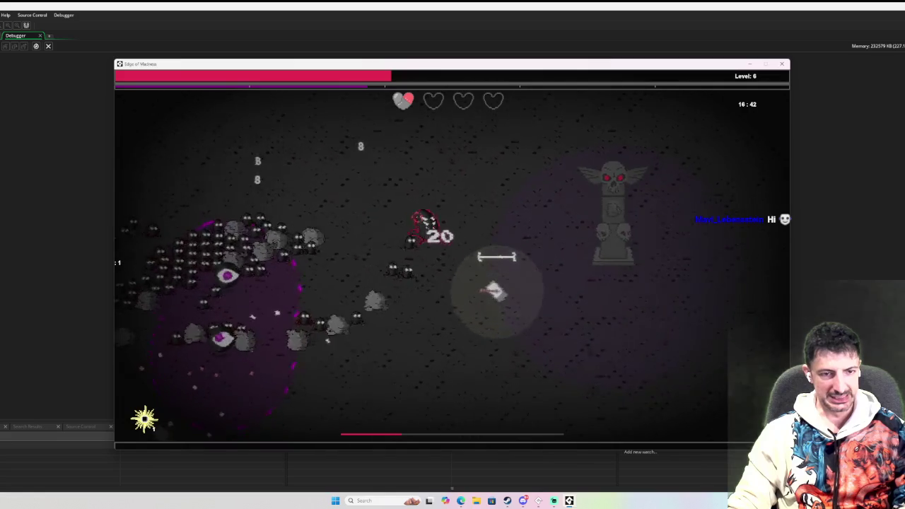
pyautogui.press('d')
pyautogui.press('s')
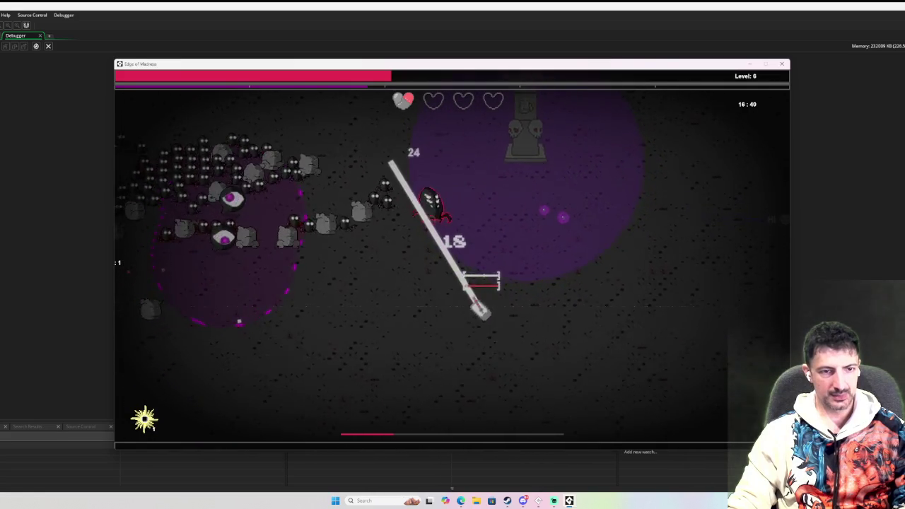
pyautogui.press('d')
pyautogui.press('s')
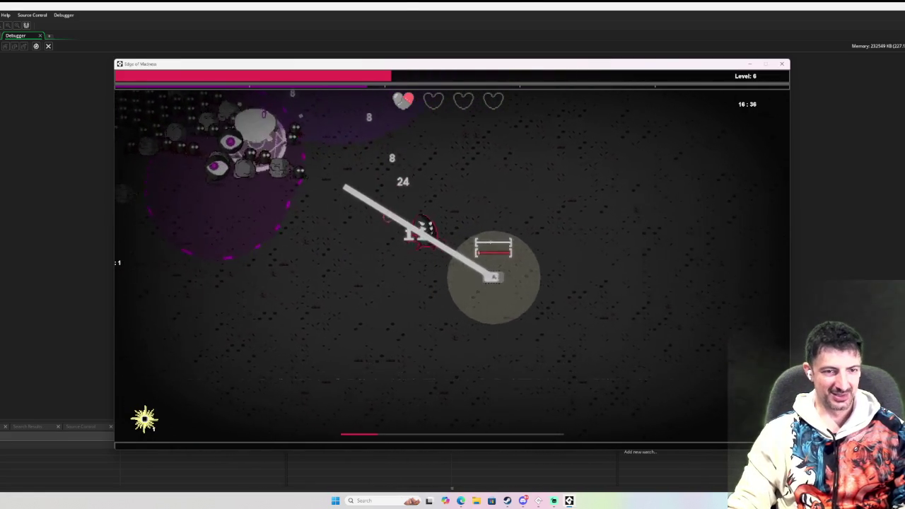
pyautogui.press('a')
pyautogui.press('s')
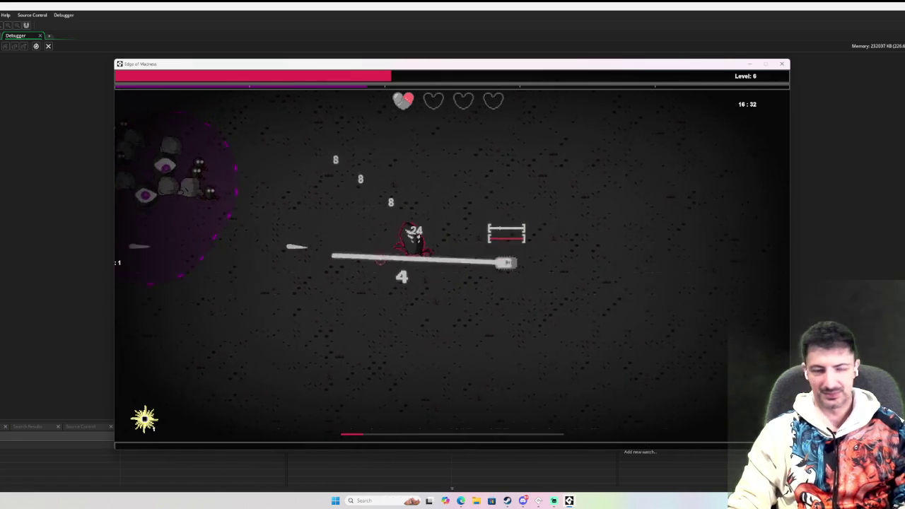
pyautogui.press('d')
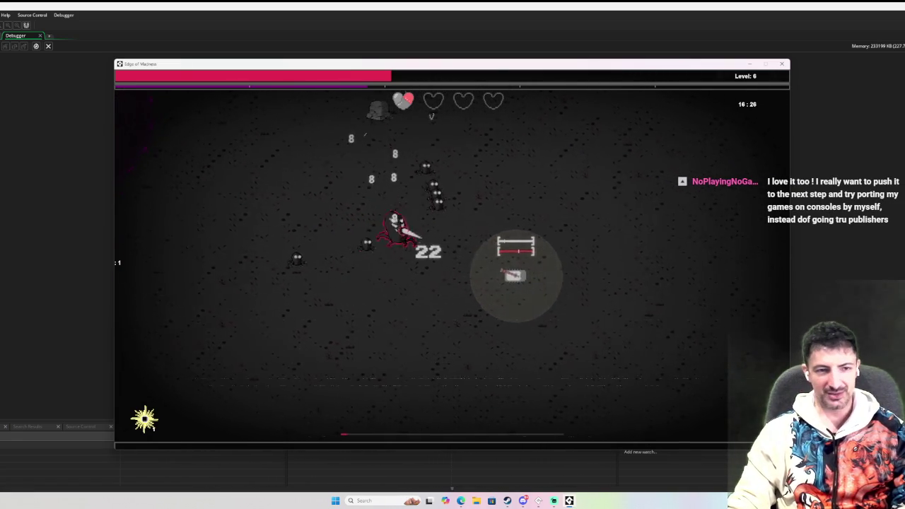
pyautogui.press('d')
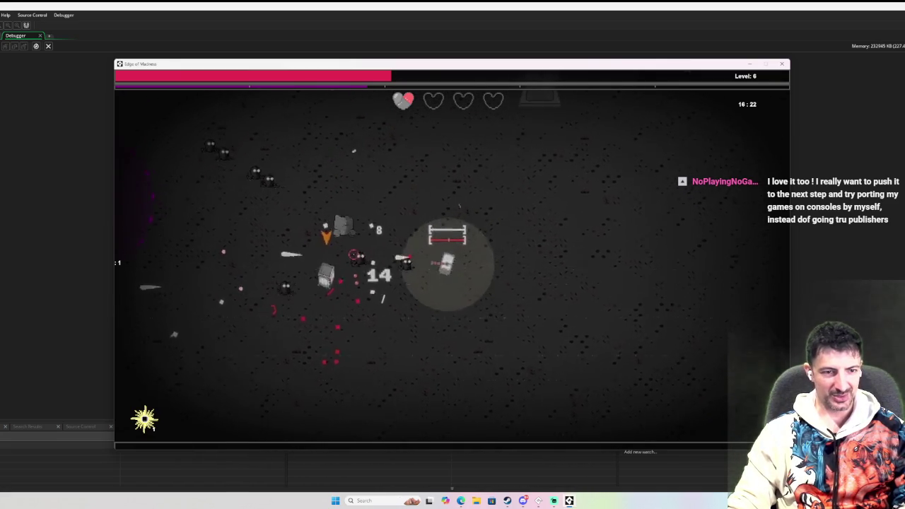
pyautogui.press('a')
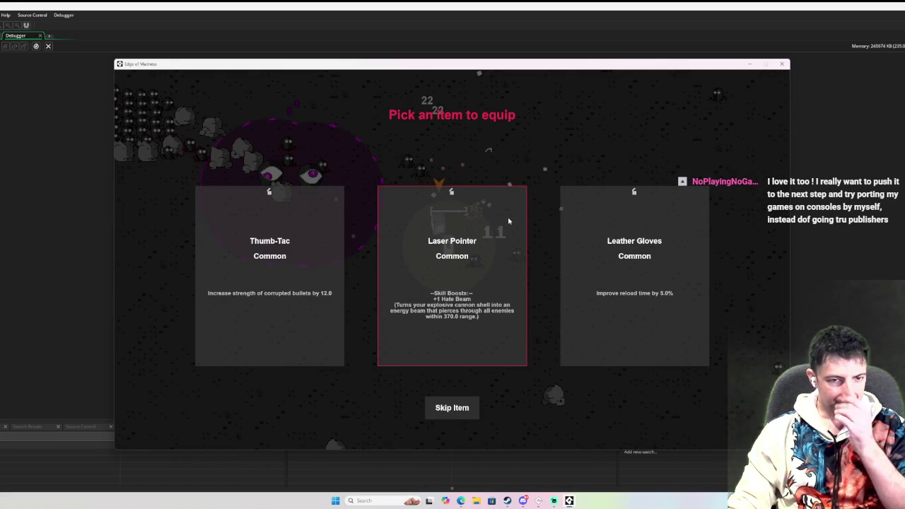
# Equip the Laser Pointer and keep dodging the swarm until reaching level 7
pyautogui.click(472, 307)
pyautogui.press('a')
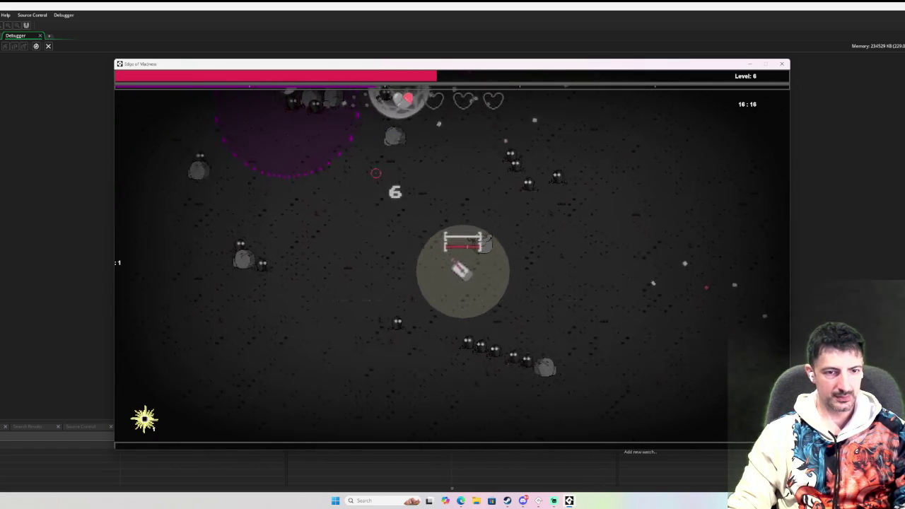
pyautogui.press('w')
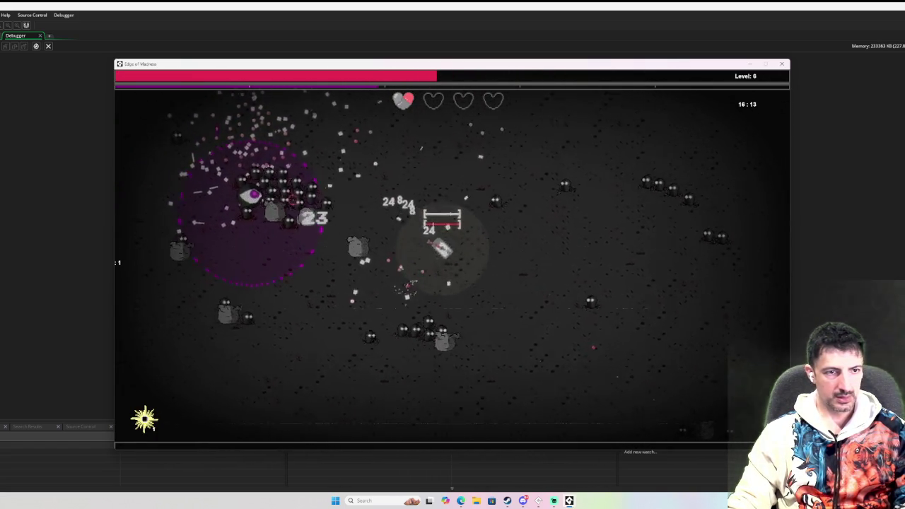
pyautogui.press('w')
pyautogui.press('a')
pyautogui.press('a')
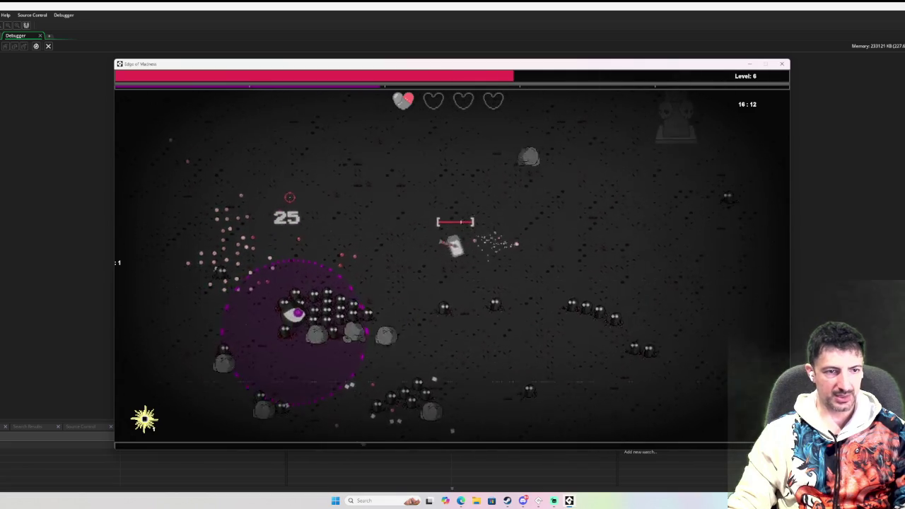
pyautogui.press('a')
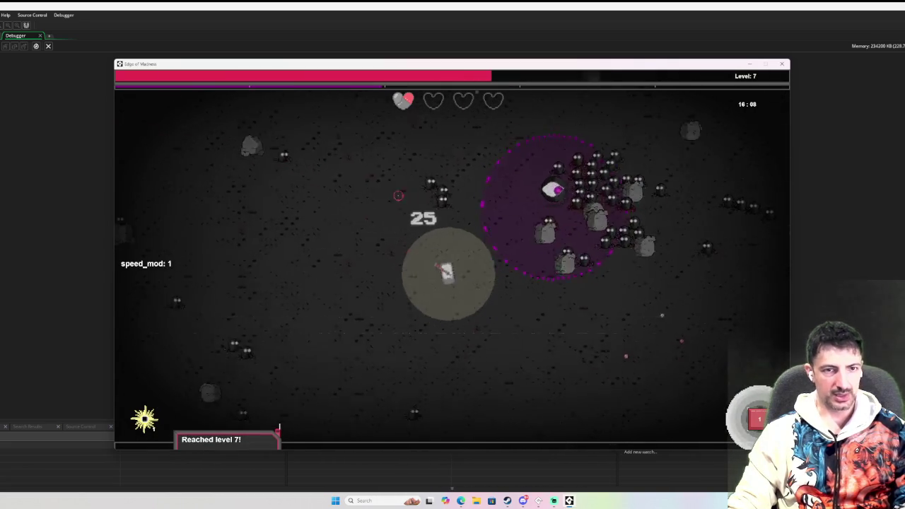
pyautogui.press('d')
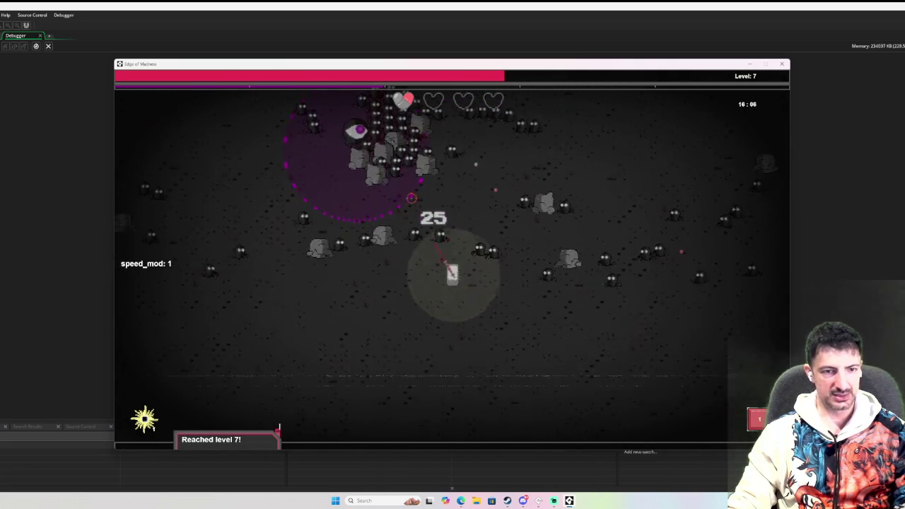
pyautogui.press('Tab')
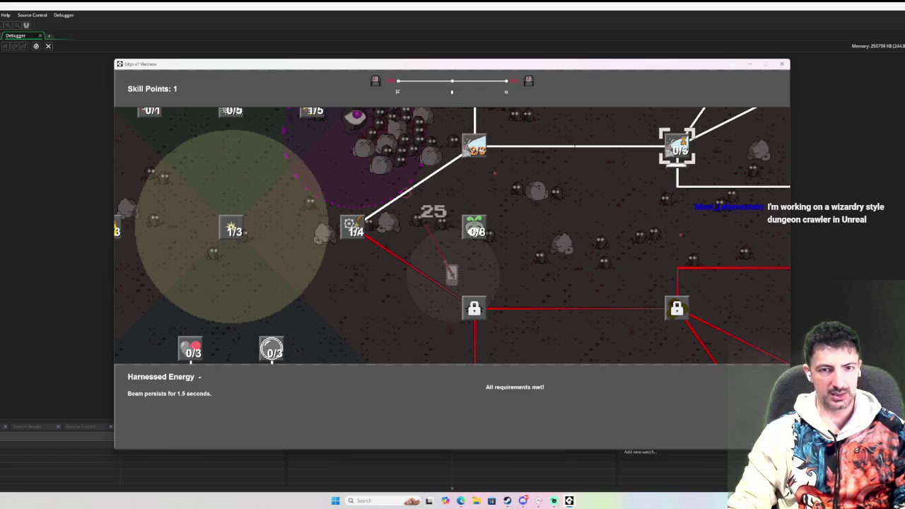
# Spend the point on Harnessed Energy for a 1.5-second beam, then survive to level 9
pyautogui.press('Tab')
pyautogui.press('a')
pyautogui.press('s')
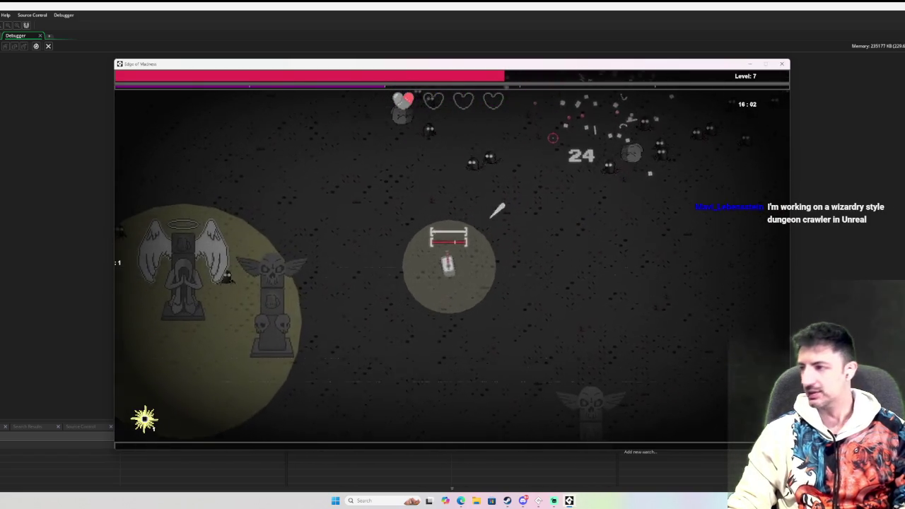
pyautogui.press('Tab')
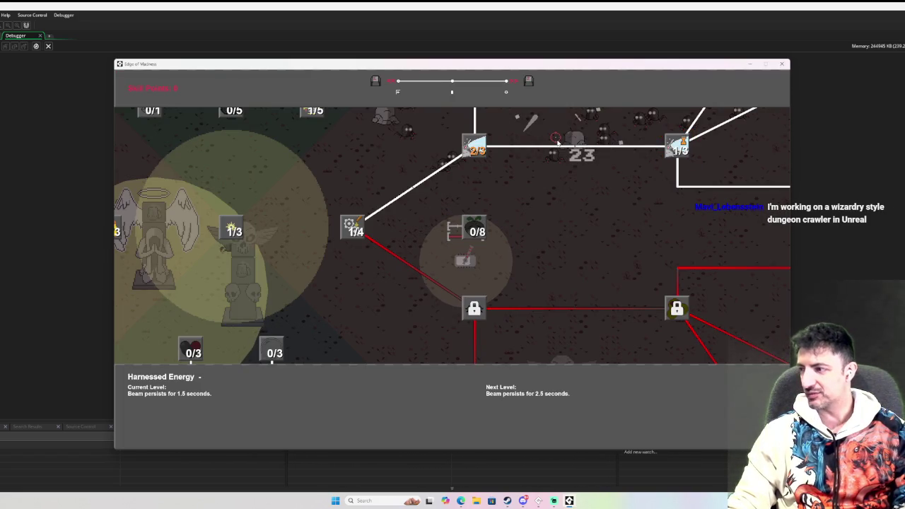
pyautogui.press('Tab')
pyautogui.press('d')
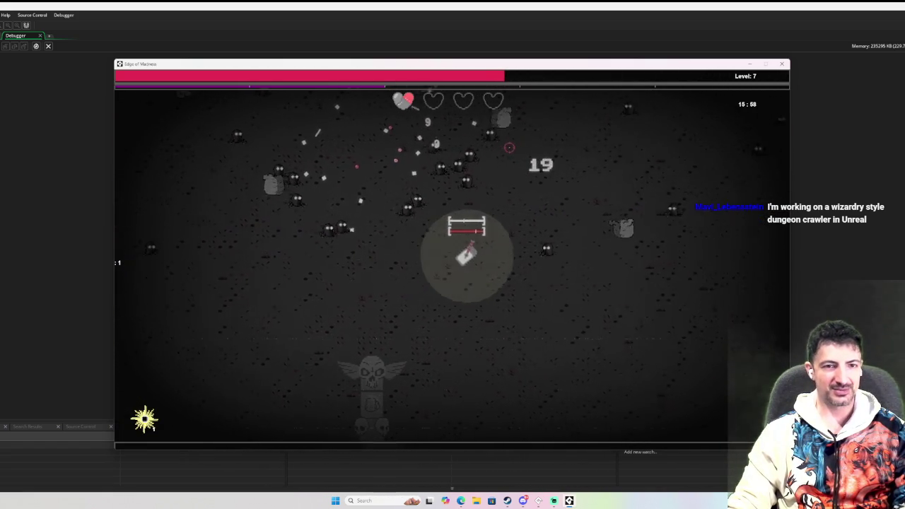
pyautogui.press('w')
pyautogui.press('w')
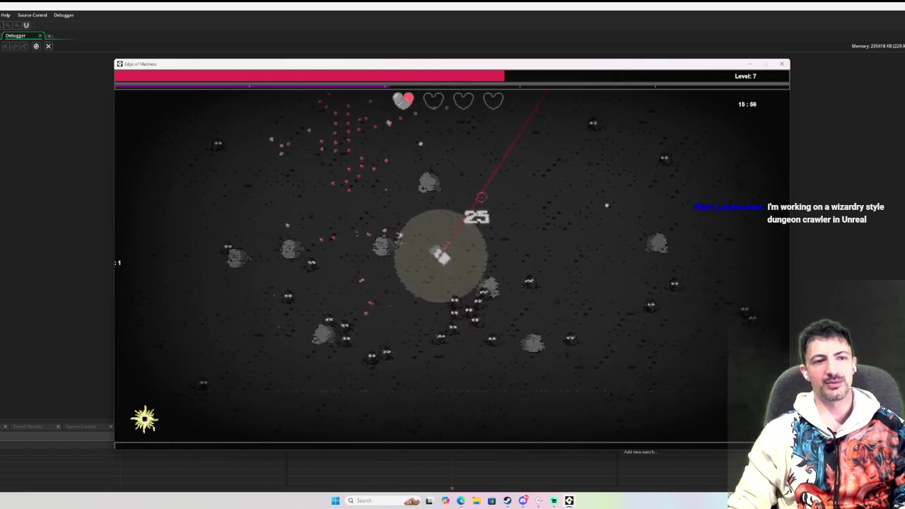
pyautogui.press('w')
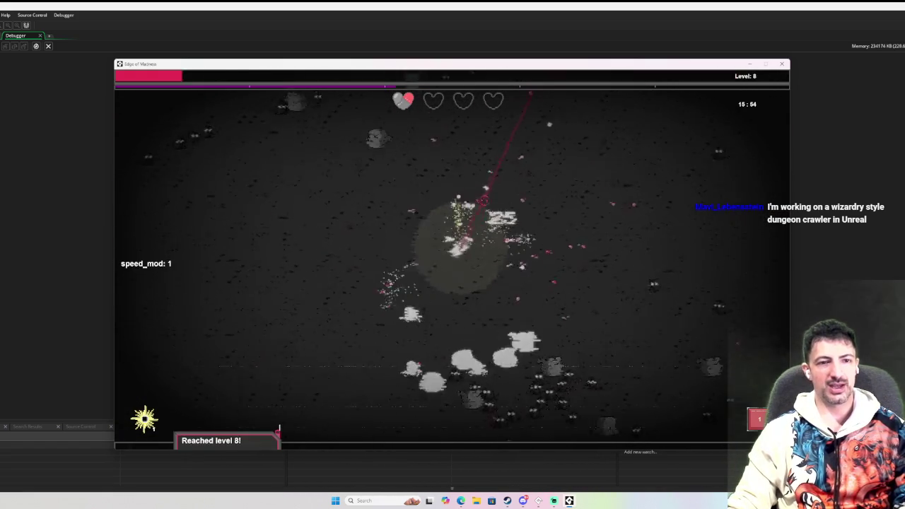
pyautogui.press('d')
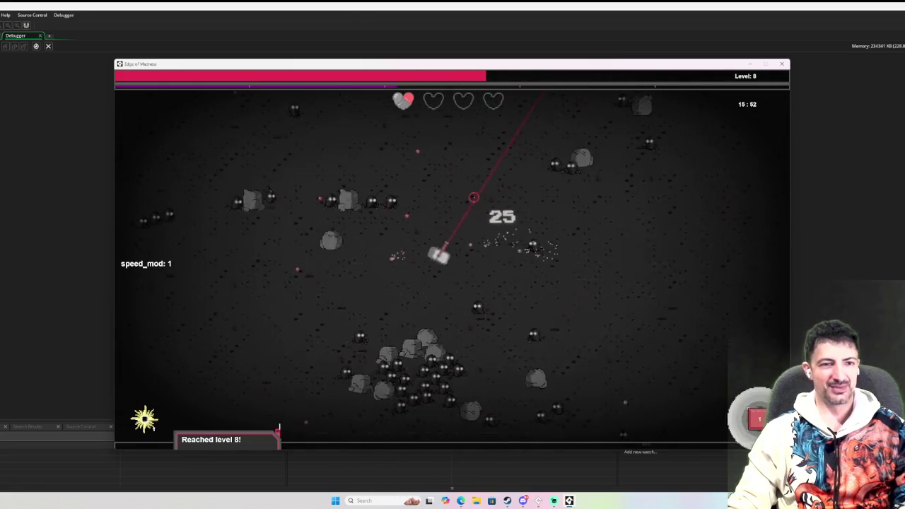
pyautogui.press('d')
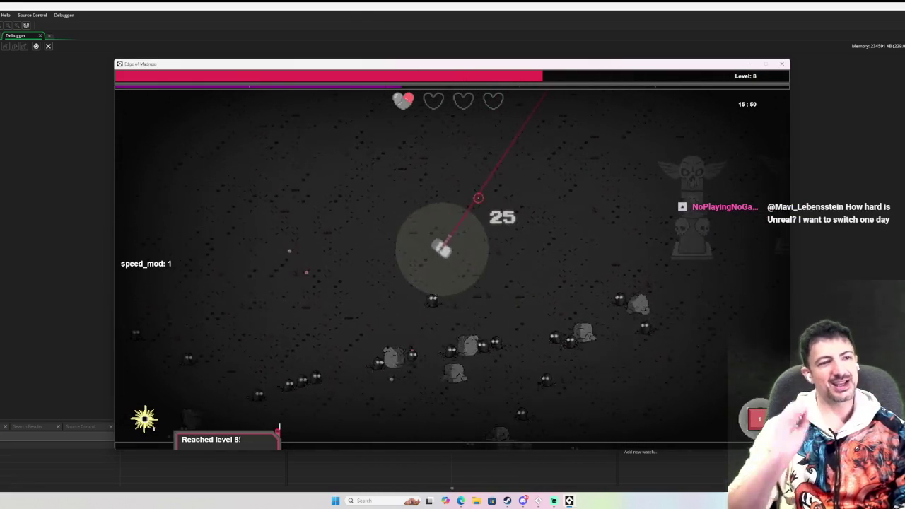
pyautogui.press('a')
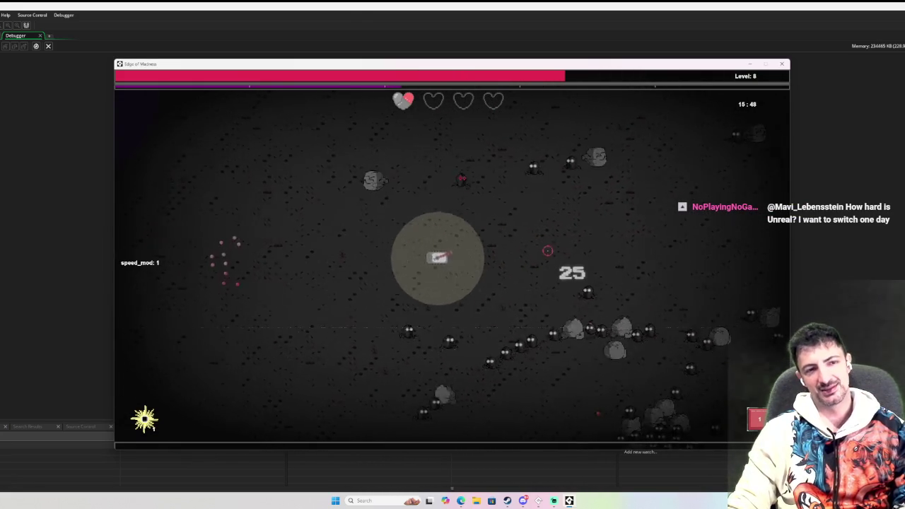
pyautogui.press('a')
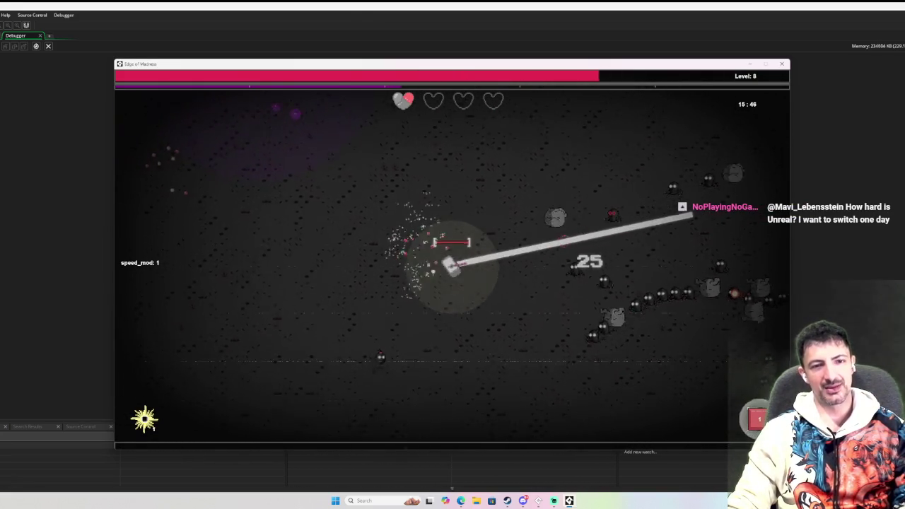
pyautogui.press('s')
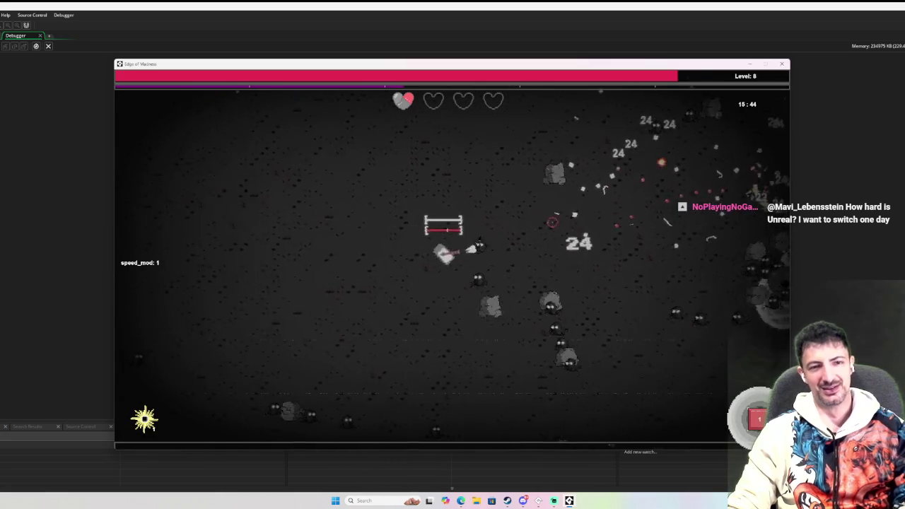
# Circle the arena among the enemies, collecting experience from level 10 toward 11
pyautogui.press('w')
pyautogui.press('w')
pyautogui.press('a')
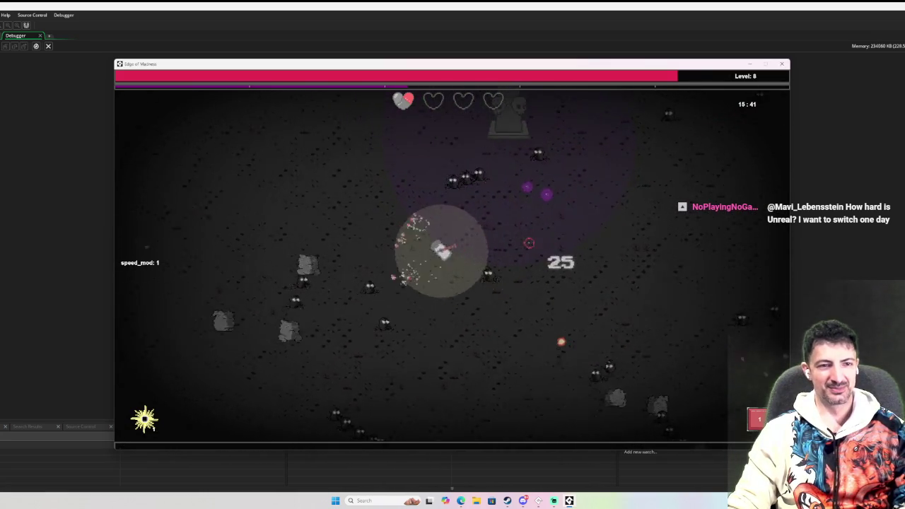
pyautogui.press('w')
pyautogui.press('a')
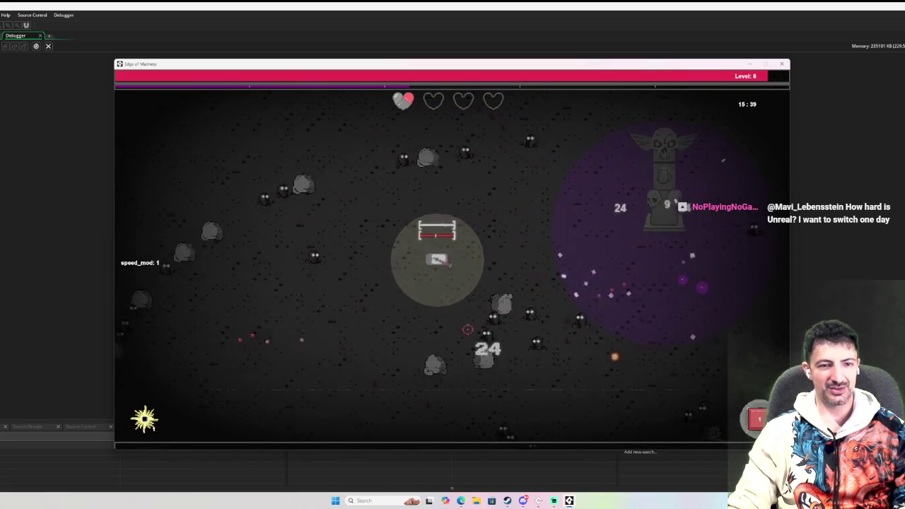
pyautogui.press('a')
pyautogui.press('s')
pyautogui.press('a')
pyautogui.press('s')
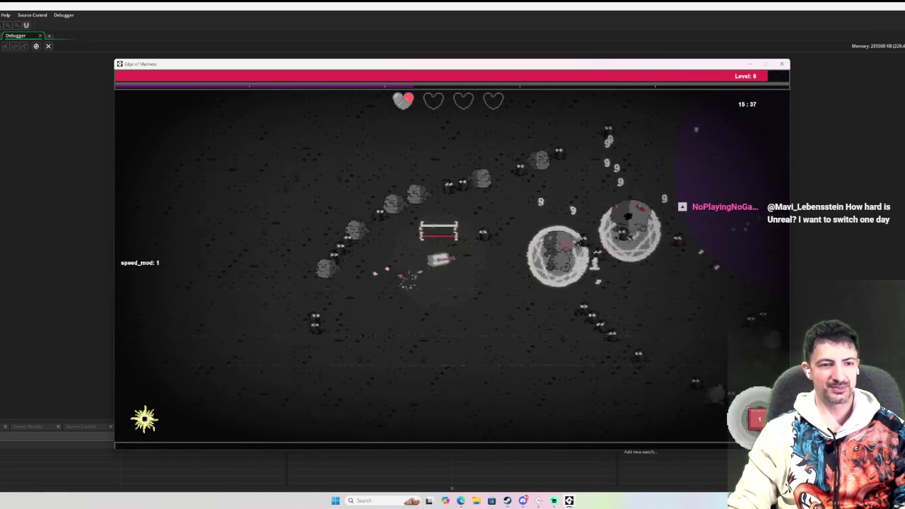
pyautogui.press('s')
pyautogui.press('d')
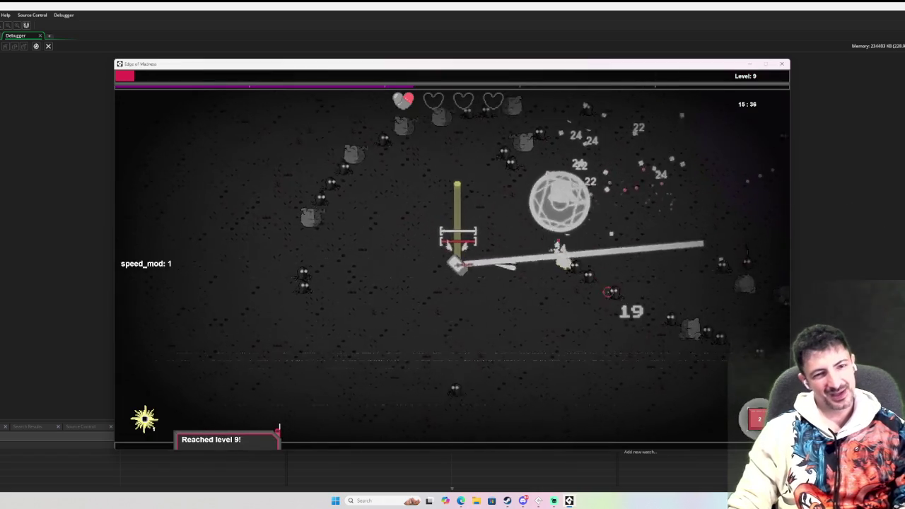
pyautogui.press('d')
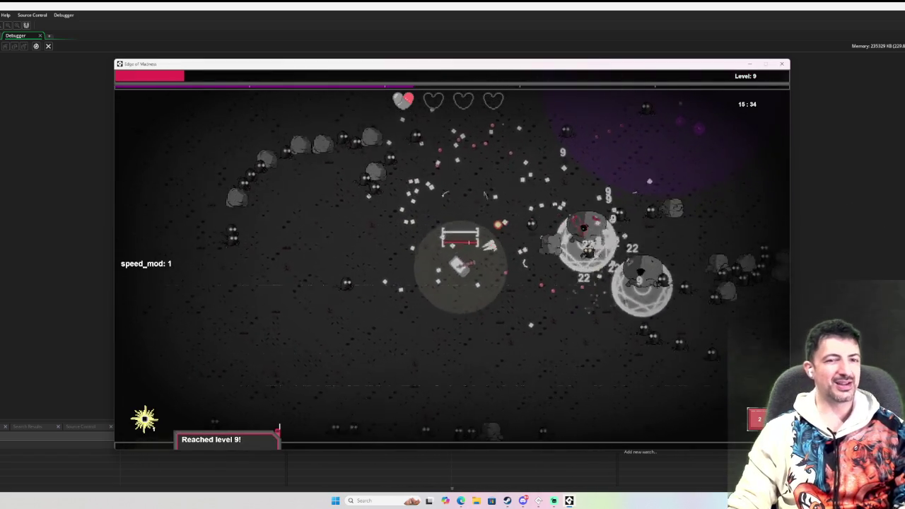
pyautogui.press('s')
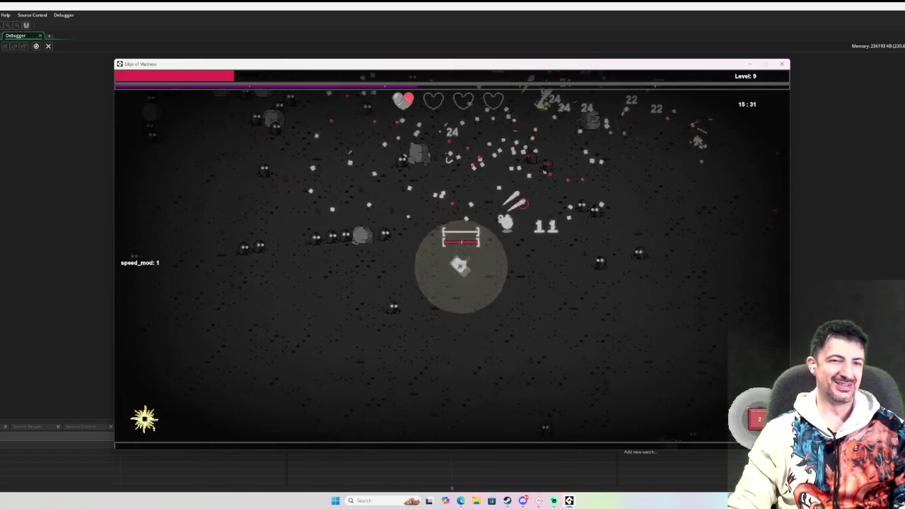
pyautogui.press('s')
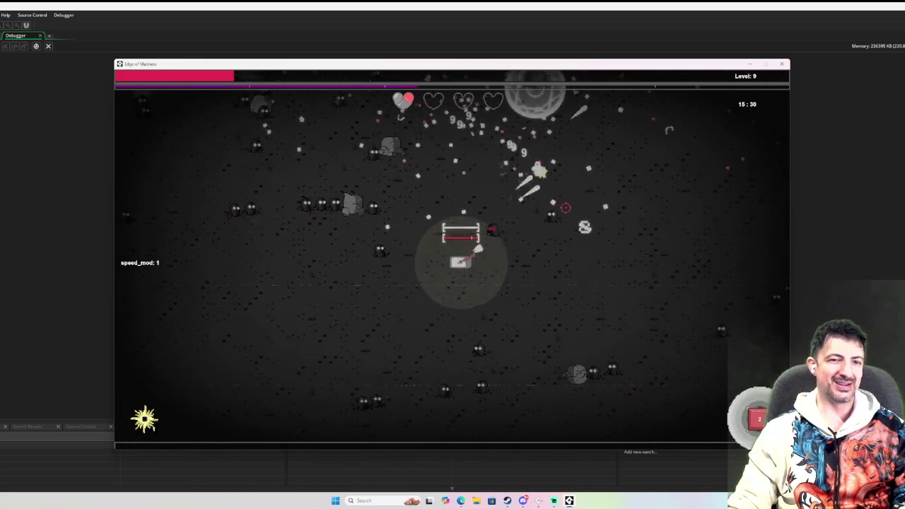
pyautogui.press('w')
pyautogui.press('d')
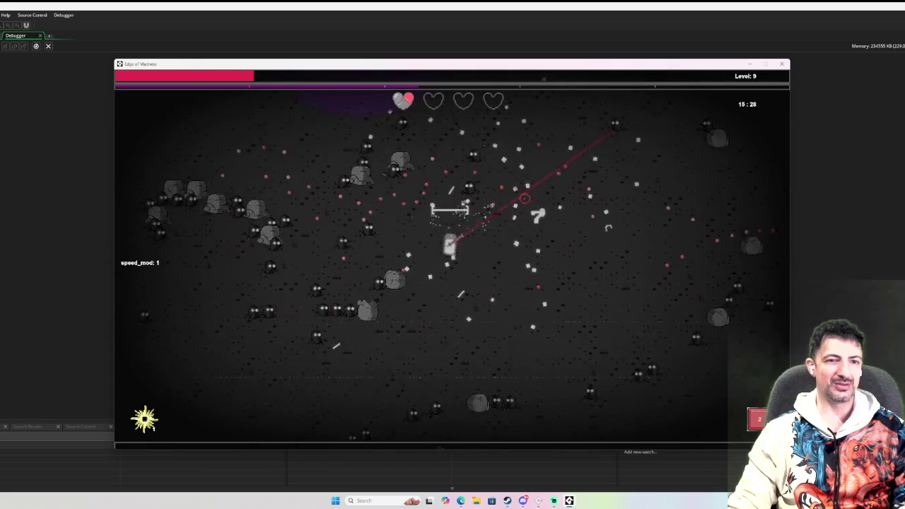
pyautogui.press('d')
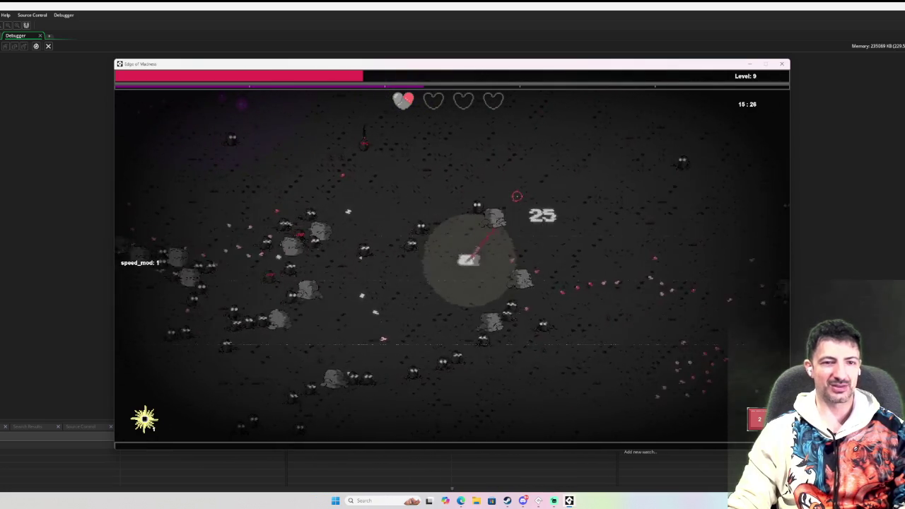
pyautogui.press('s')
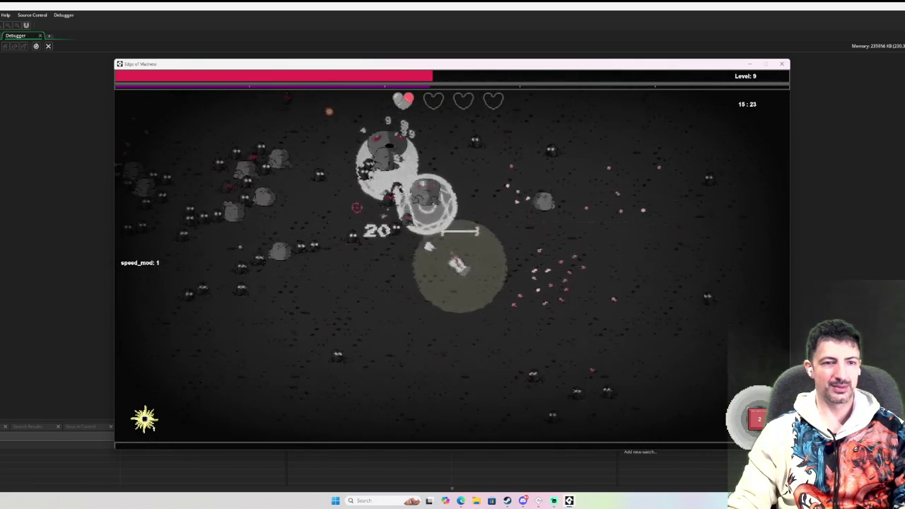
pyautogui.press('w')
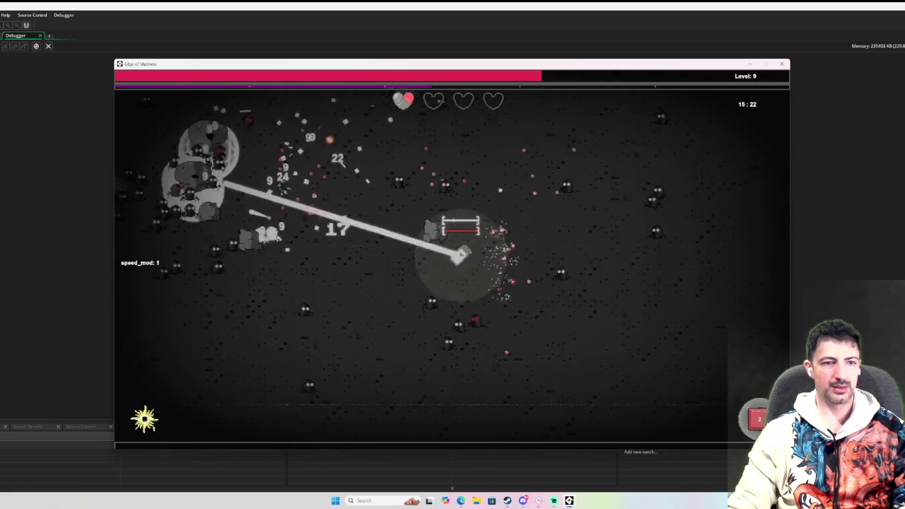
pyautogui.press('s')
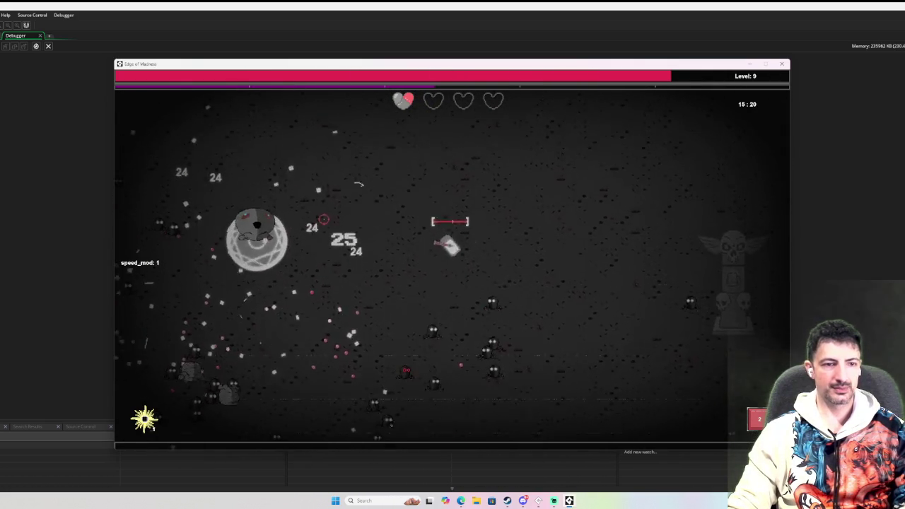
pyautogui.press('s')
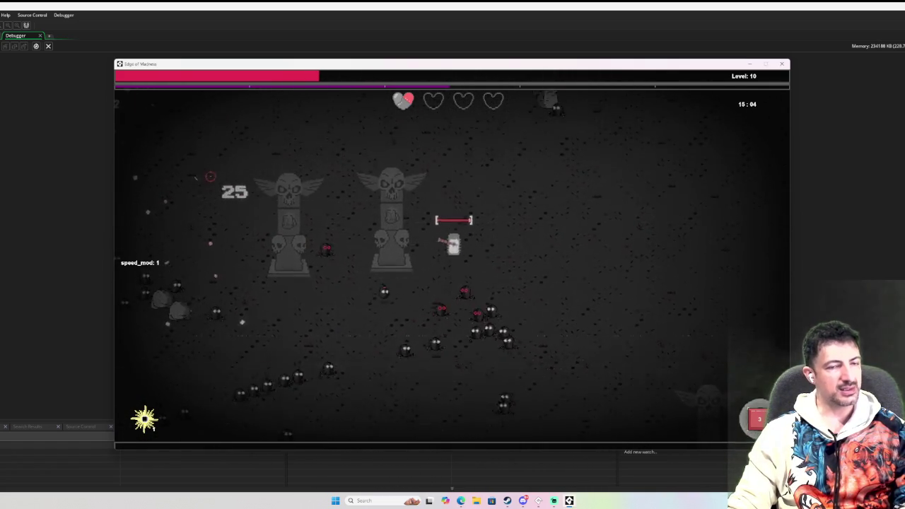
# Keep gathering experience through level 11 to level 12, then open the skill tree with 5 points
pyautogui.press('a')
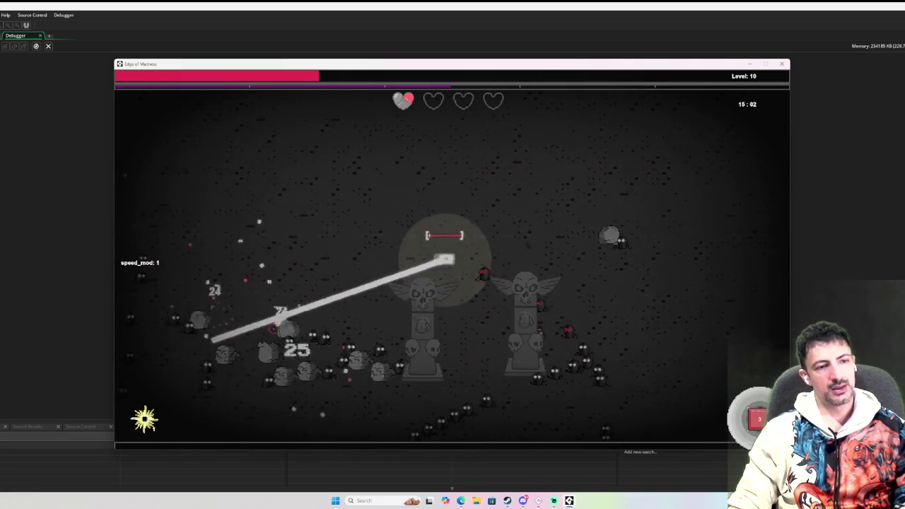
pyautogui.press('w')
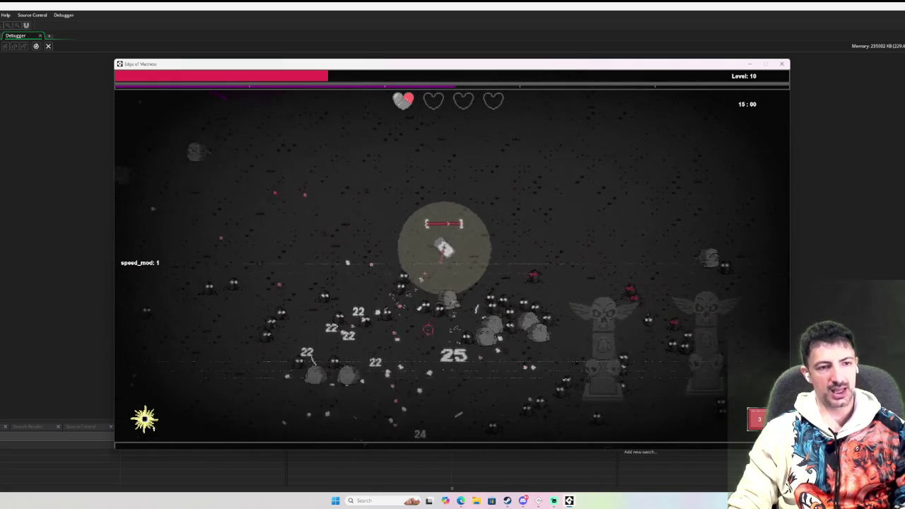
pyautogui.press('a')
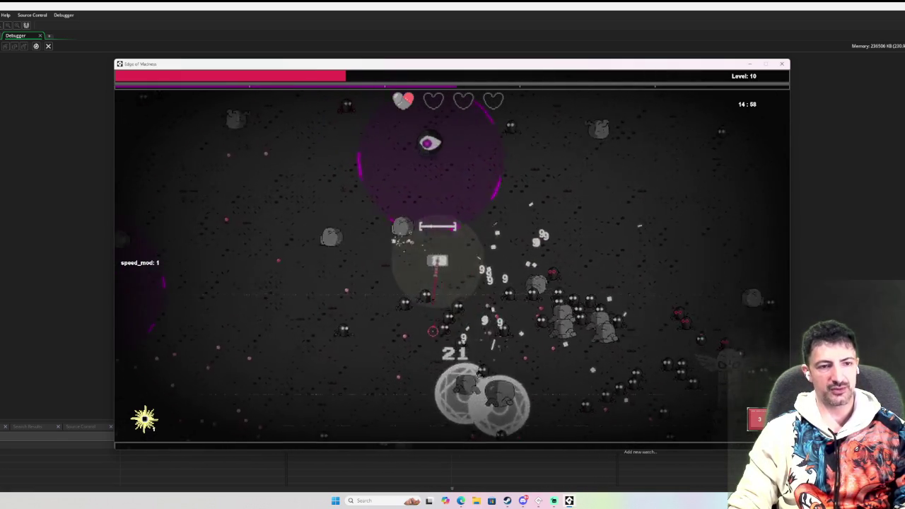
pyautogui.press('a')
pyautogui.press('s')
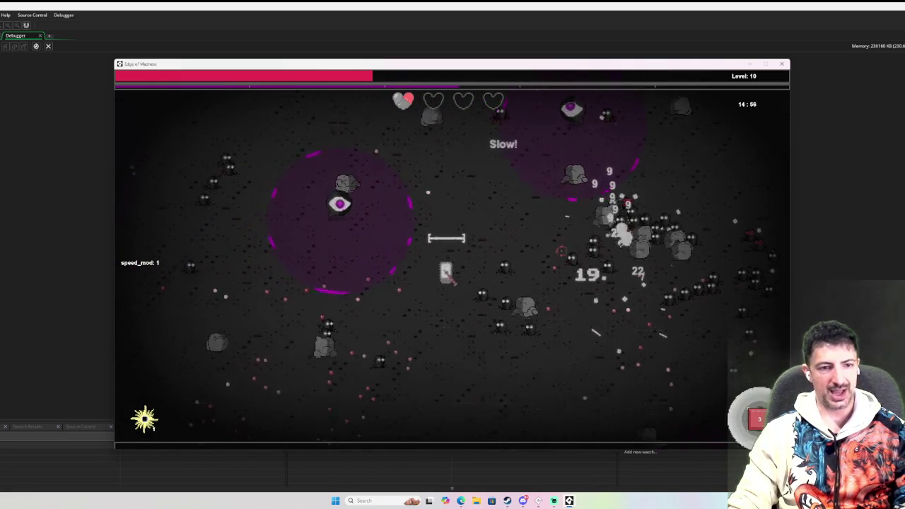
pyautogui.press('s')
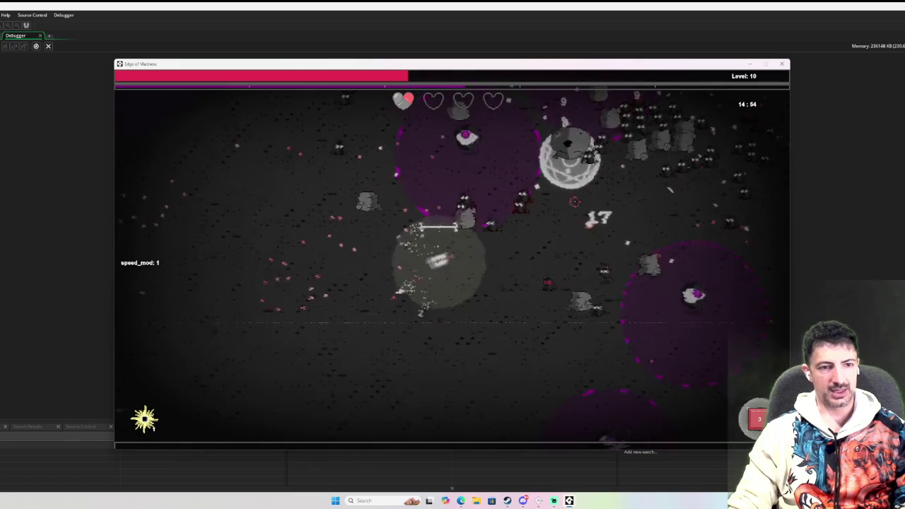
pyautogui.press('a')
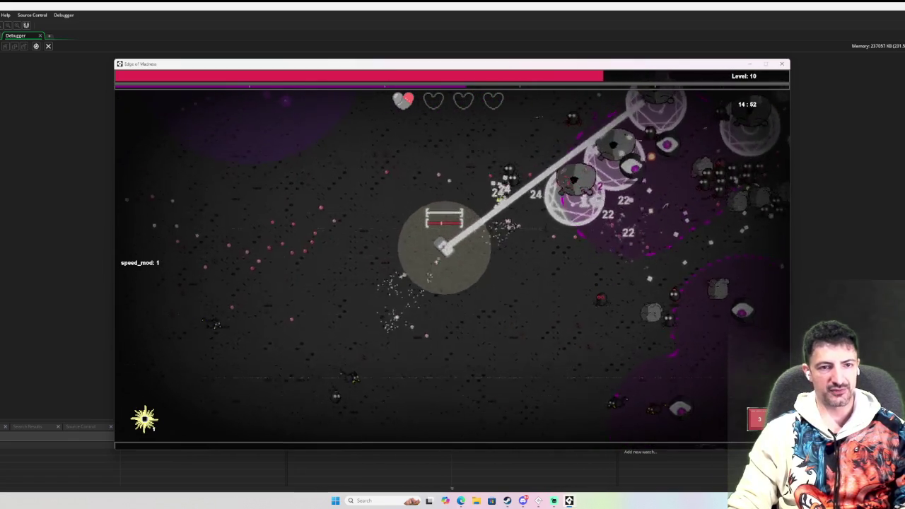
pyautogui.press('a')
pyautogui.press('s')
pyautogui.press('s')
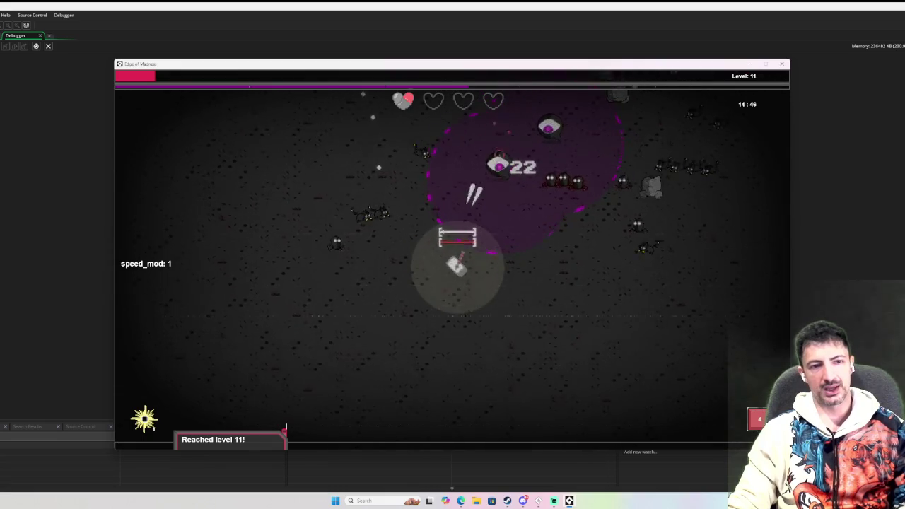
pyautogui.press('s')
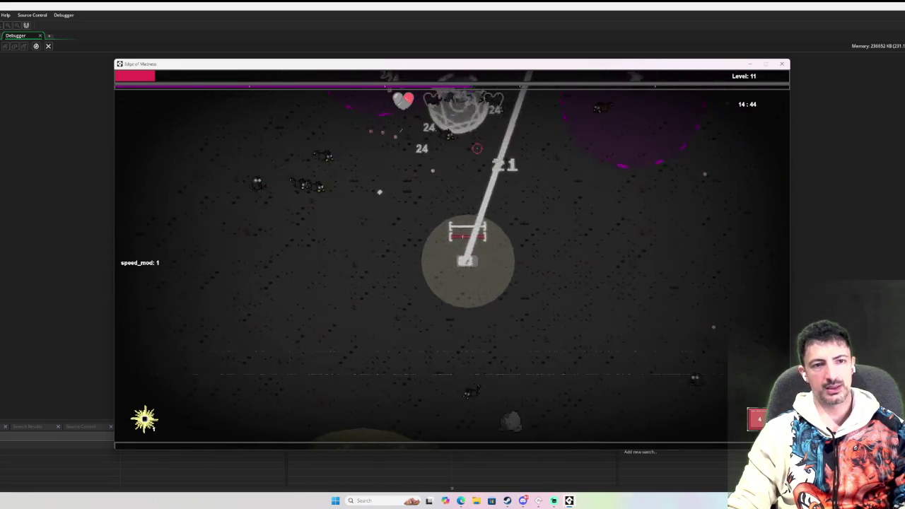
pyautogui.press('s')
pyautogui.press('d')
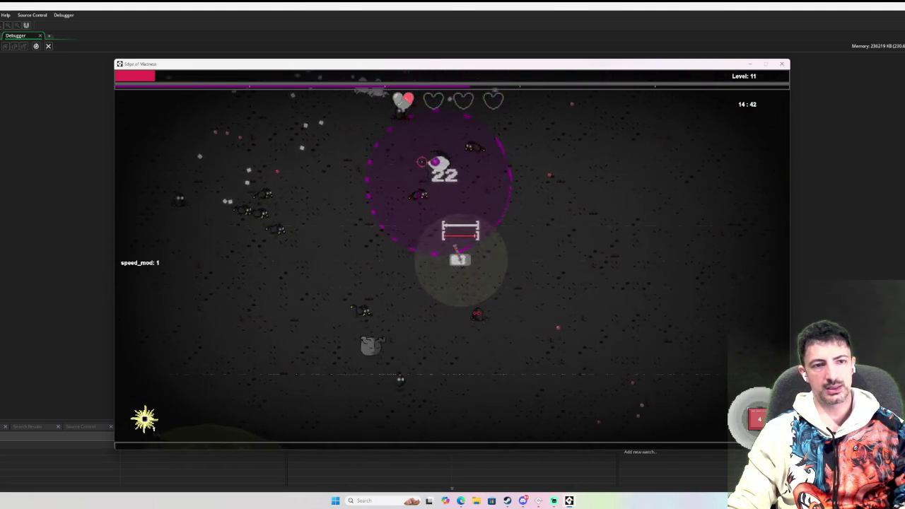
pyautogui.press('w')
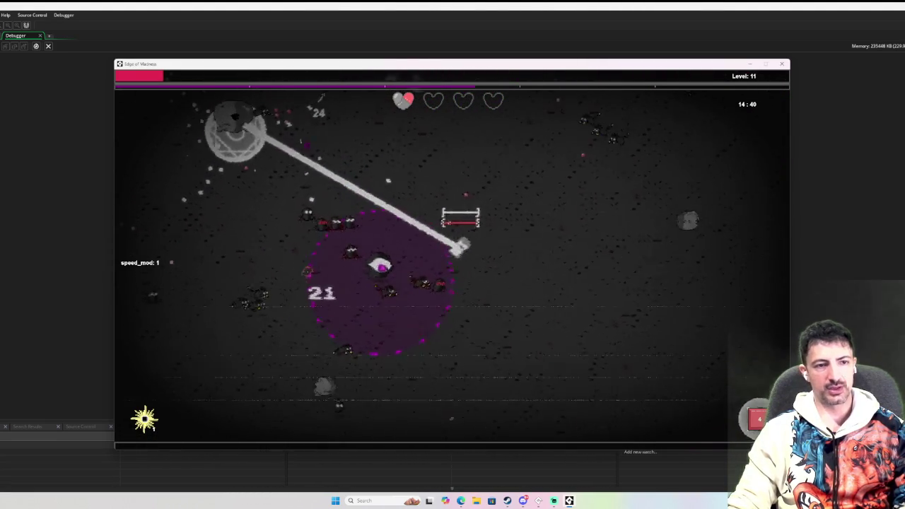
pyautogui.press('w')
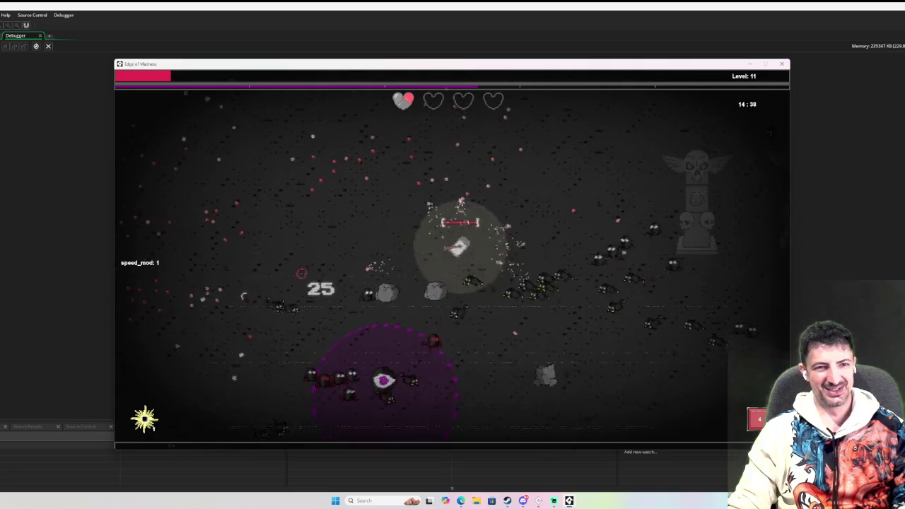
pyautogui.press('w')
pyautogui.press('a')
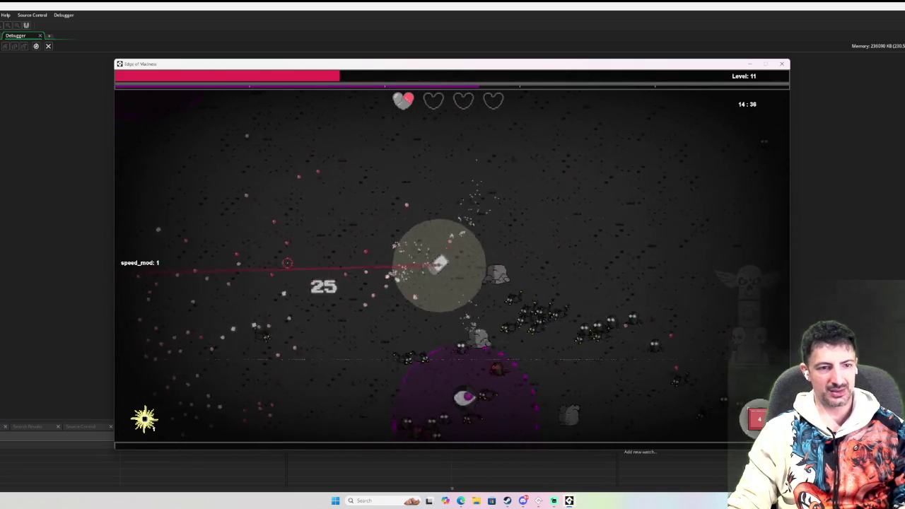
pyautogui.press('w')
pyautogui.press('a')
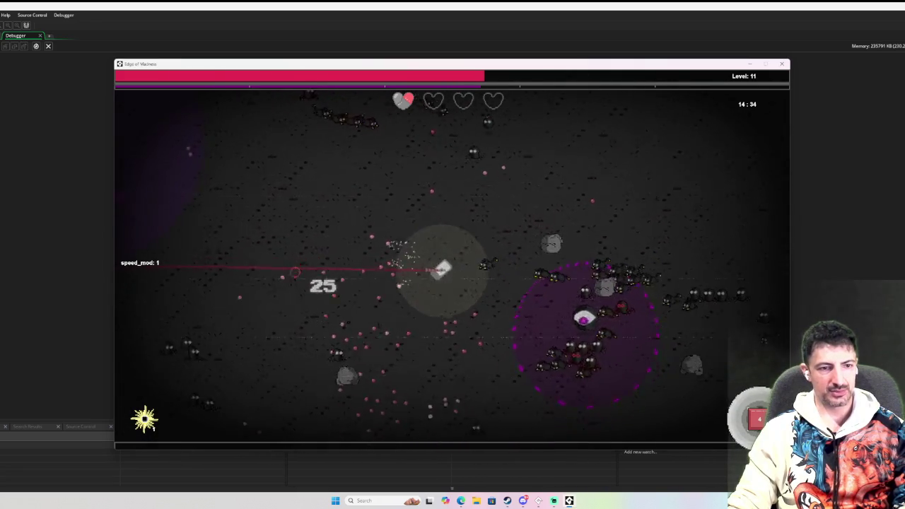
pyautogui.press('s')
pyautogui.press('a')
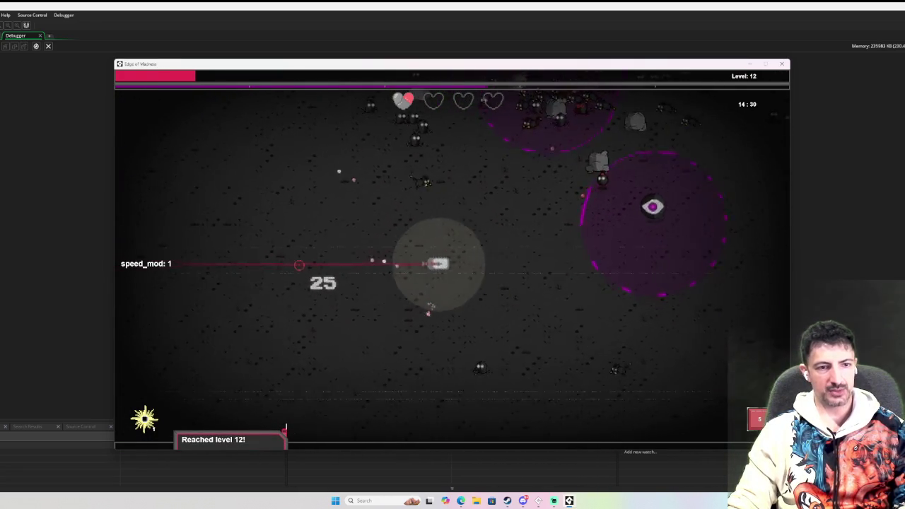
pyautogui.press('Tab')
# Upgrade Harnessed Energy to 2/3 and Oiled Gears to 2/4
pyautogui.press('d')
pyautogui.press('w')
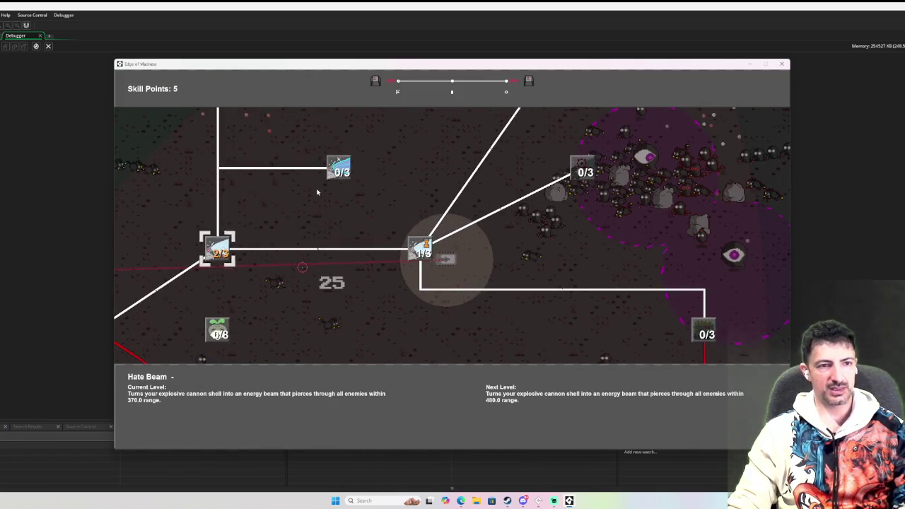
pyautogui.press('d')
pyautogui.press('space')
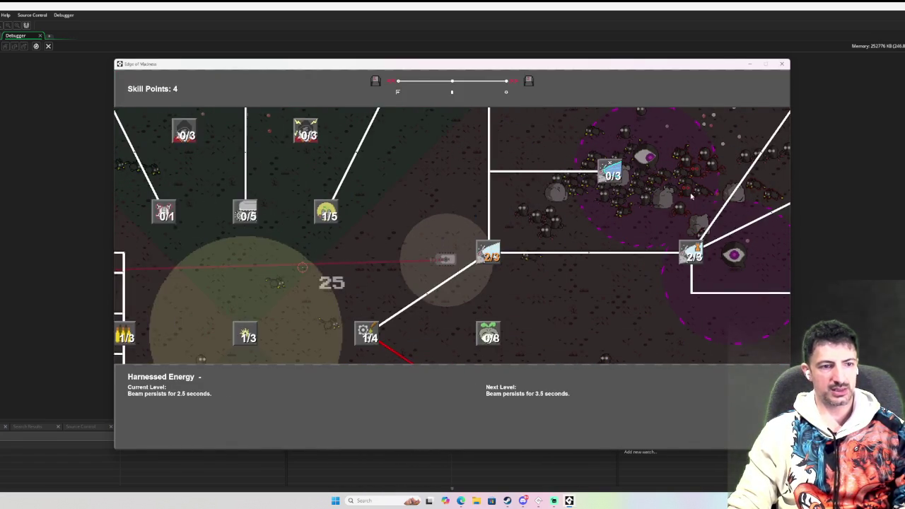
pyautogui.press('a')
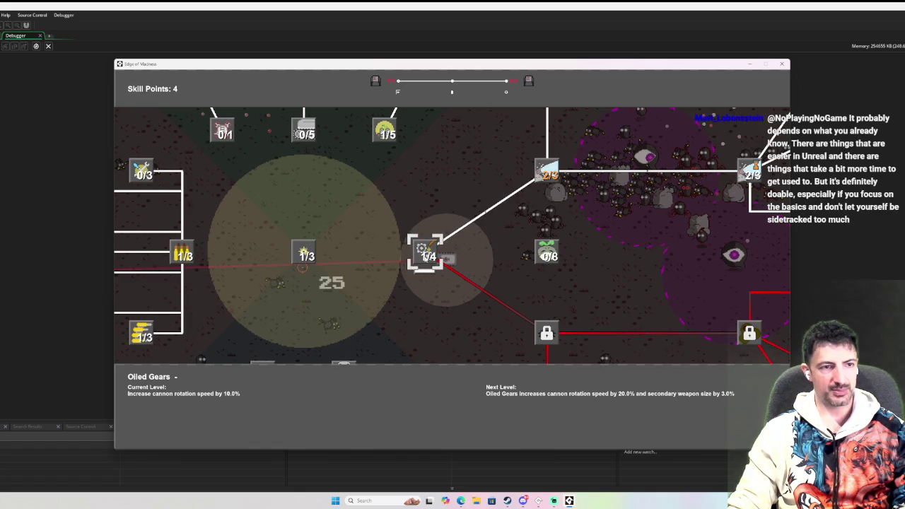
pyautogui.press('space')
# Pan the tree and upgrade Magnetic Chassis and Titanium Rounds to 2/3
pyautogui.moveTo(497, 138); pyautogui.dragTo(345, 232)
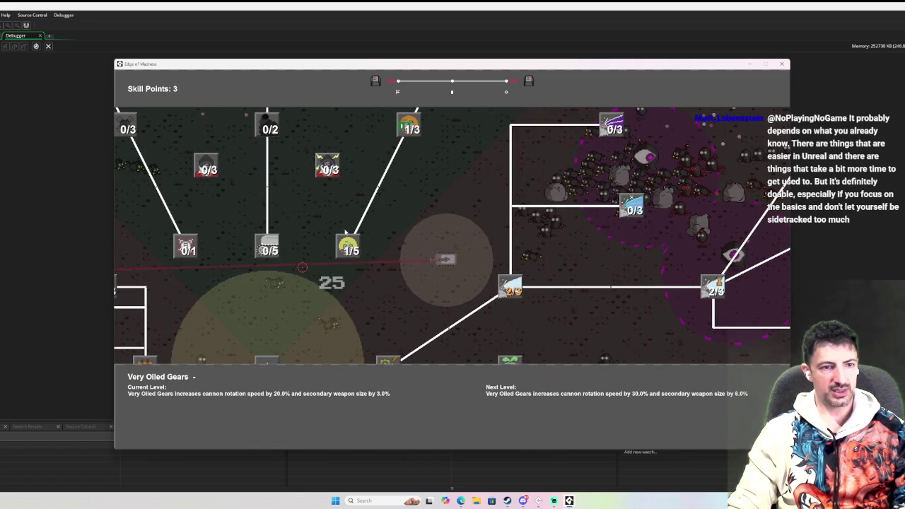
pyautogui.press('a')
pyautogui.press('space')
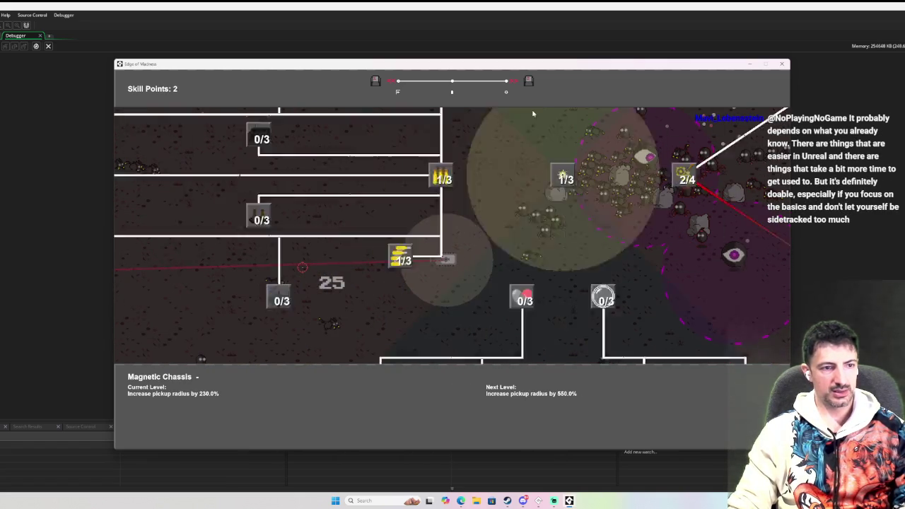
pyautogui.press('a')
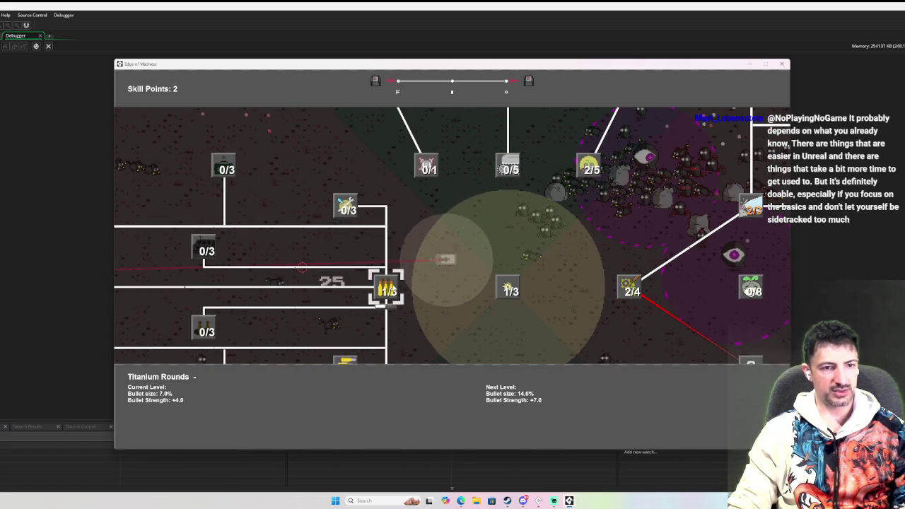
pyautogui.press('space')
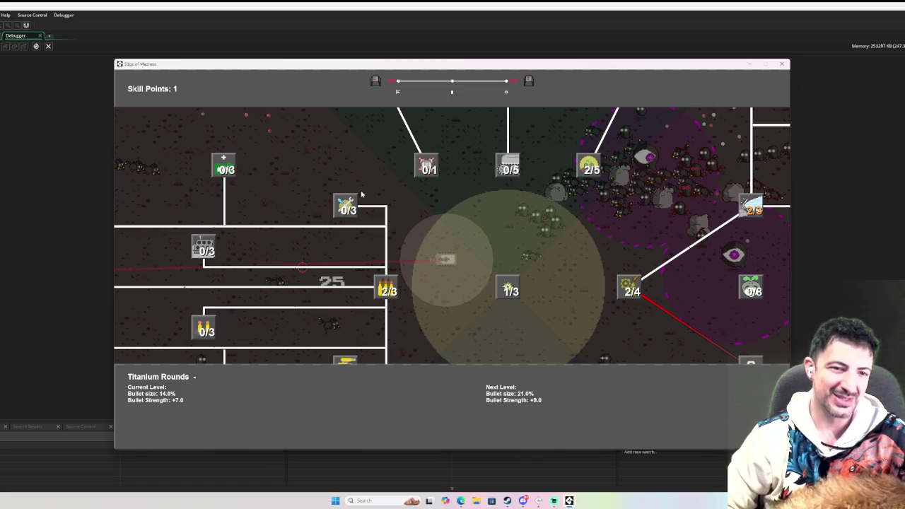
pyautogui.scroll(-5, 427, 169)
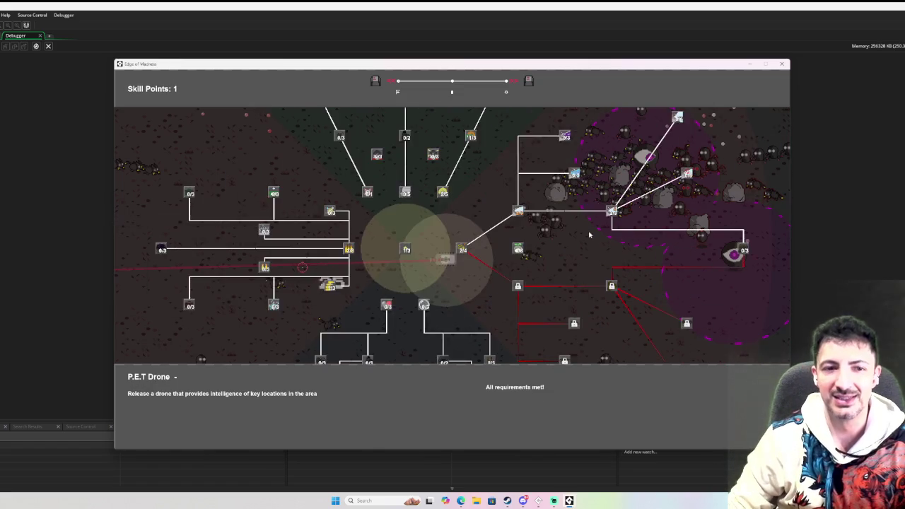
pyautogui.scroll(3, 540, 225)
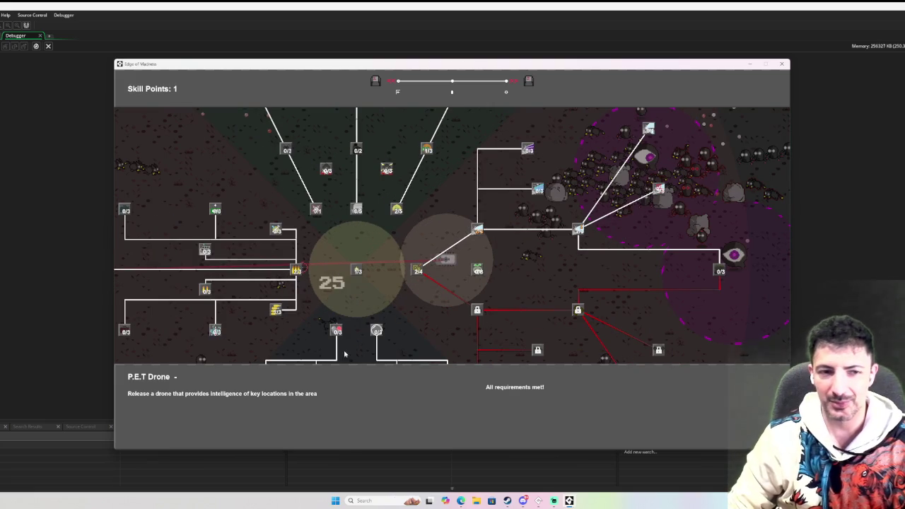
pyautogui.scroll(-2, 396, 297)
pyautogui.scroll(2, 510, 252)
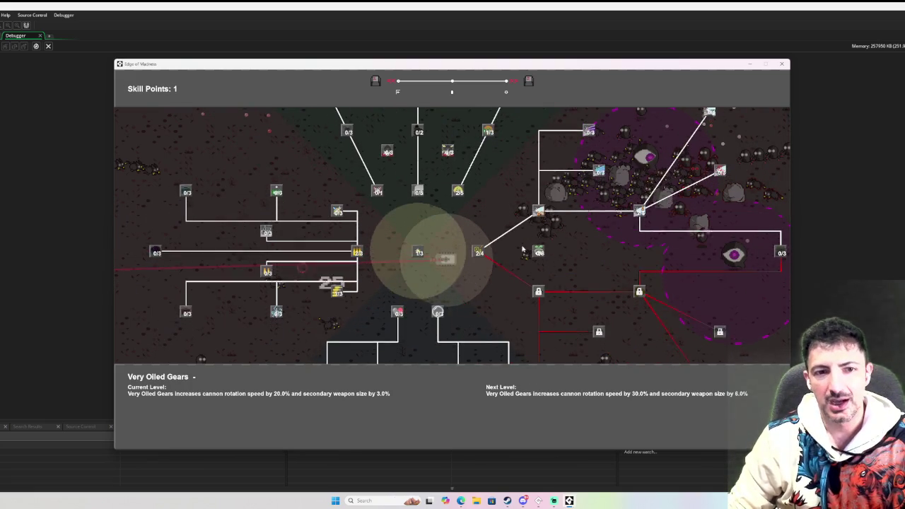
pyautogui.scroll(-2, 453, 253)
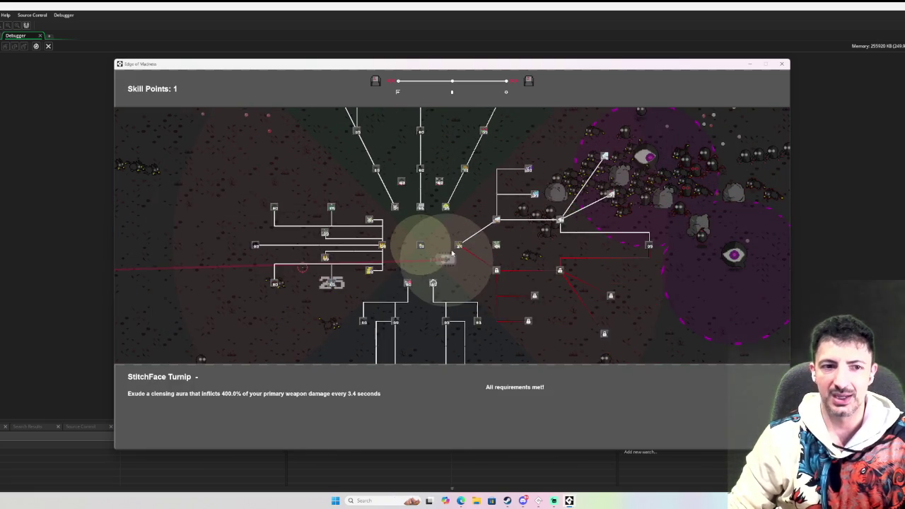
pyautogui.scroll(3, 452, 253)
pyautogui.scroll(1, 453, 253)
pyautogui.scroll(-2, 453, 251)
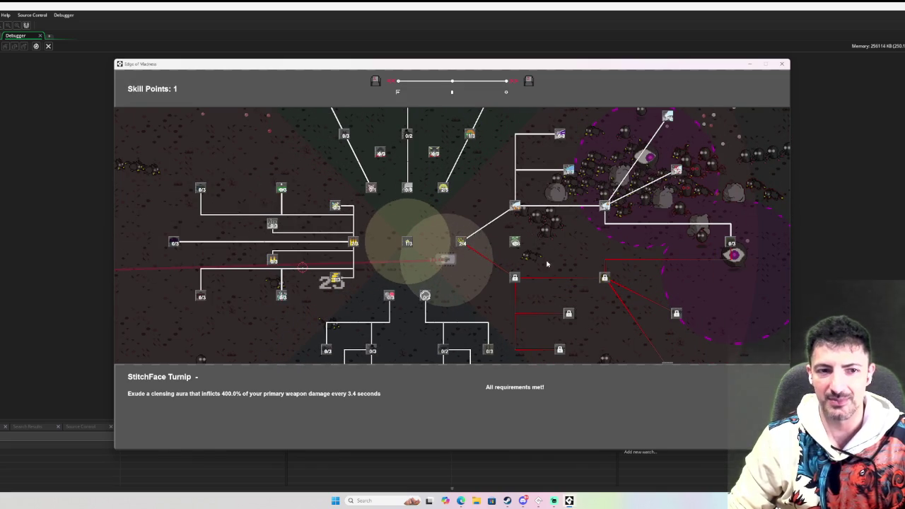
pyautogui.scroll(-2, 545, 263)
pyautogui.scroll(2, 546, 264)
pyautogui.moveTo(546, 264); pyautogui.dragTo(570, 152)
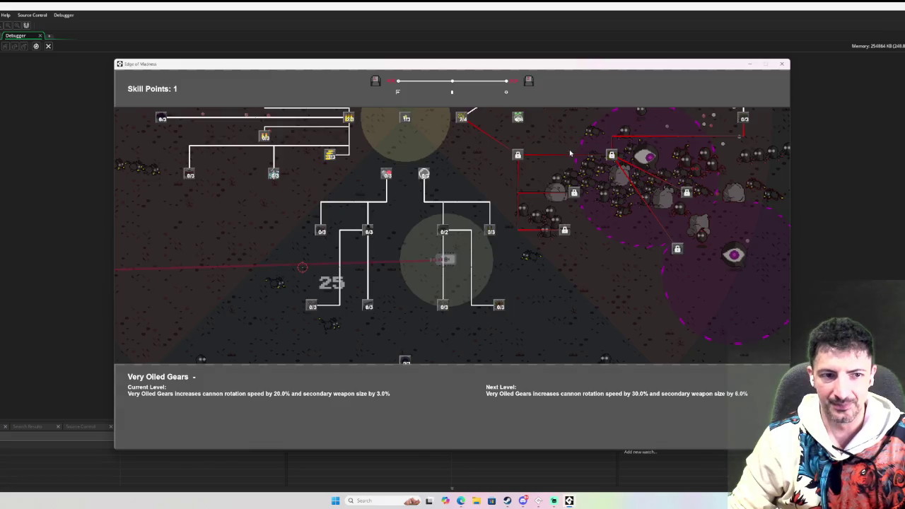
pyautogui.scroll(2, 459, 188)
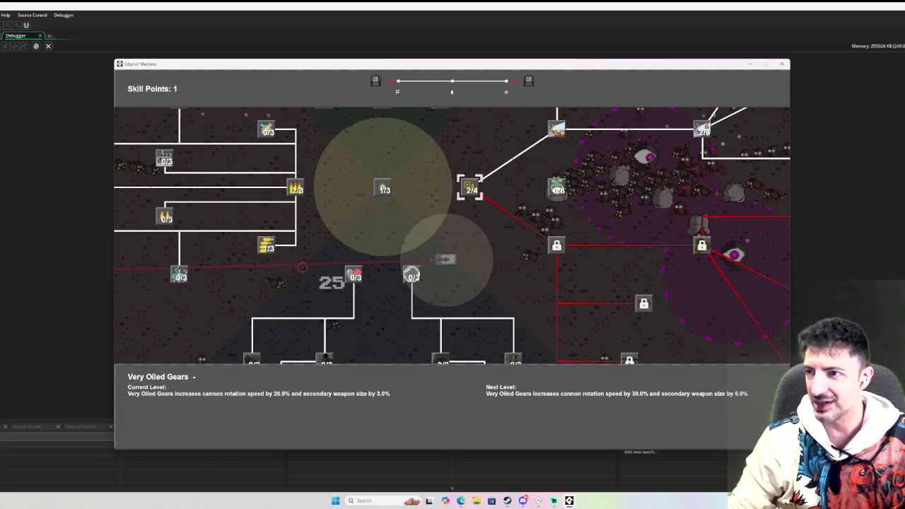
pyautogui.click(460, 501)
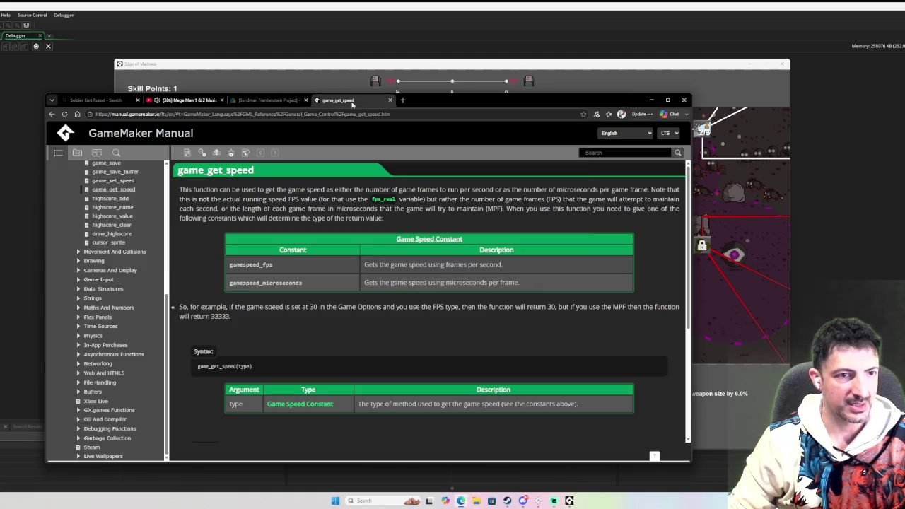
# Load itch.io from the address bar and open the Fat Pint Games creator page's game list
pyautogui.click(347, 100)
pyautogui.click(347, 114)
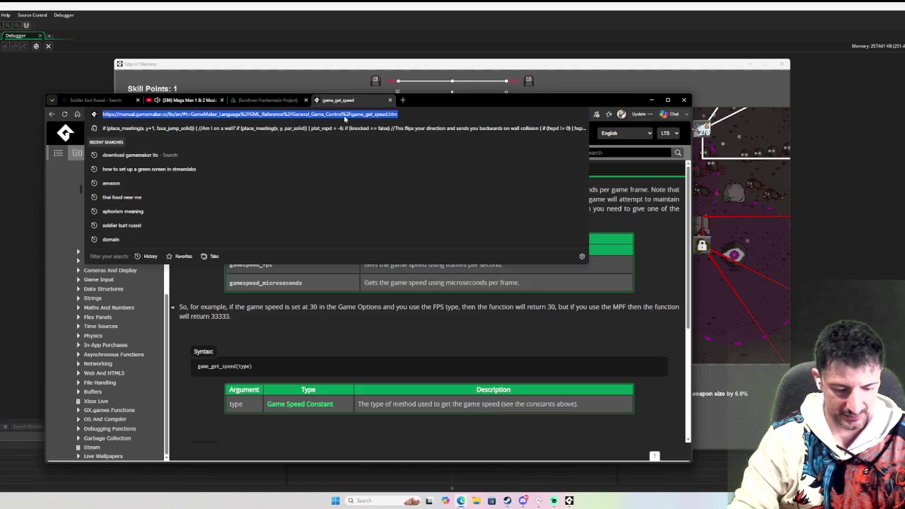
pyautogui.write('itch.io')
pyautogui.press('Return')
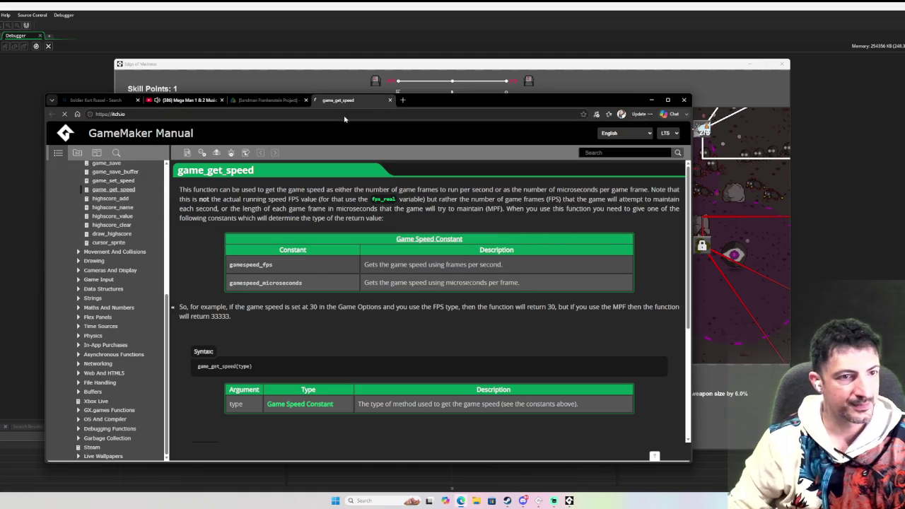
pyautogui.click(643, 131)
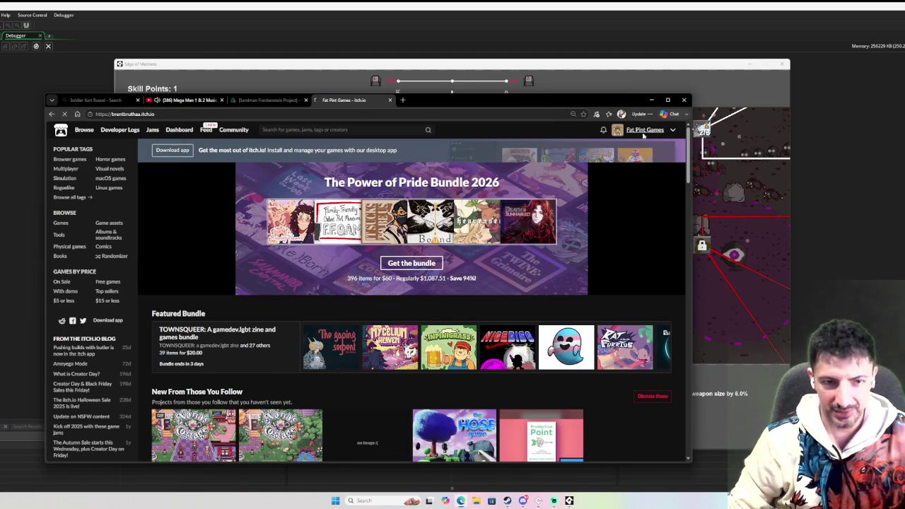
pyautogui.scroll(-3, 488, 194)
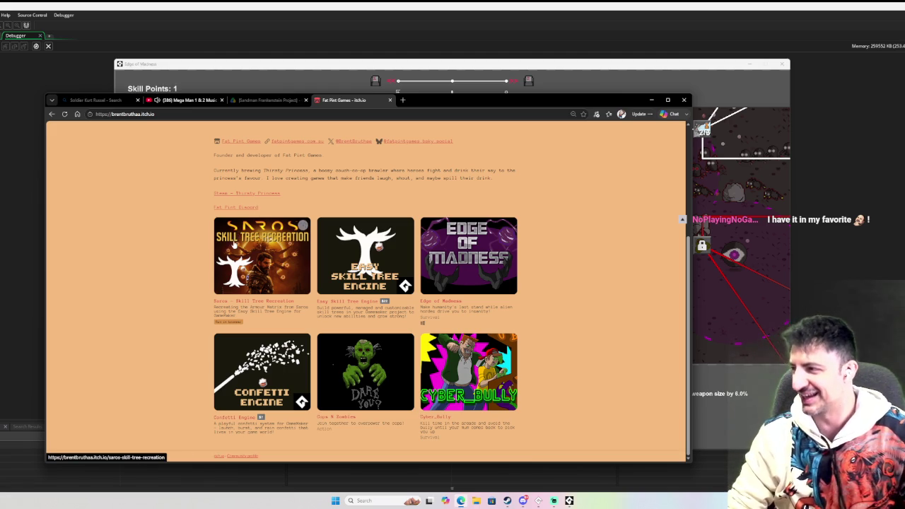
# Open the Saros Skill Tree Recreation page, maximize the browser and run the demo
pyautogui.click(287, 266)
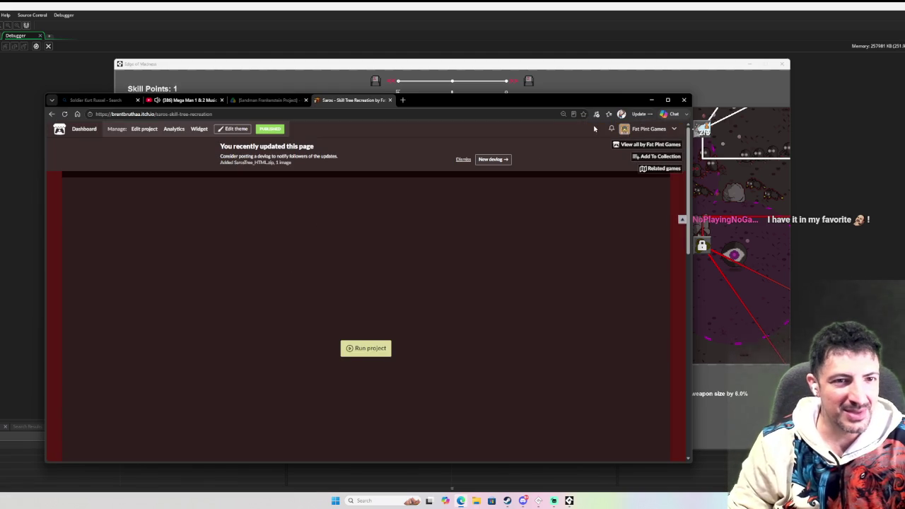
pyautogui.doubleClick(592, 101)
pyautogui.click(449, 259)
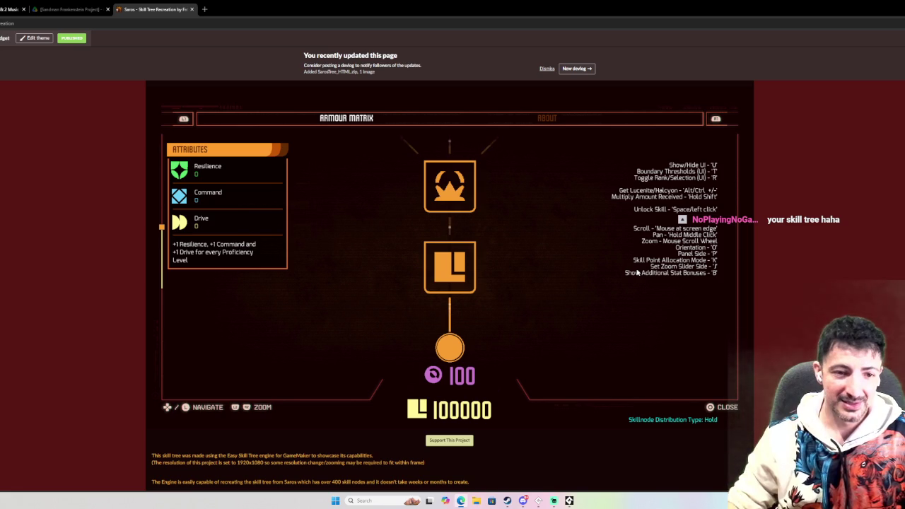
pyautogui.scroll(-5, 586, 269)
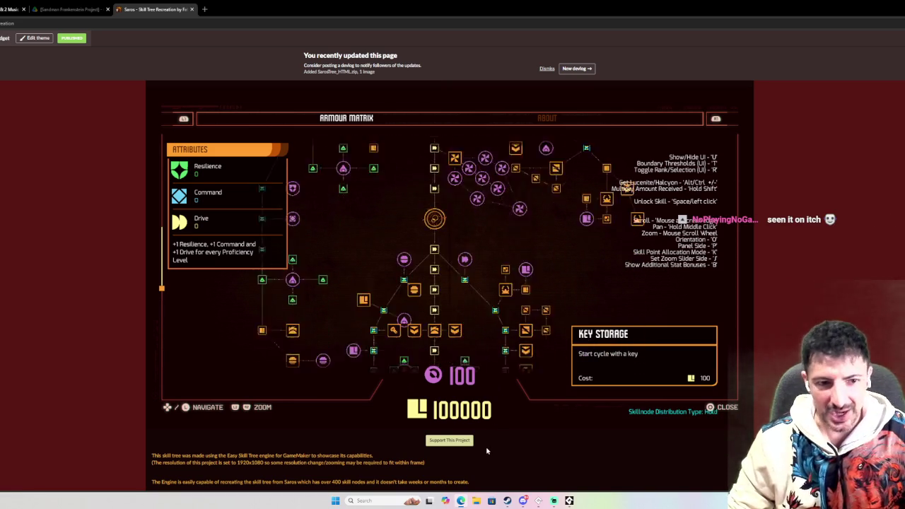
pyautogui.scroll(-3, 485, 446)
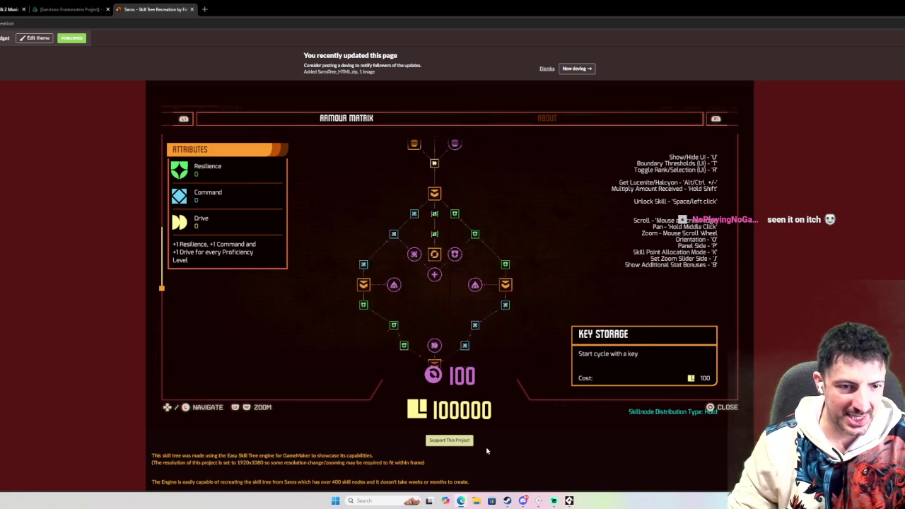
pyautogui.scroll(3, 474, 457)
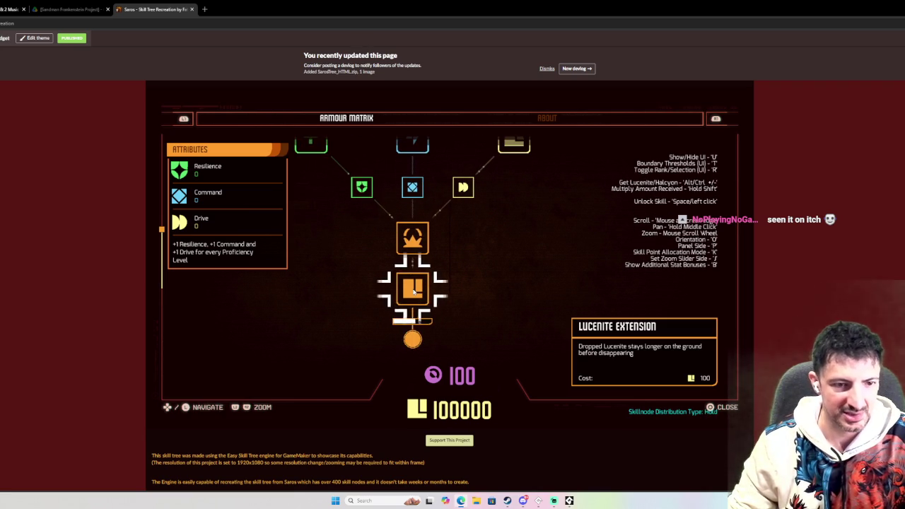
# Unlock the base key node and the crown Adrenaline node, zoom out and show stat bonuses
pyautogui.click(413, 289)
pyautogui.click(408, 241)
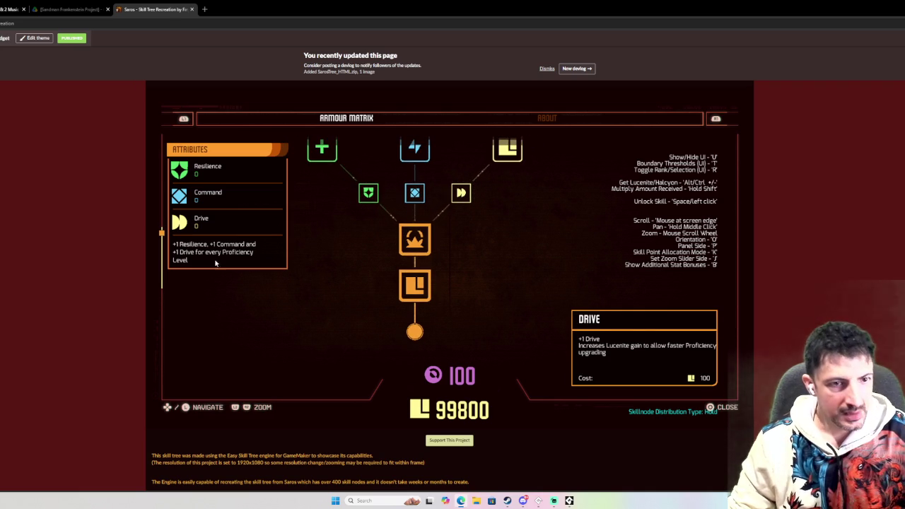
pyautogui.moveTo(167, 241)
pyautogui.mouseDown()
pyautogui.moveTo(169, 313)
pyautogui.moveTo(164, 294)
pyautogui.moveTo(309, 240)
pyautogui.mouseUp()
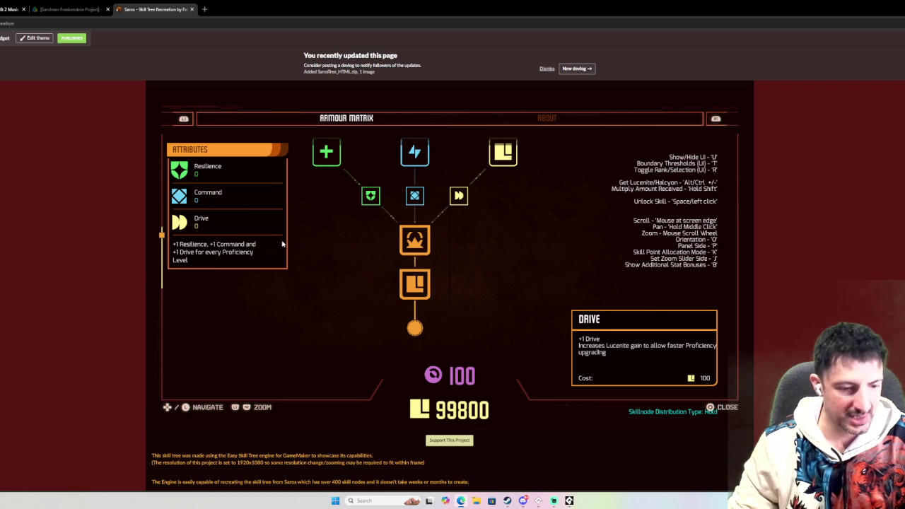
pyautogui.press('b')
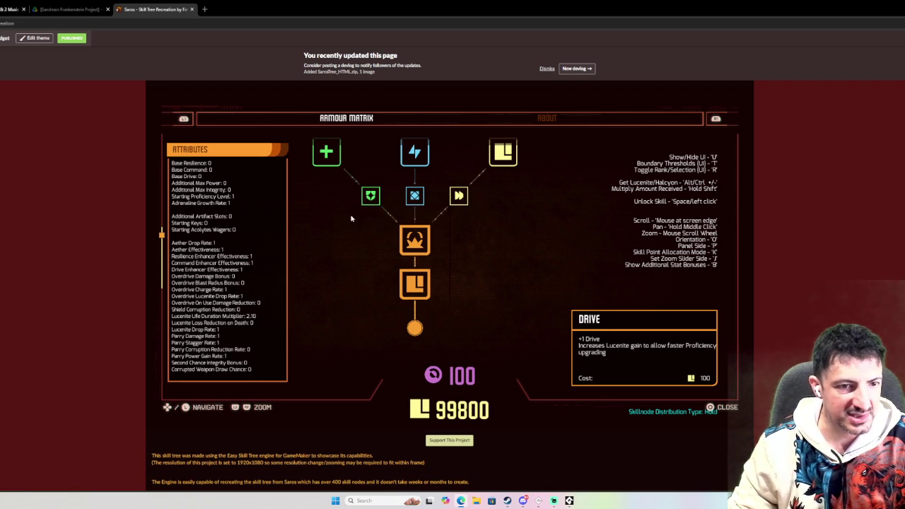
pyautogui.moveTo(129, 302)
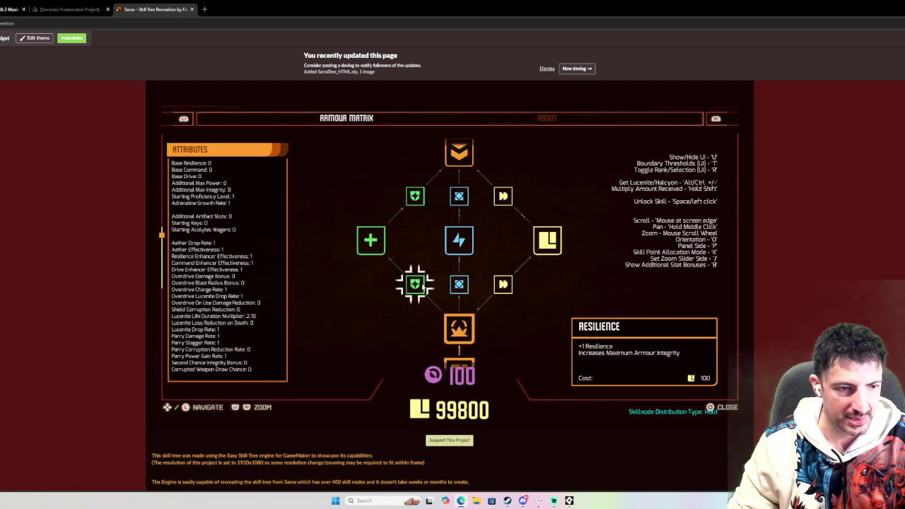
pyautogui.scroll(-1, 248, 292)
pyautogui.scroll(1, 429, 283)
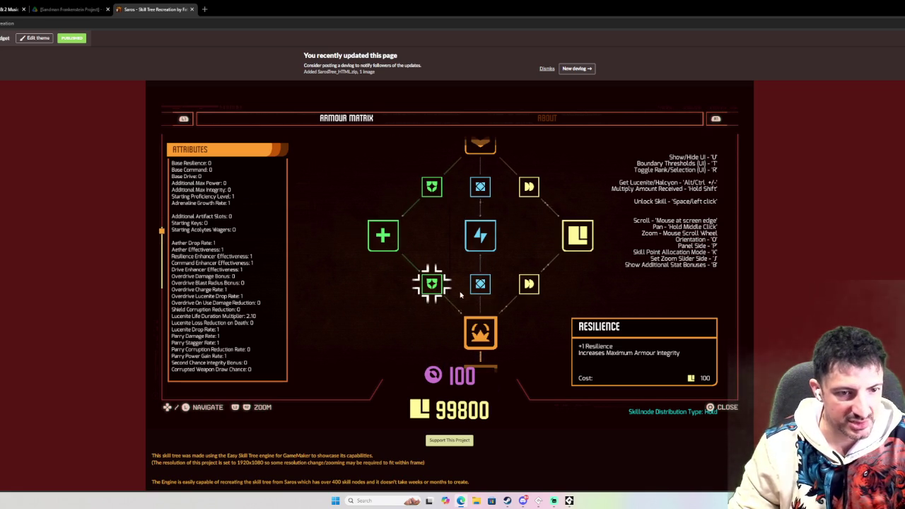
# Acquire the Resilience and Command nodes, leaving 99600 points
pyautogui.click(435, 286)
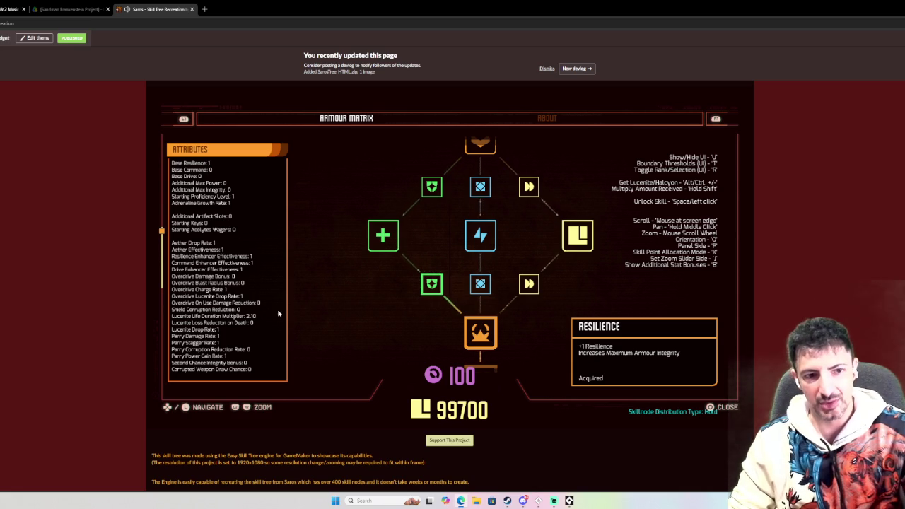
pyautogui.click(478, 287)
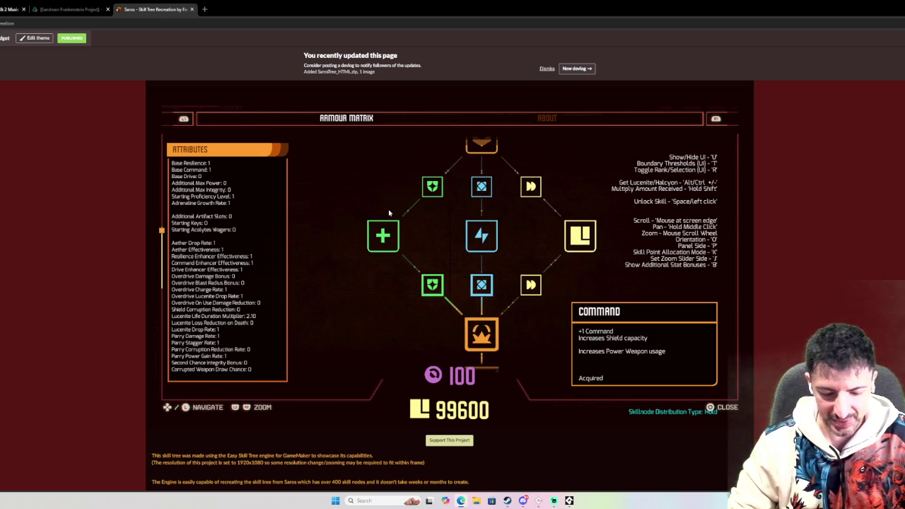
pyautogui.scroll(-3, 389, 212)
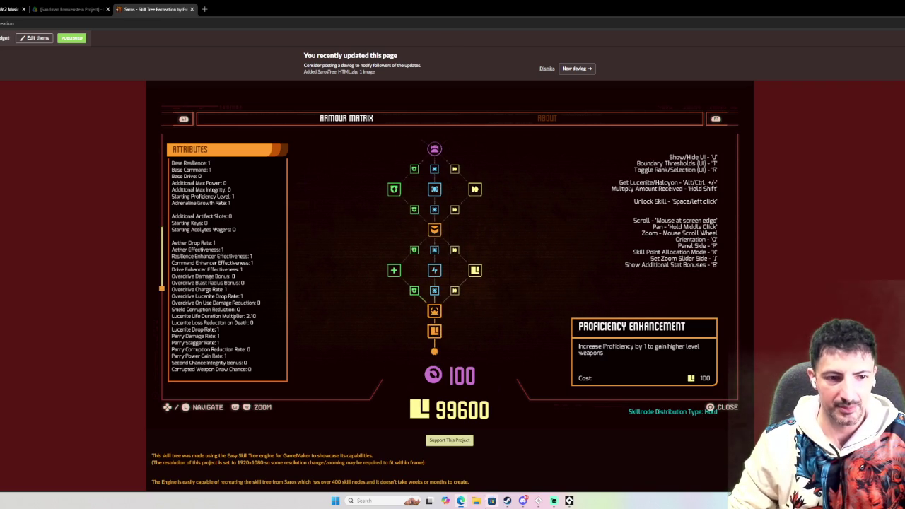
# Zoom in and out on the Saros skill tree, then switch it to a horizontal layout
pyautogui.scroll(3, 495, 353)
pyautogui.scroll(-3, 511, 207)
pyautogui.scroll(3, 461, 296)
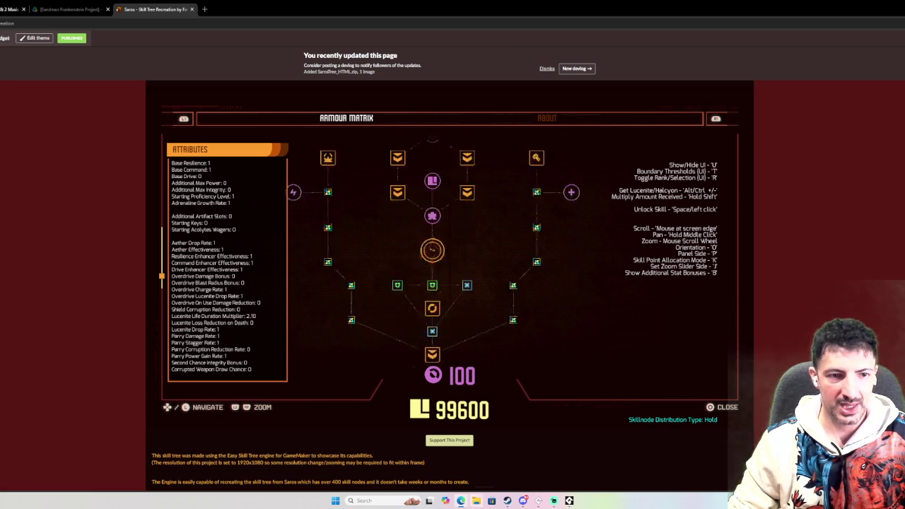
pyautogui.press('o')
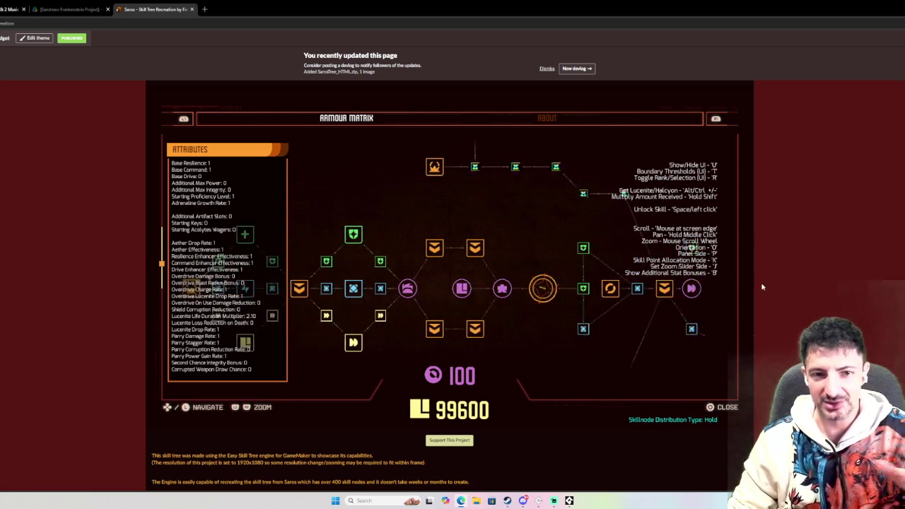
# Edge-scroll and zoom across the horizontal tree to survey its branches
pyautogui.moveTo(609, 293)
pyautogui.moveTo(29, 333)
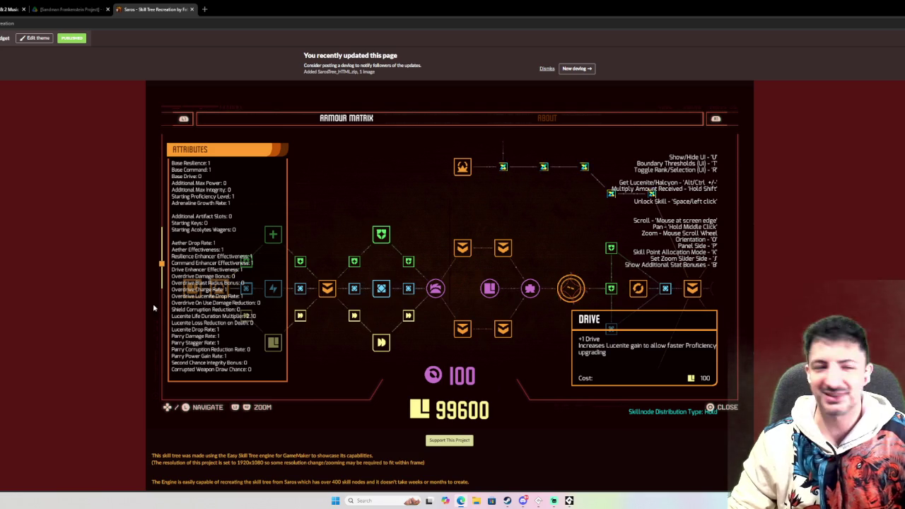
pyautogui.scroll(-2, 157, 298)
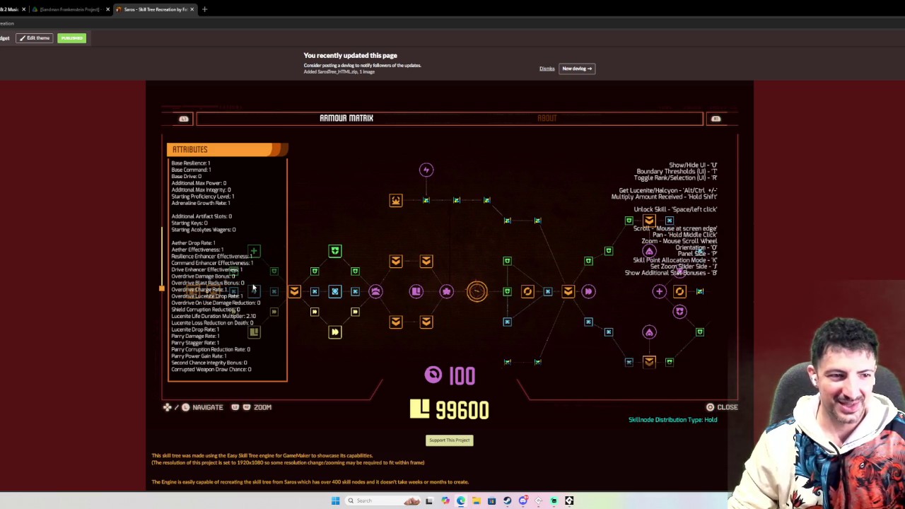
pyautogui.moveTo(765, 278)
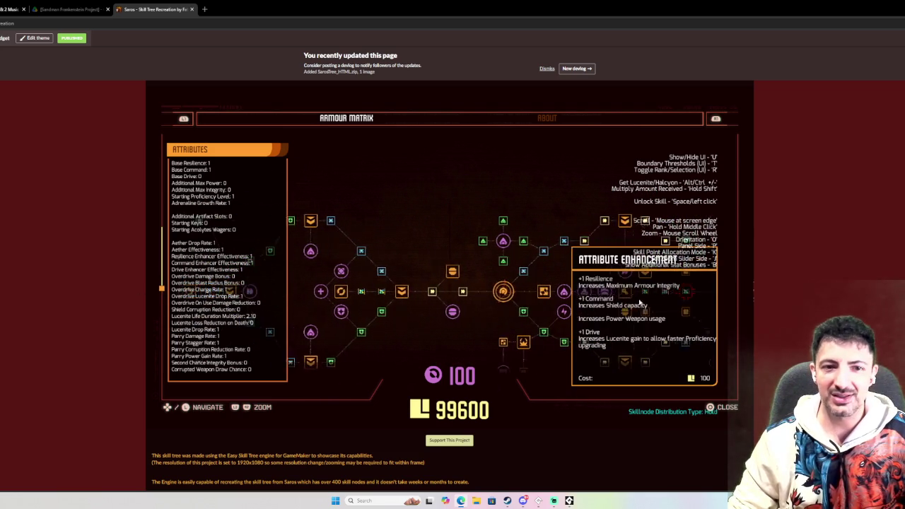
pyautogui.moveTo(526, 453)
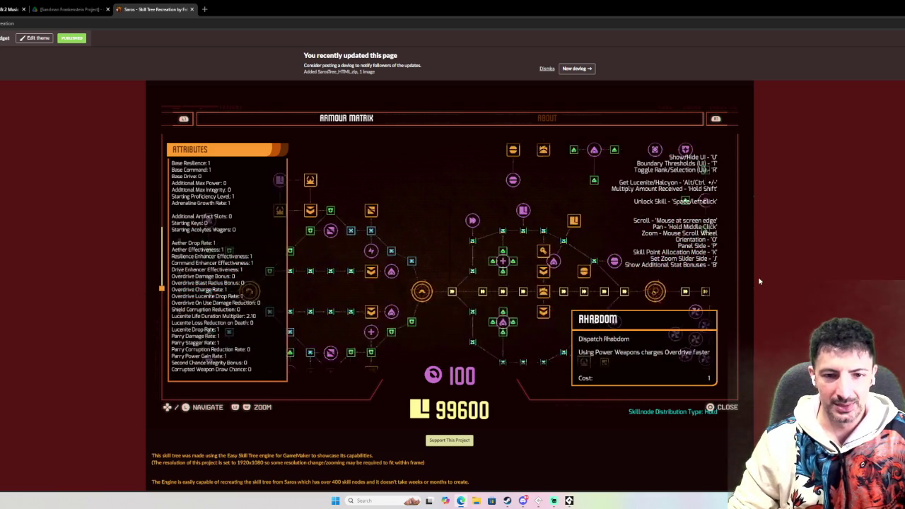
pyautogui.moveTo(106, 292)
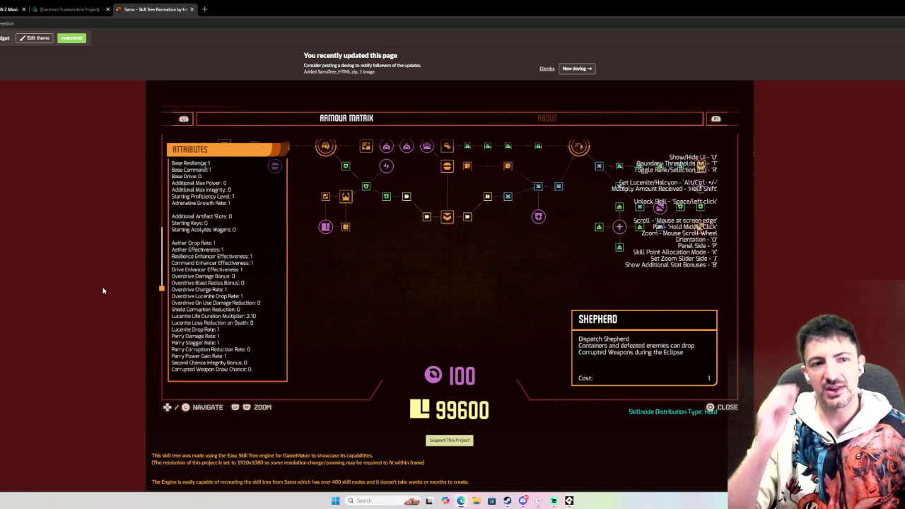
pyautogui.moveTo(80, 238)
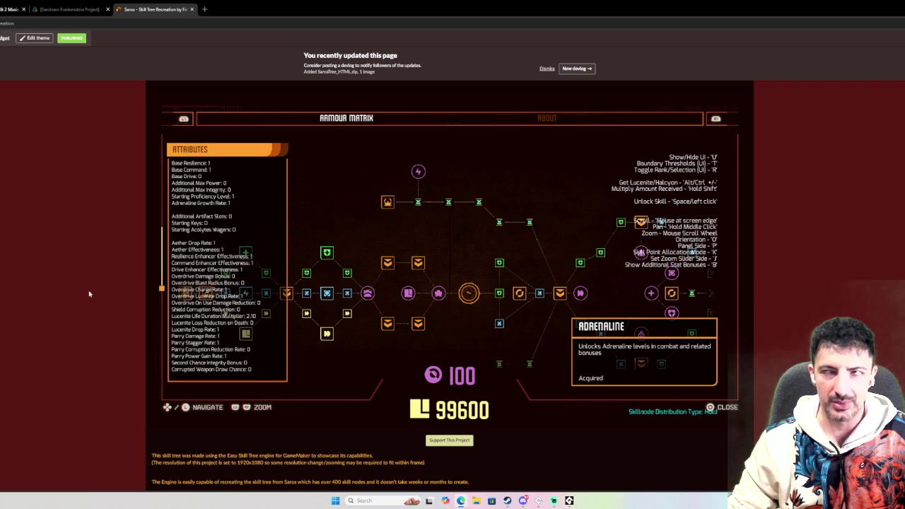
pyautogui.scroll(-2, 138, 296)
# Collapse the stats to Resilience/Command/Drive, step between neighbouring nodes, and pan to lower nodes
pyautogui.press('b')
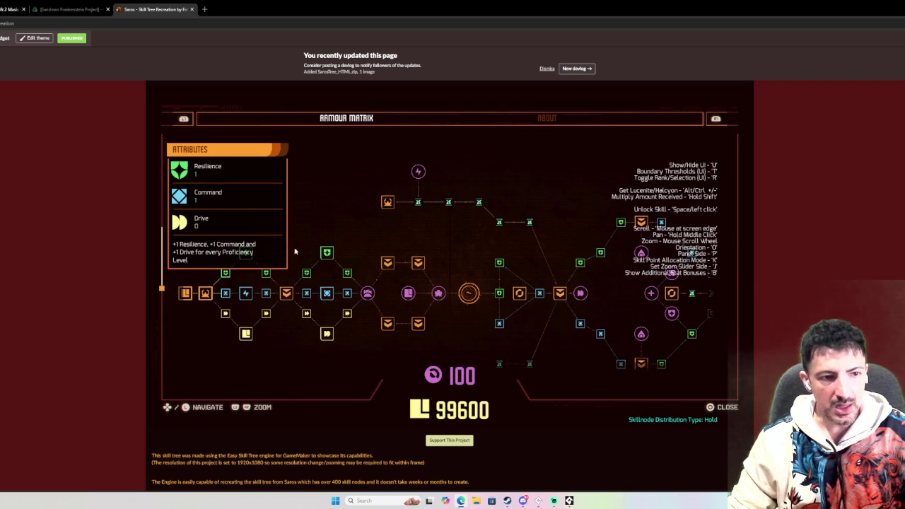
pyautogui.press('Left')
pyautogui.press('Right')
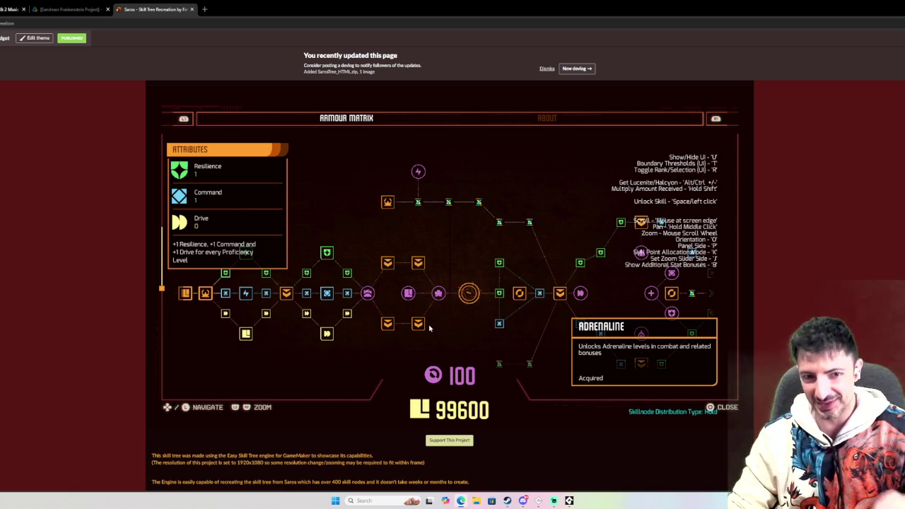
pyautogui.moveTo(231, 398)
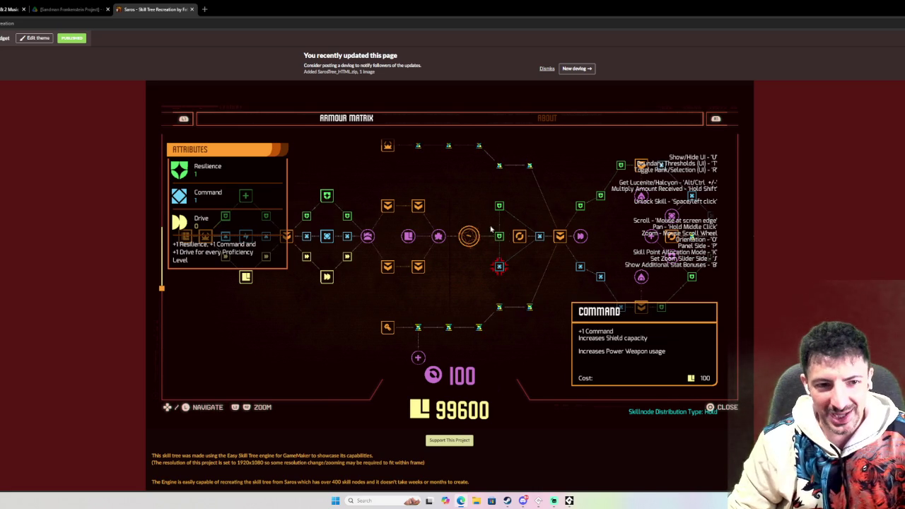
pyautogui.moveTo(506, 233); pyautogui.dragTo(596, 148)
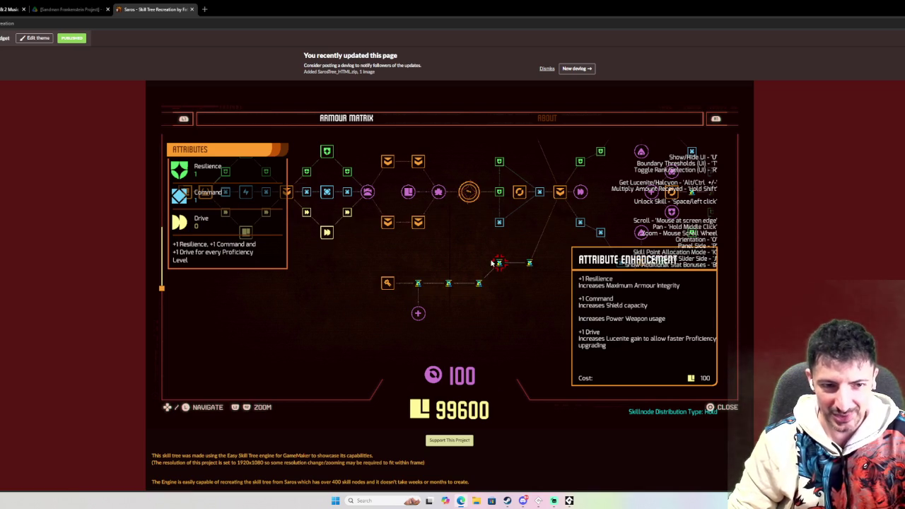
# Flip the tree's orientation, zoom around the Armour Matrix, and show the Resilience skill's description
pyautogui.press('o')
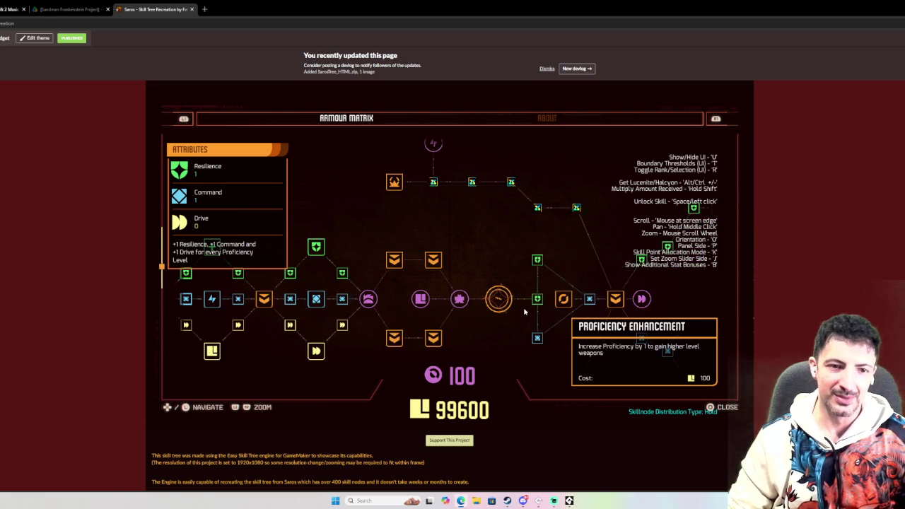
pyautogui.scroll(2, 525, 311)
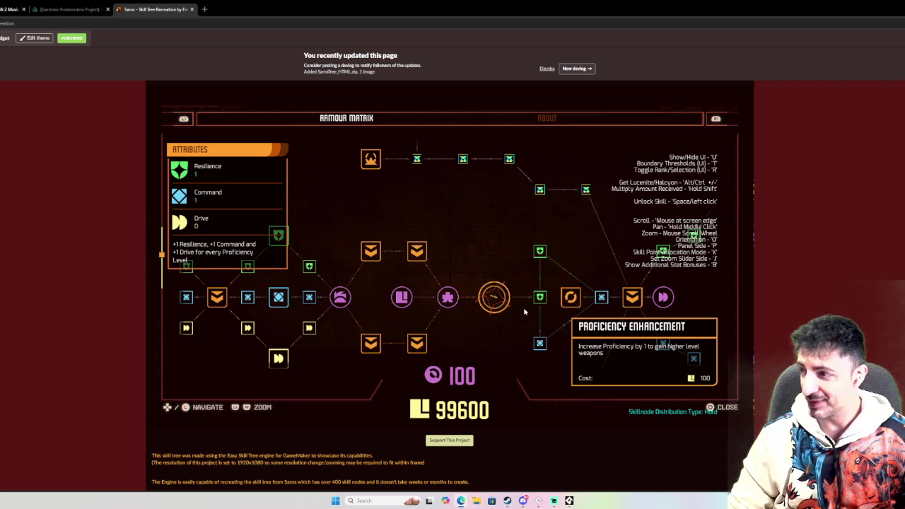
pyautogui.scroll(-2, 431, 300)
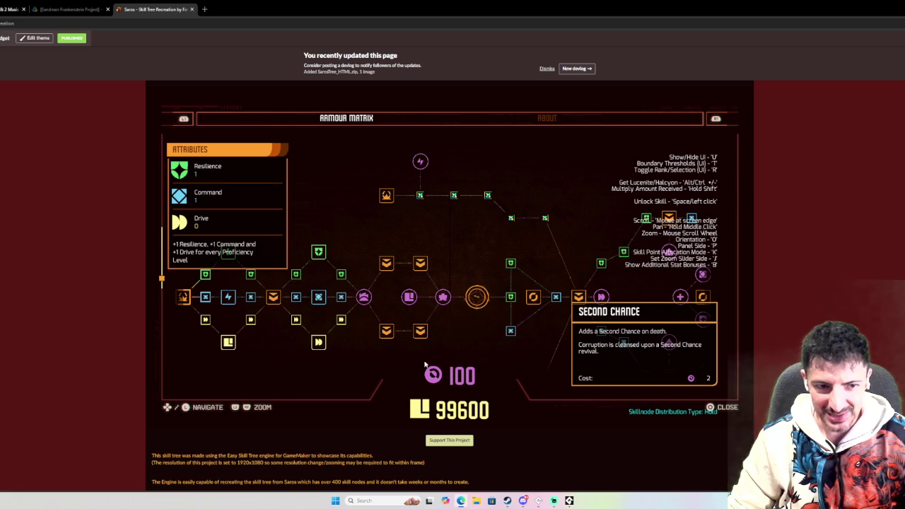
pyautogui.scroll(-1, 446, 314)
pyautogui.scroll(2, 446, 313)
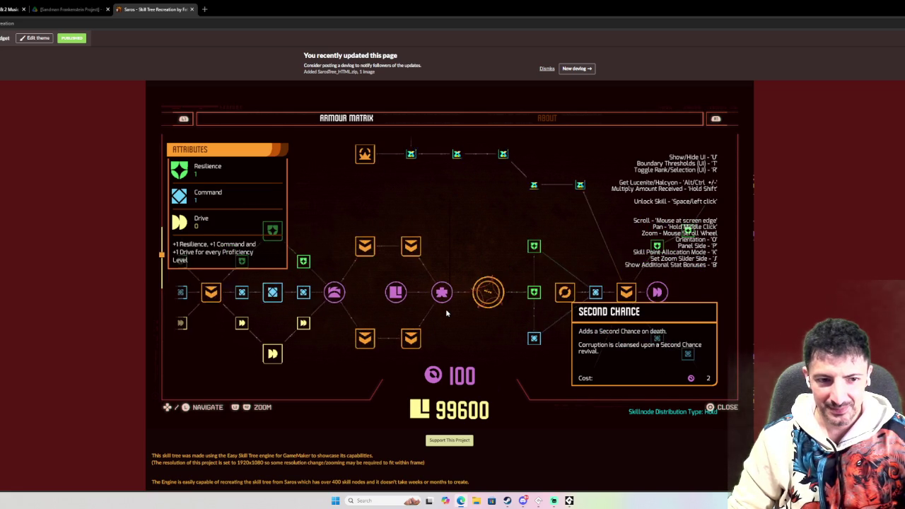
pyautogui.scroll(-3, 187, 307)
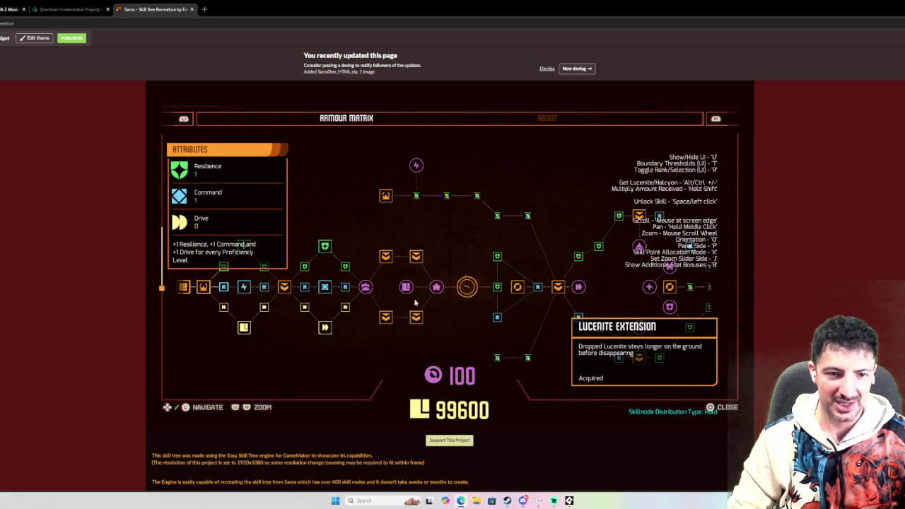
pyautogui.moveTo(769, 289)
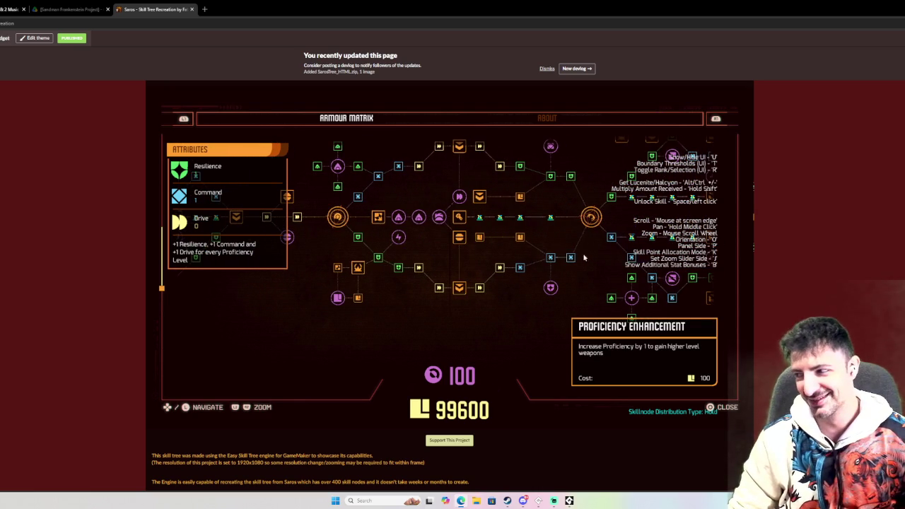
pyautogui.scroll(2, 464, 253)
pyautogui.moveTo(140, 241)
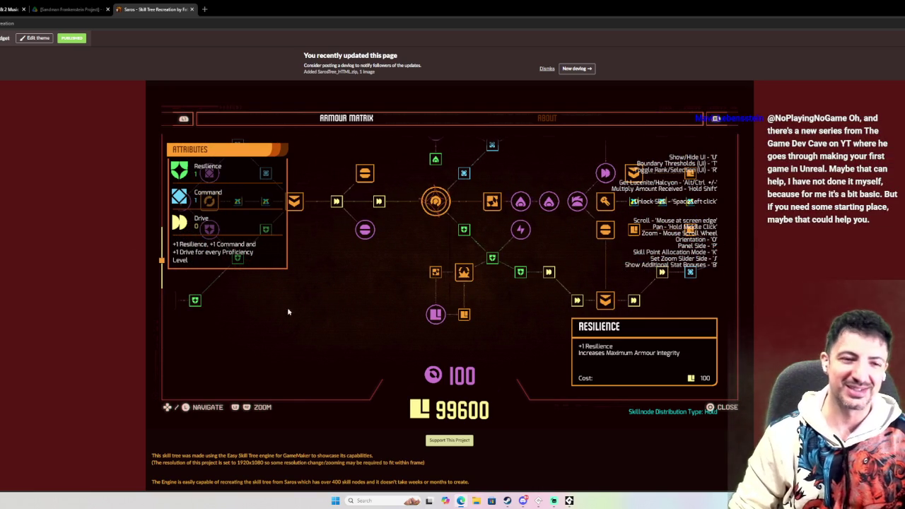
pyautogui.scroll(2, 466, 262)
pyautogui.scroll(-3, 472, 261)
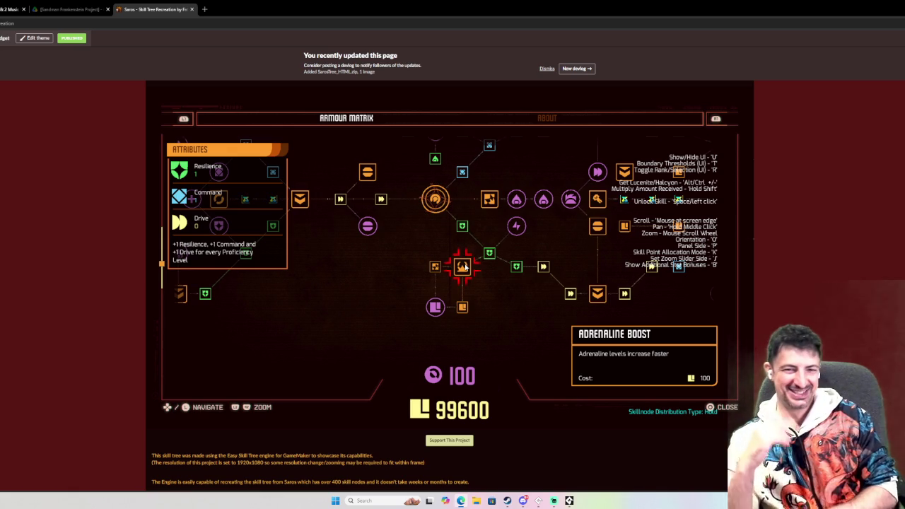
# Close the Saros tab and the Edge of Madness window, then debug-run the Sandman project
pyautogui.click(191, 9)
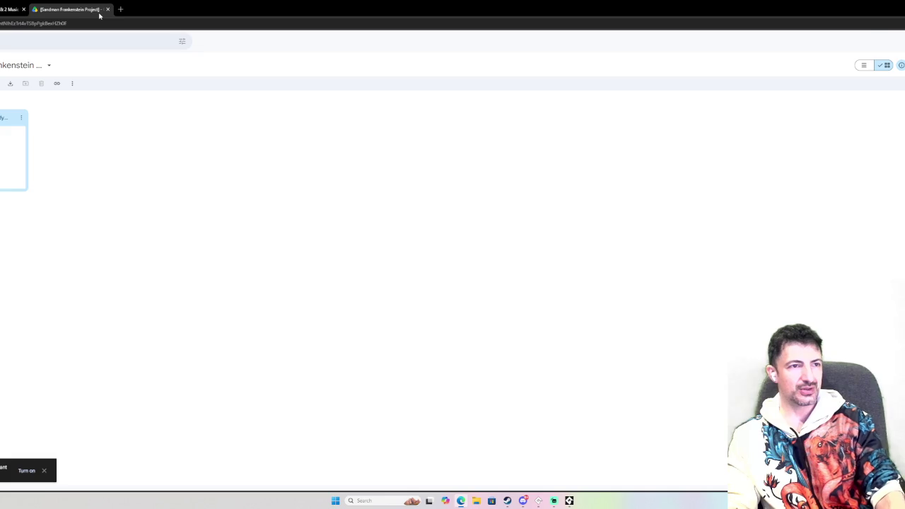
pyautogui.hotkey('alt', 'Tab')
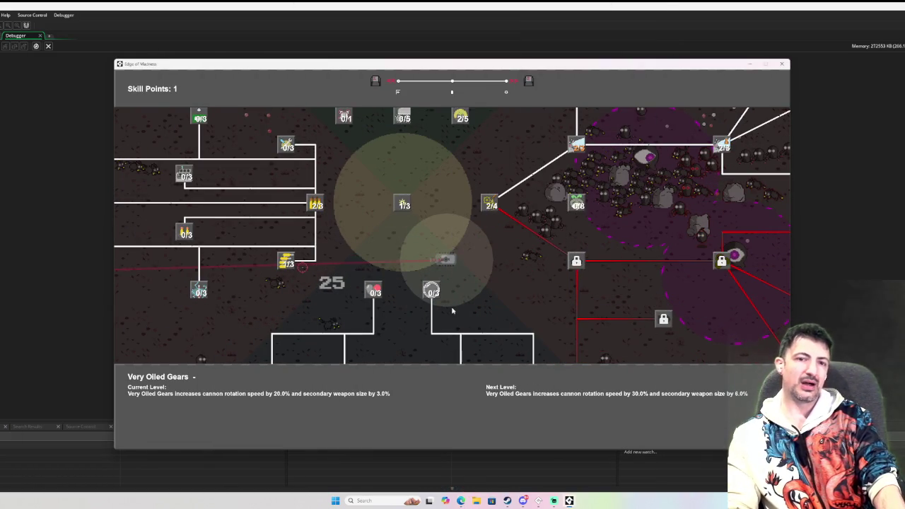
pyautogui.click(781, 63)
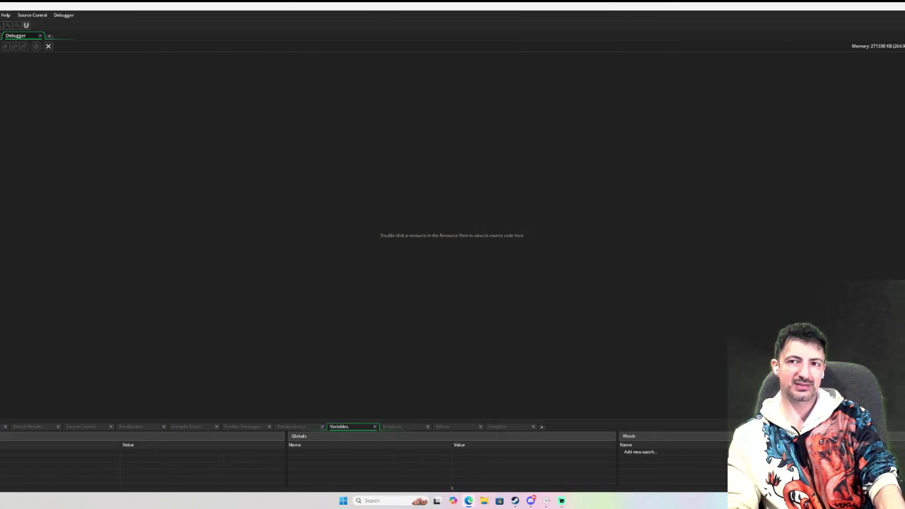
pyautogui.click(218, 272)
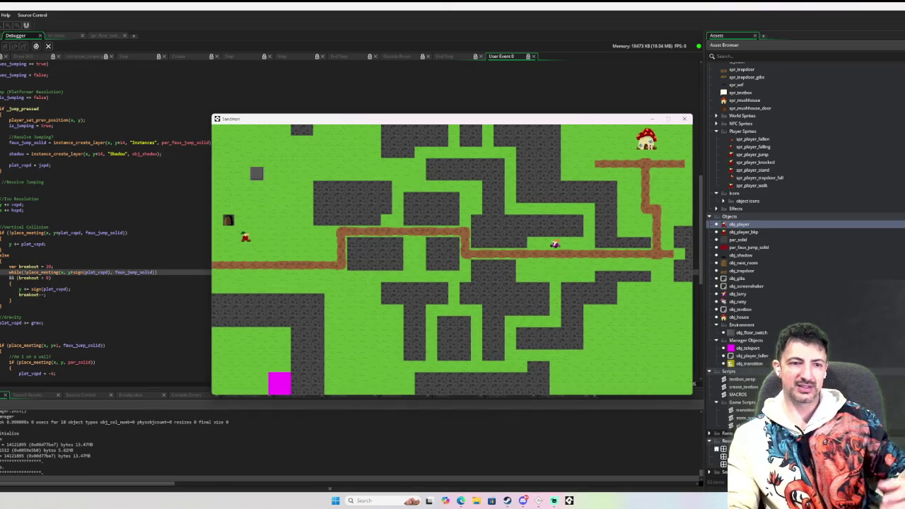
# Walk the player right and back left along the maze path
pyautogui.press('Right')
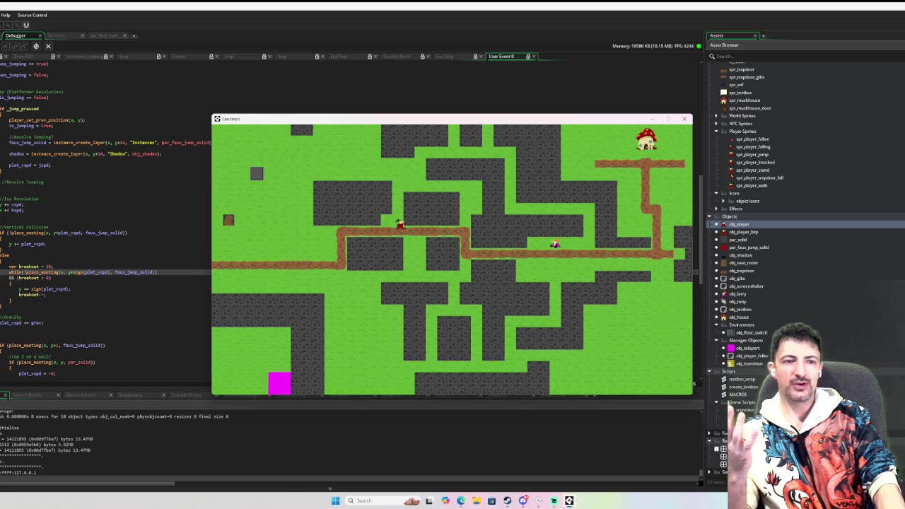
pyautogui.press('Right')
pyautogui.press('Right')
pyautogui.press('Left')
pyautogui.press('Left')
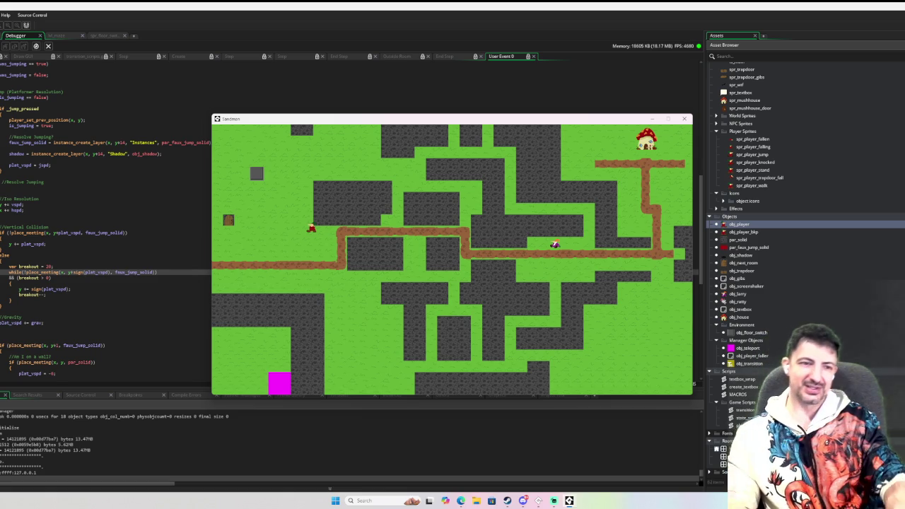
pyautogui.press('Left')
pyautogui.press('Right')
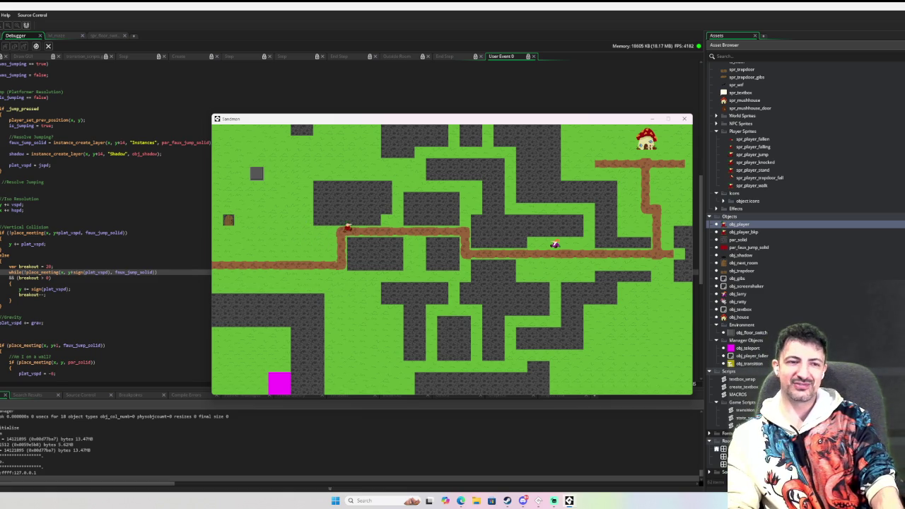
pyautogui.press('Left')
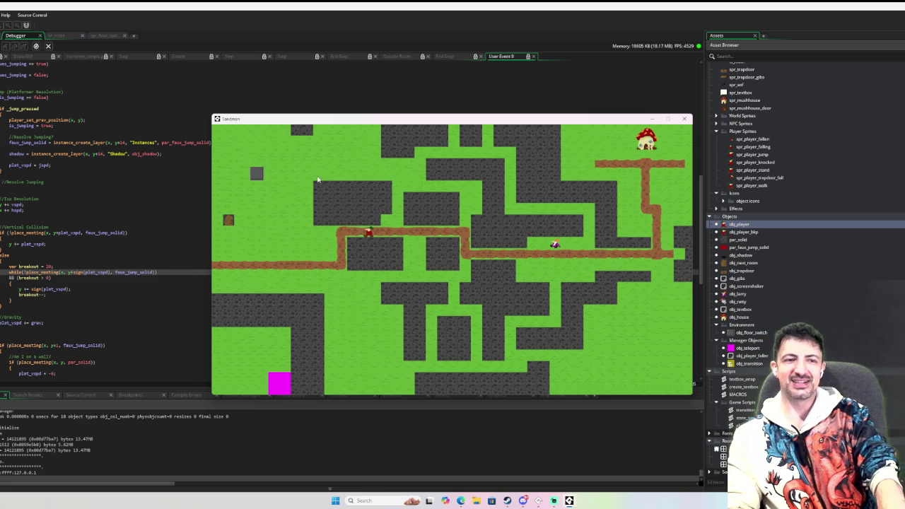
# Jump the player up-left toward the grey block, hop around, and return down to the path
pyautogui.press('Right')
pyautogui.press('space')
pyautogui.press('Left')
pyautogui.press('space')
pyautogui.press('Up')
pyautogui.press('Left')
pyautogui.press('Right')
pyautogui.press('Down')
pyautogui.press('Left')
pyautogui.press('space')
pyautogui.press('Right')
pyautogui.press('Left')
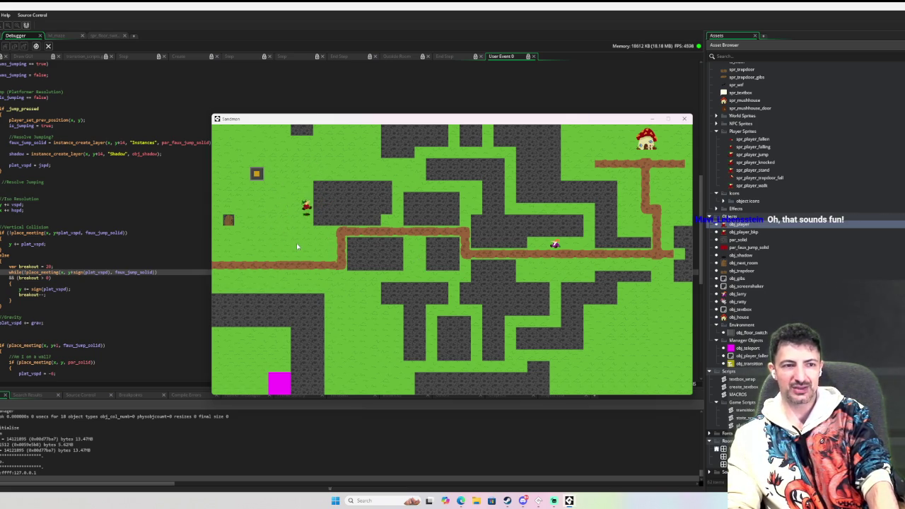
pyautogui.press('Right')
pyautogui.press('Down')
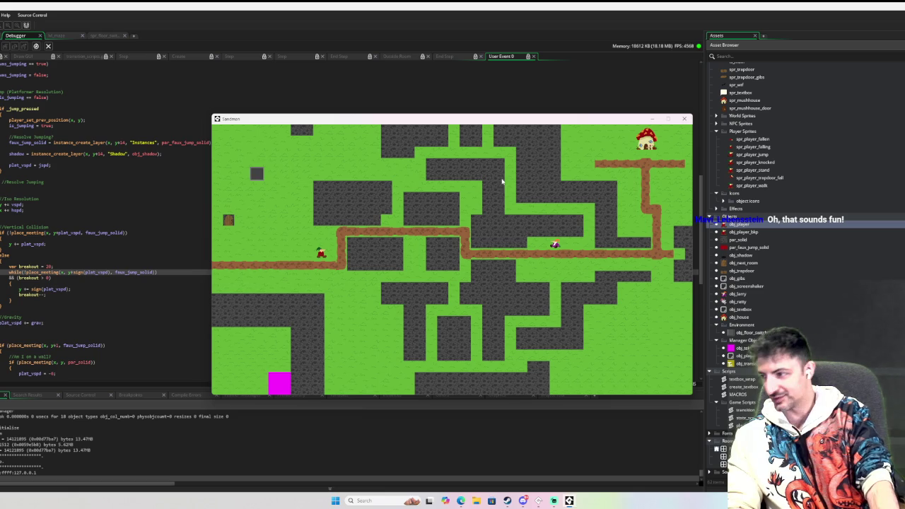
# Walk through the door into the grass room, cross it, and step onto the box back to the maze
pyautogui.press('Up')
pyautogui.press('Right')
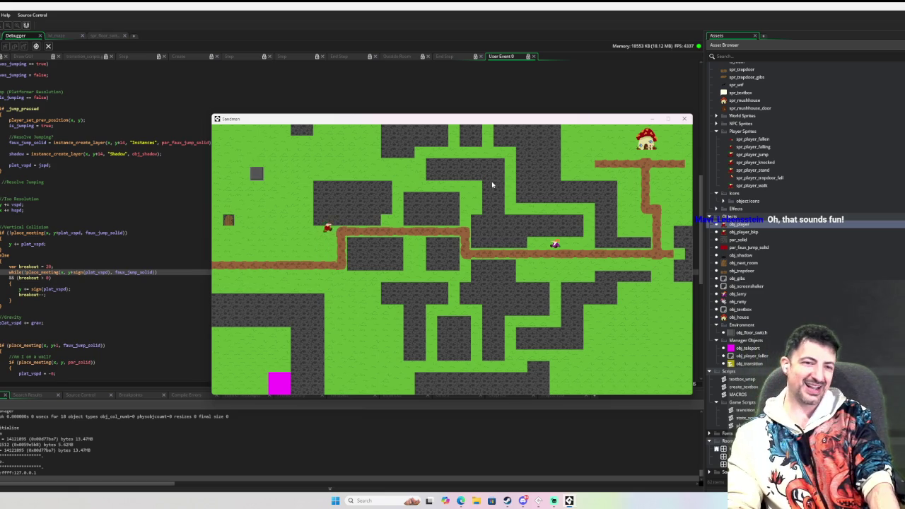
pyautogui.press('Left')
pyautogui.press('Up')
pyautogui.press('Left')
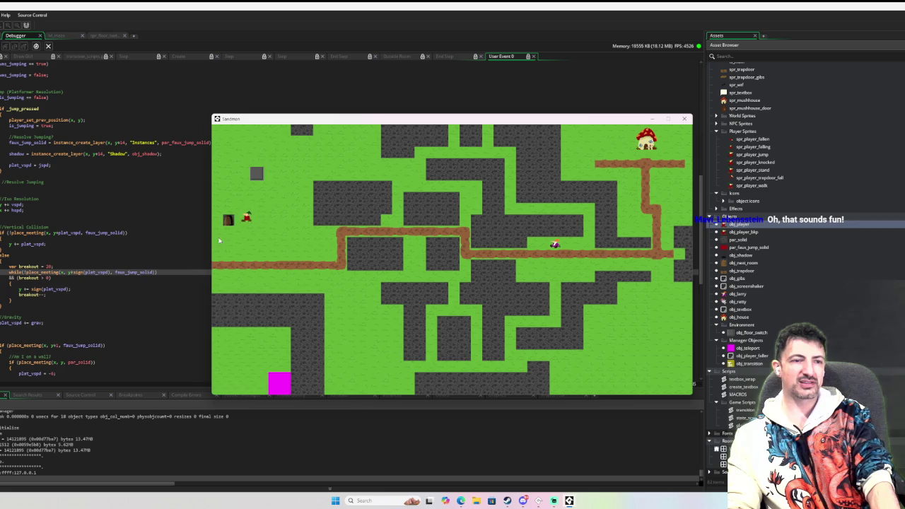
pyautogui.press('Right')
pyautogui.press('Right')
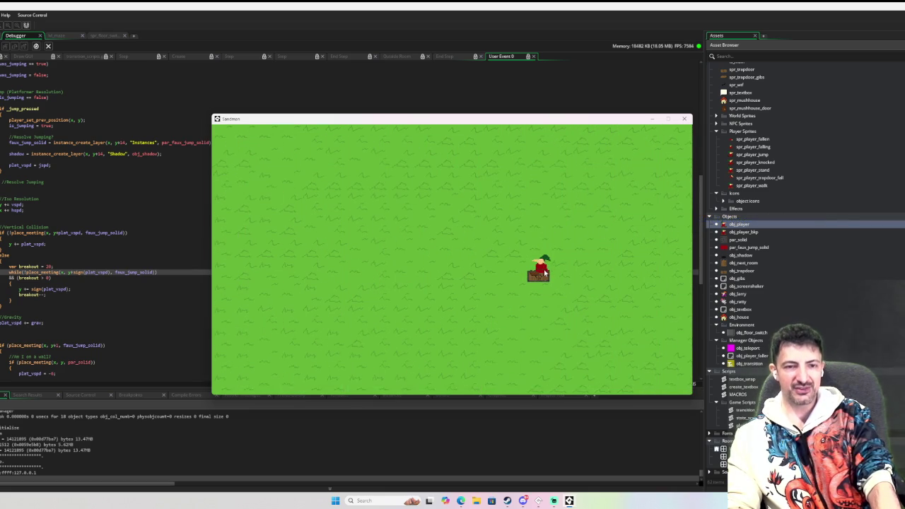
pyautogui.press('Up')
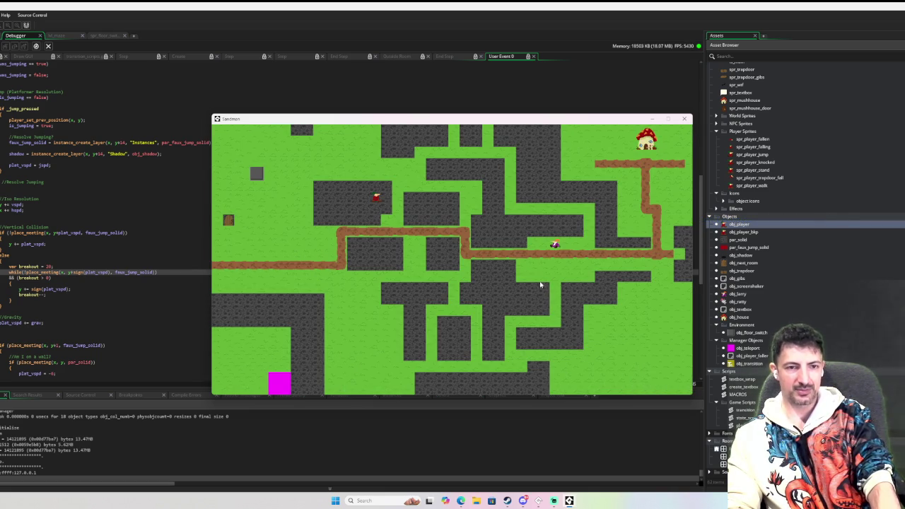
# Move the player back and forth through the maze, down-left and down-right, then right and up
pyautogui.press('Down')
pyautogui.press('Left')
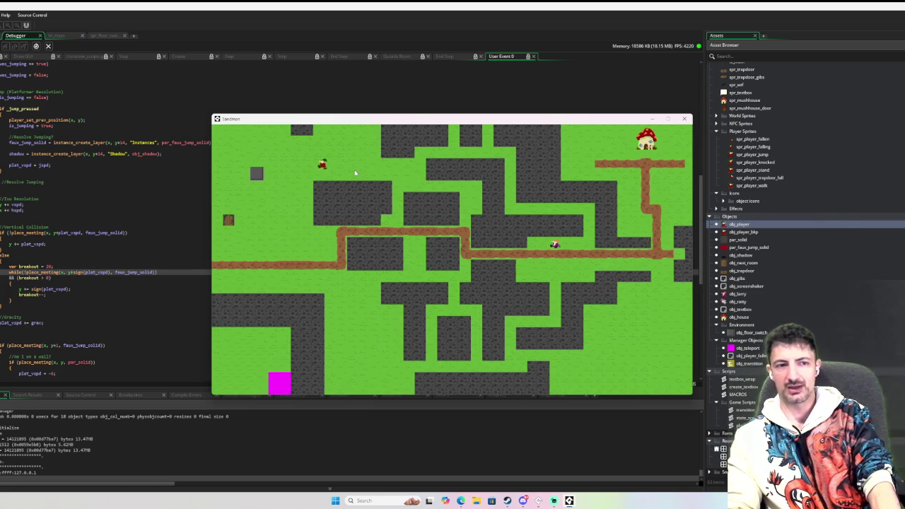
pyautogui.press('Down')
pyautogui.press('Right')
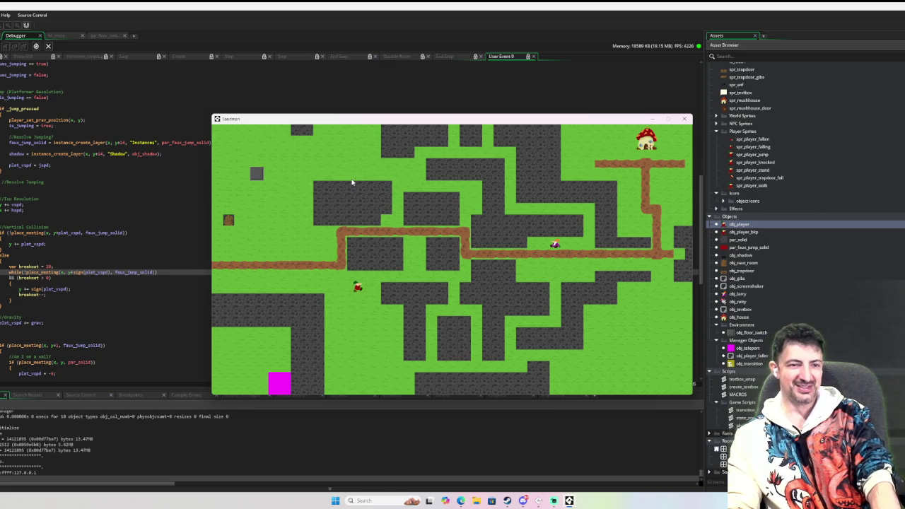
pyautogui.press('Up')
pyautogui.press('Left')
pyautogui.press('Up')
pyautogui.press('Left')
pyautogui.press('Down')
pyautogui.press('Right')
pyautogui.press('Up')
pyautogui.press('Left')
pyautogui.press('Down')
pyautogui.press('Right')
pyautogui.press('Left')
pyautogui.press('Up')
pyautogui.press('Down')
pyautogui.press('Up')
pyautogui.press('Right')
pyautogui.press('Down')
pyautogui.press('Up')
pyautogui.press('Left')
pyautogui.press('Down')
pyautogui.press('Right')
pyautogui.press('Up')
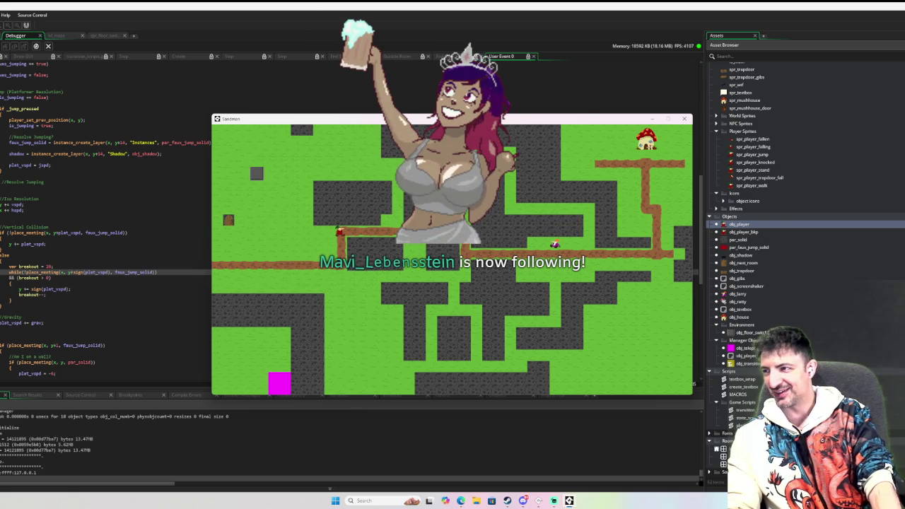
# Walk right, then left along the lower and upper paths onto the grass left of the dirt path
pyautogui.press('Right')
pyautogui.press('Right')
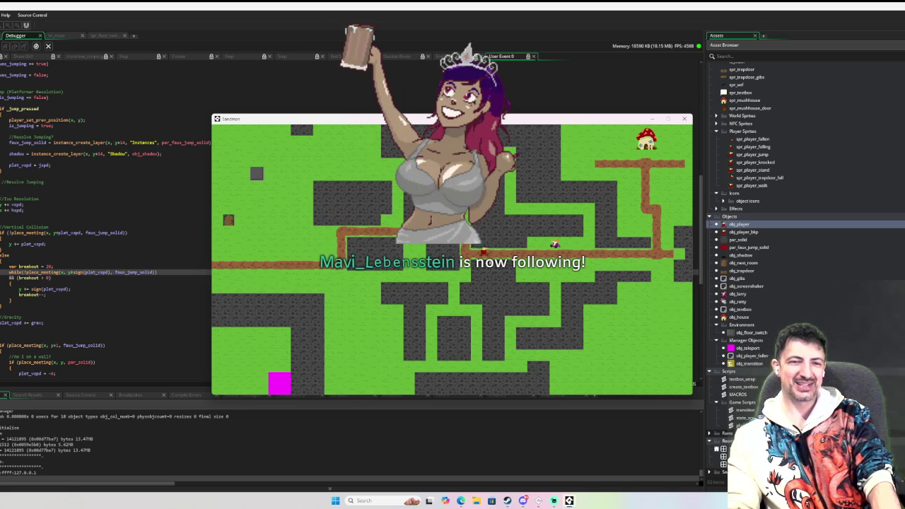
pyautogui.press('Left')
pyautogui.press('Up')
pyautogui.press('Left')
pyautogui.press('Left')
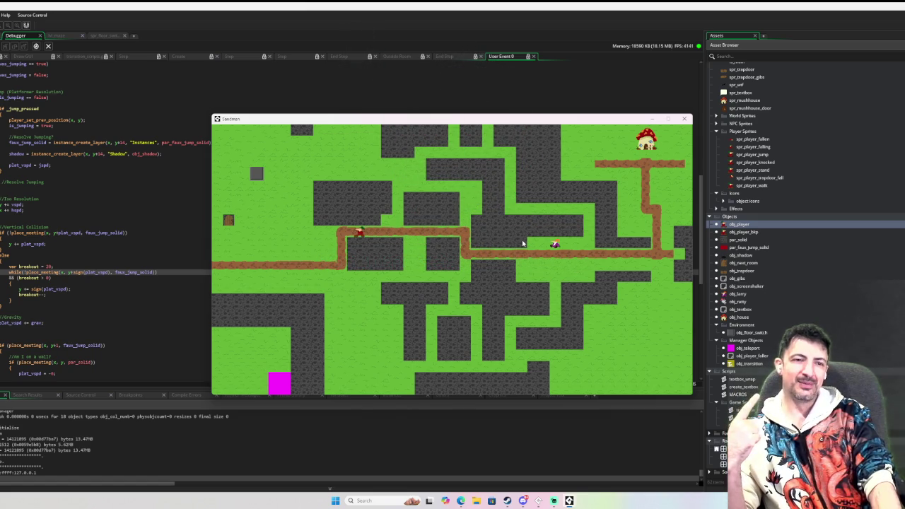
pyautogui.press('Down')
pyautogui.press('Down')
pyautogui.press('Left')
pyautogui.press('Up')
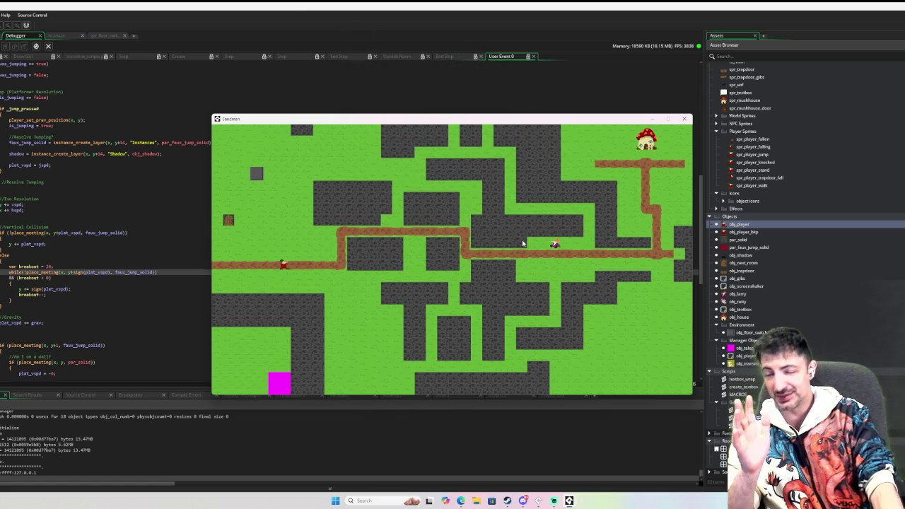
pyautogui.press('Up')
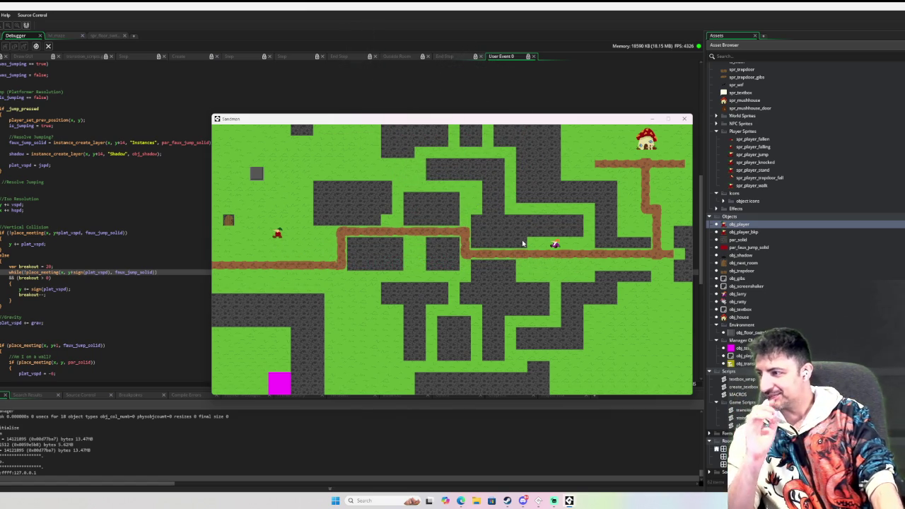
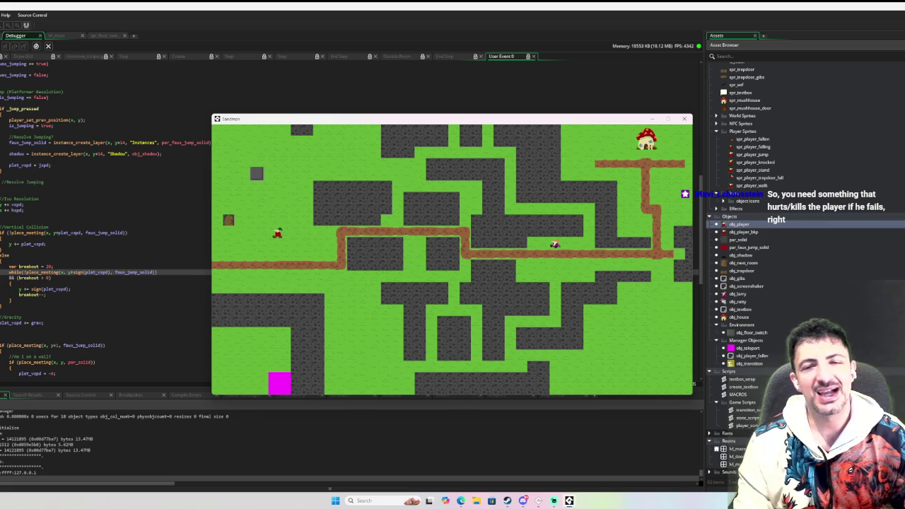
# Walk the player onto the dirt path and into the brown door, then jump onto the trapdoor crate
pyautogui.press('Down')
pyautogui.press('Left')
pyautogui.press('Right')
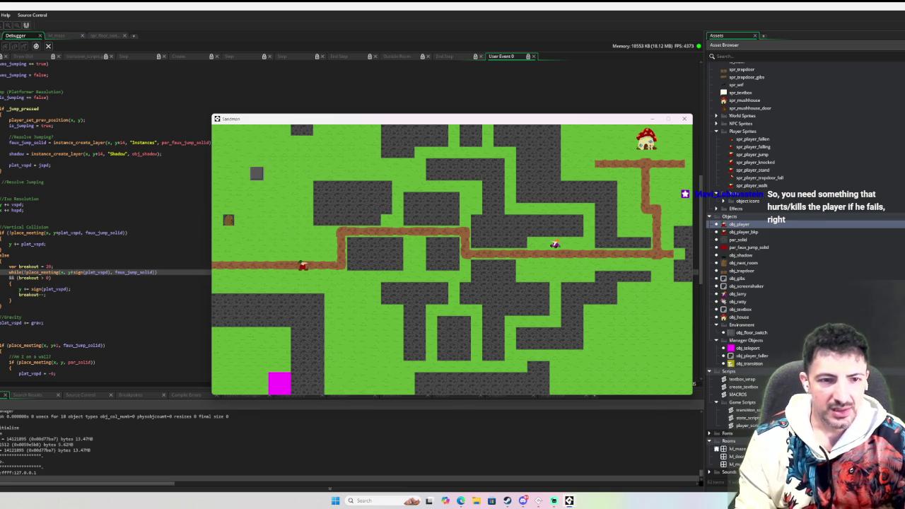
pyautogui.press('Left')
pyautogui.press('Right')
pyautogui.press('Up')
pyautogui.press('Up')
pyautogui.press('Left')
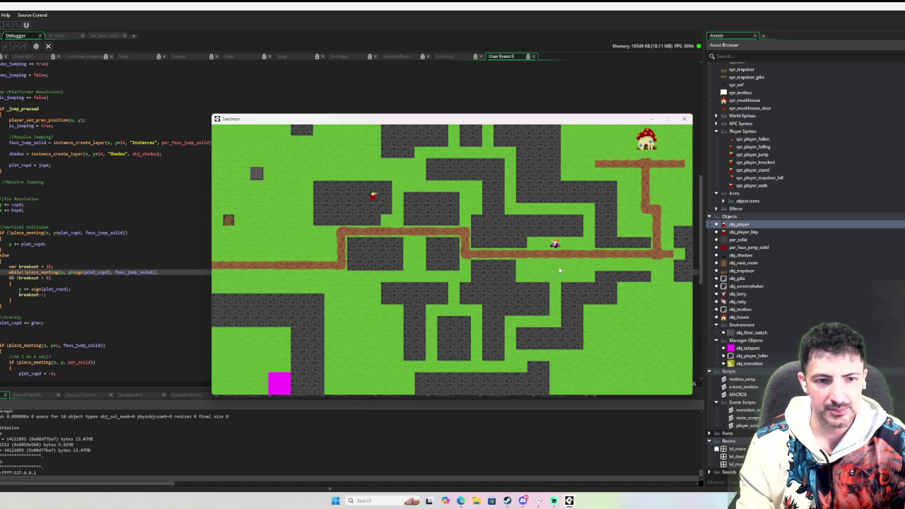
pyautogui.press('Up')
pyautogui.press('space')
pyautogui.press('Left')
pyautogui.press('Down')
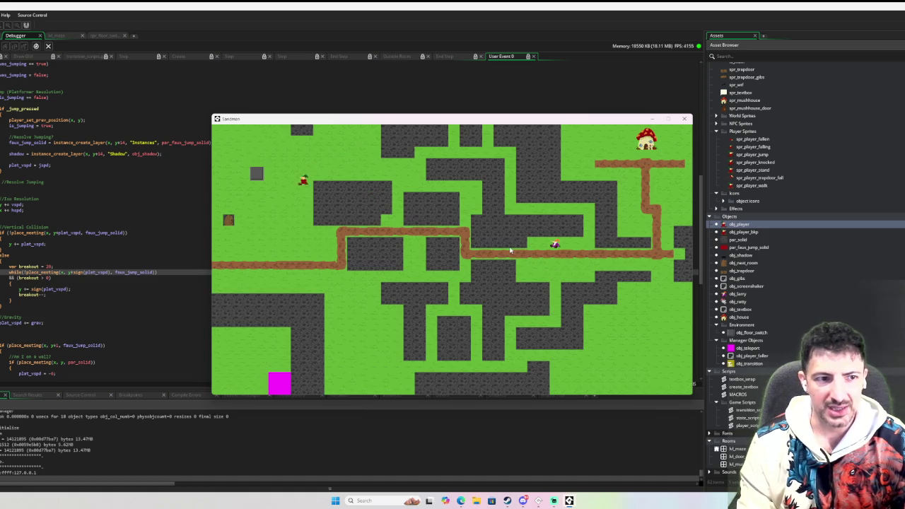
pyautogui.press('Left')
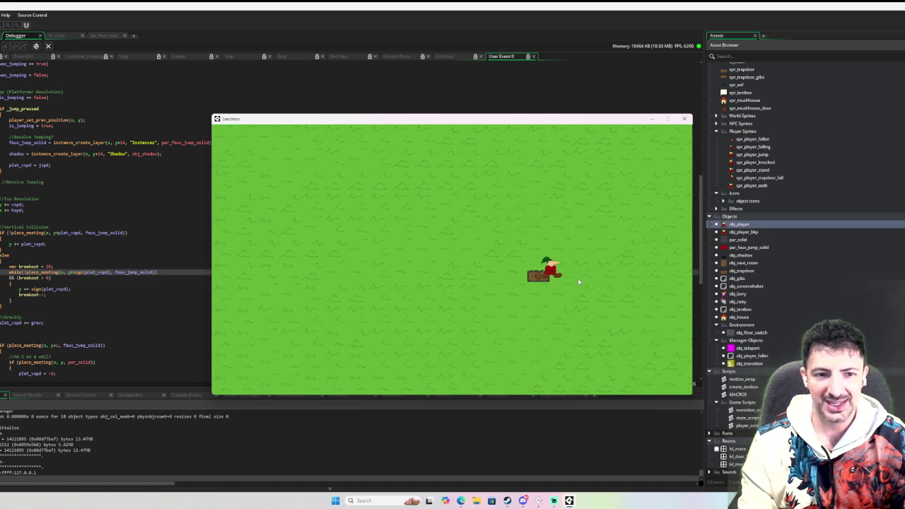
pyautogui.press('space')
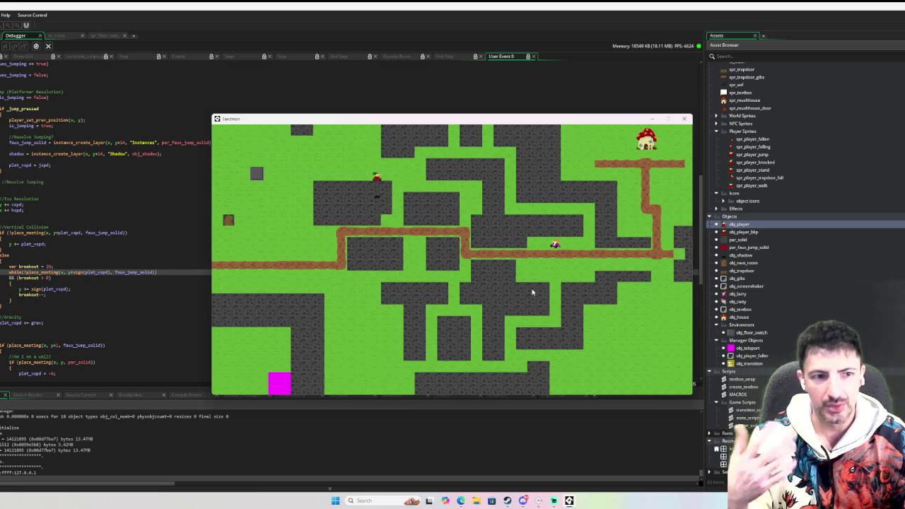
# Move the player around the upper maze, then jump back down onto the dirt path
pyautogui.press('Up')
pyautogui.press('Left')
pyautogui.press('Down')
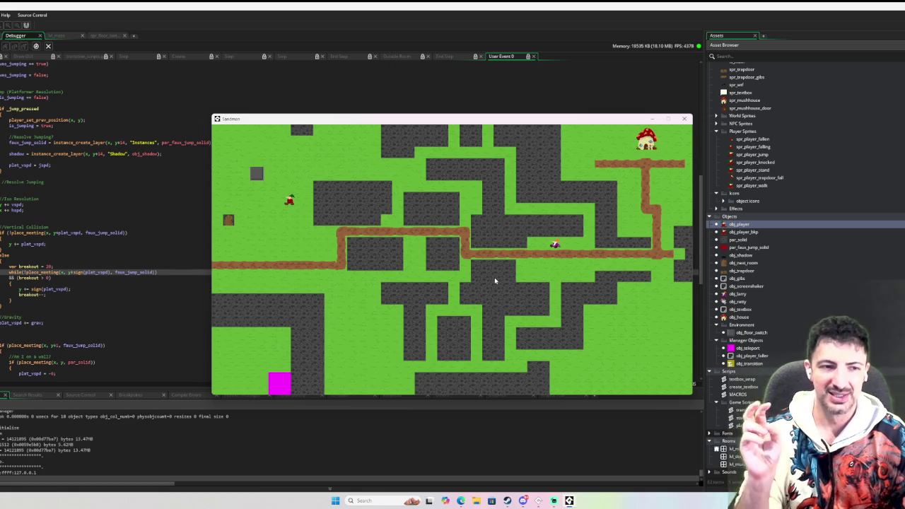
pyautogui.press('Down')
pyautogui.press('Right')
pyautogui.press('Up')
pyautogui.press('Up')
pyautogui.press('Right')
pyautogui.press('Down')
pyautogui.press('Up')
pyautogui.press('Left')
pyautogui.press('Down')
pyautogui.press('Left')
pyautogui.press('Down')
pyautogui.press('Right')
pyautogui.press('Up')
pyautogui.press('Up')
pyautogui.press('Left')
pyautogui.press('Up')
pyautogui.press('Right')
pyautogui.press('Right')
pyautogui.press('Left')
pyautogui.press('Down')
pyautogui.press('Left')
pyautogui.press('Right')
pyautogui.press('space')
pyautogui.press('Down')
pyautogui.press('Left')
pyautogui.press('Up')
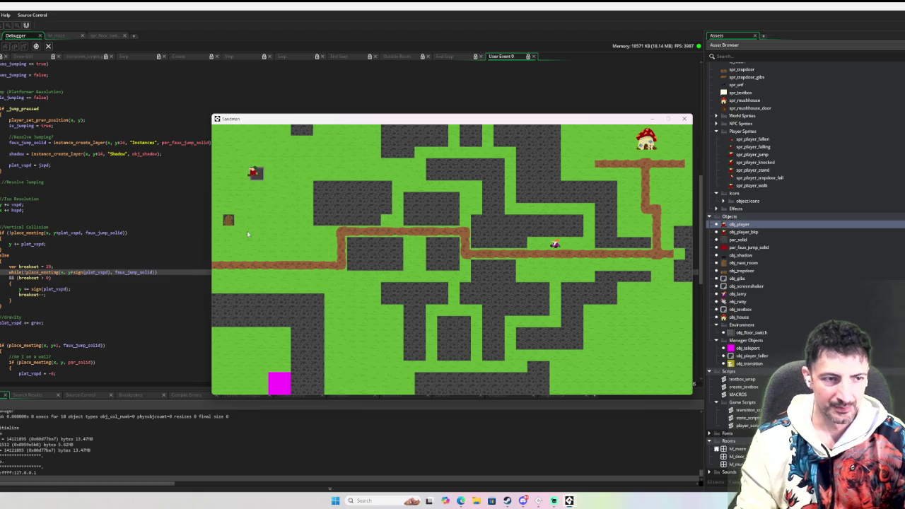
# Walk past the crate and through the brown door, then jump on the grass-room box to break it
pyautogui.press('Right')
pyautogui.press('Left')
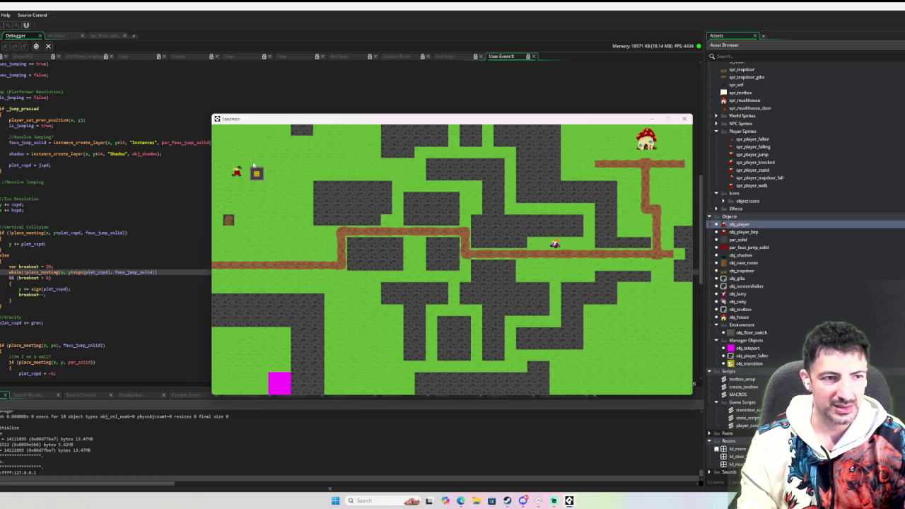
pyautogui.press('Down')
pyautogui.press('Right')
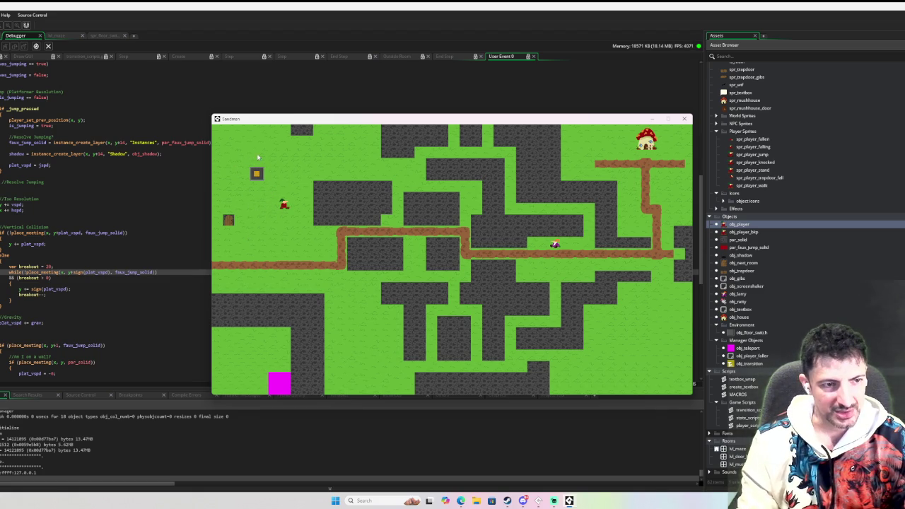
pyautogui.press('Up')
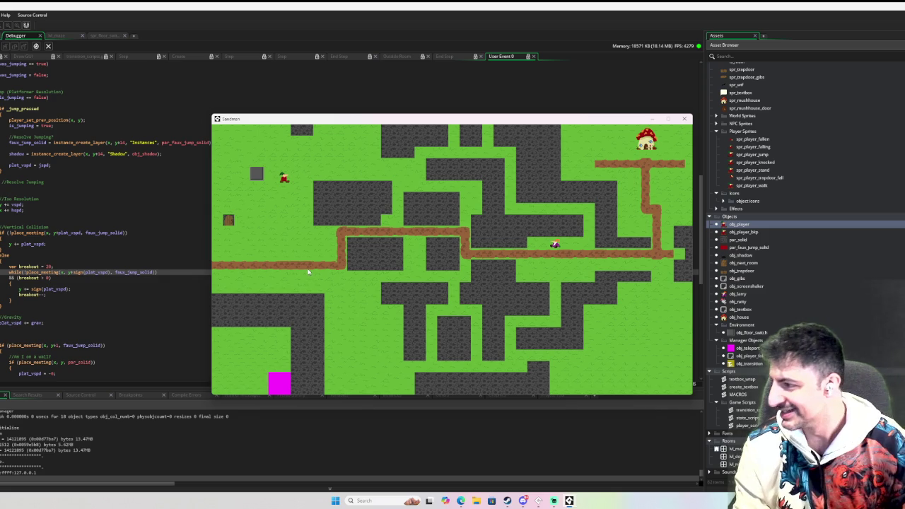
pyautogui.press('Down')
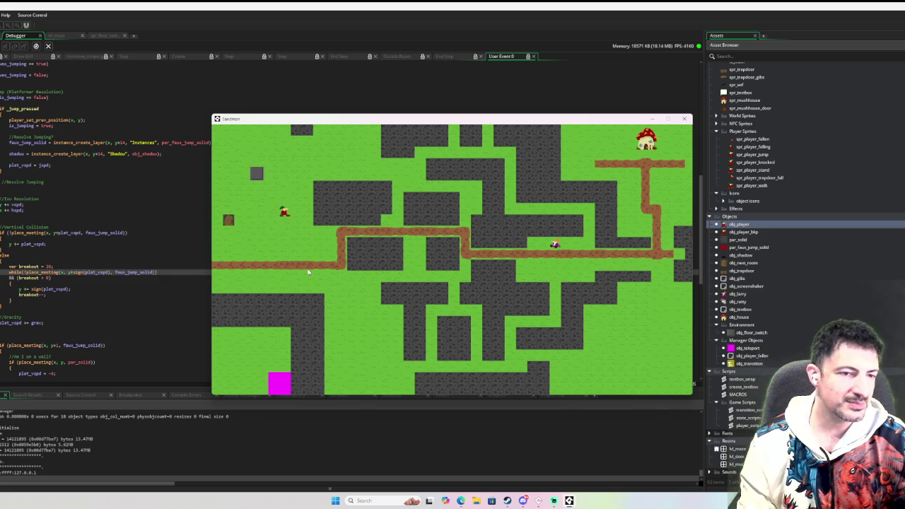
pyautogui.press('Right')
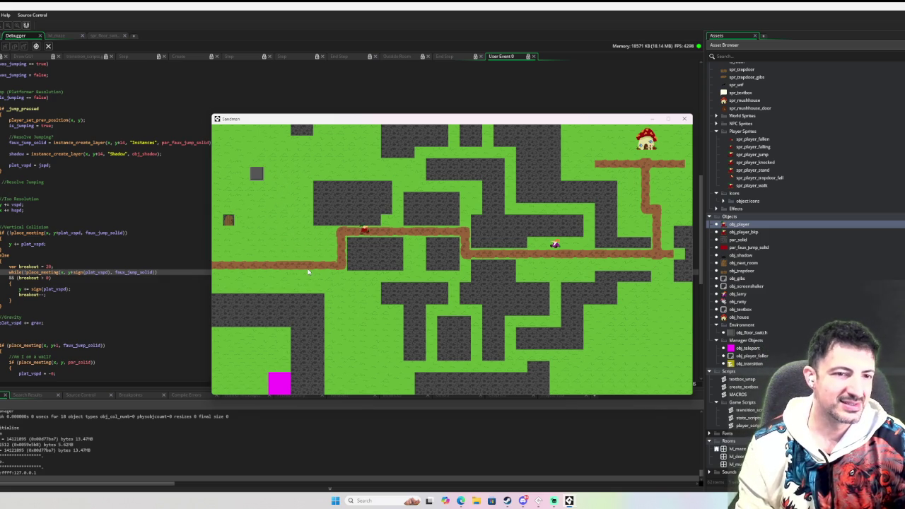
pyautogui.press('Left')
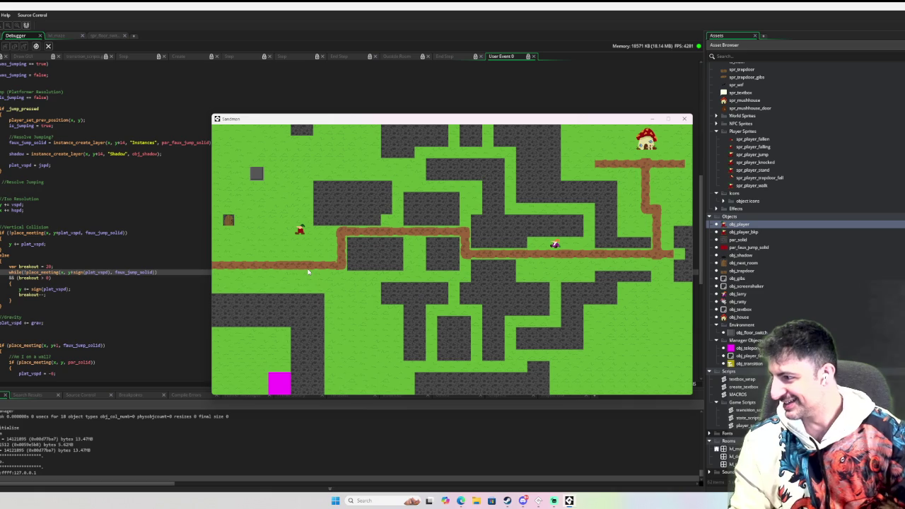
pyautogui.press('Left')
pyautogui.press('Up')
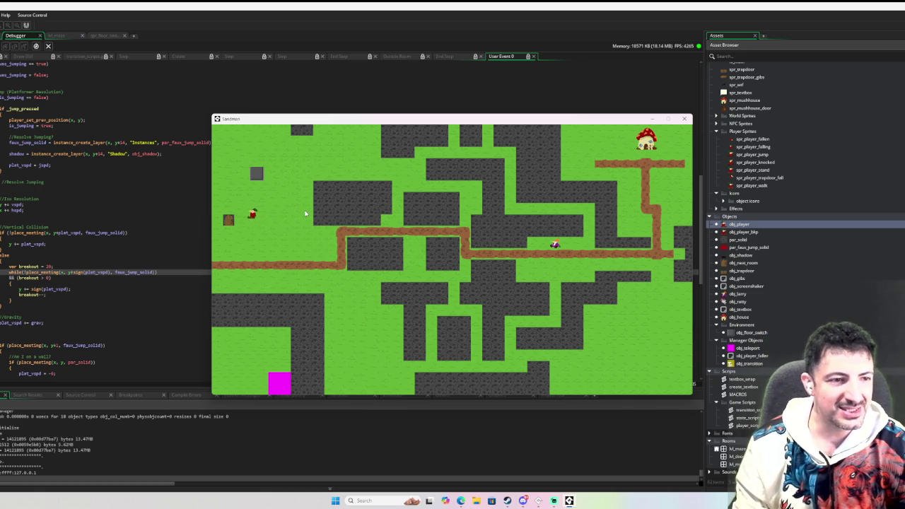
pyautogui.press('Right')
pyautogui.press('space')
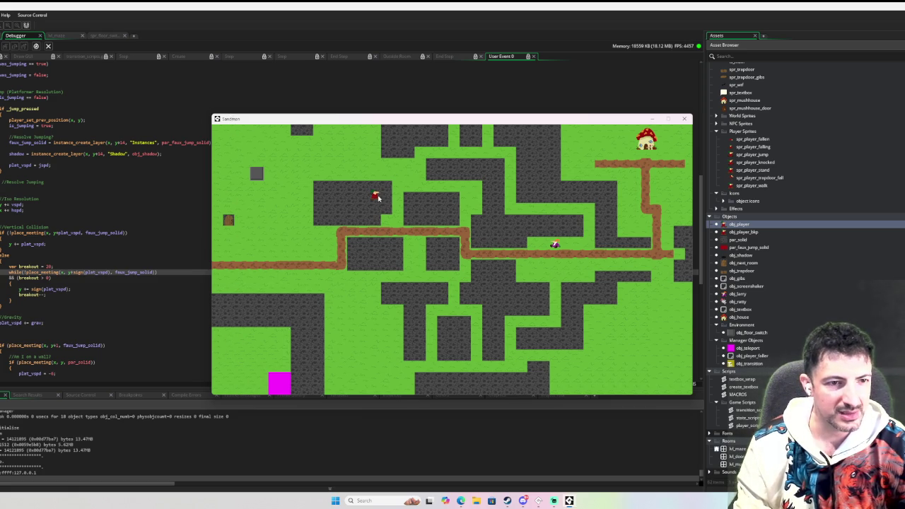
# Jump the player left across the maze, then nudge it up-right and slightly down
pyautogui.press('space')
pyautogui.press('Left')
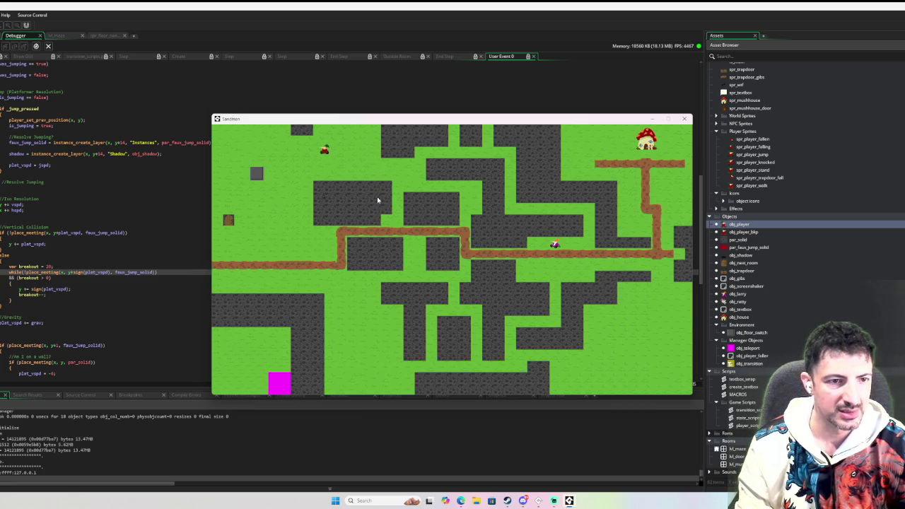
pyautogui.press('Up')
pyautogui.press('Right')
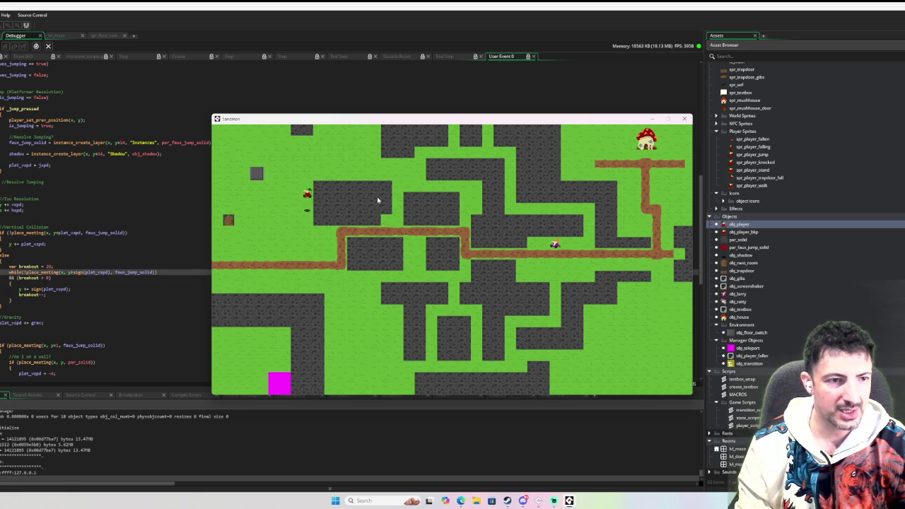
pyautogui.press('Down')
pyautogui.press('Right')
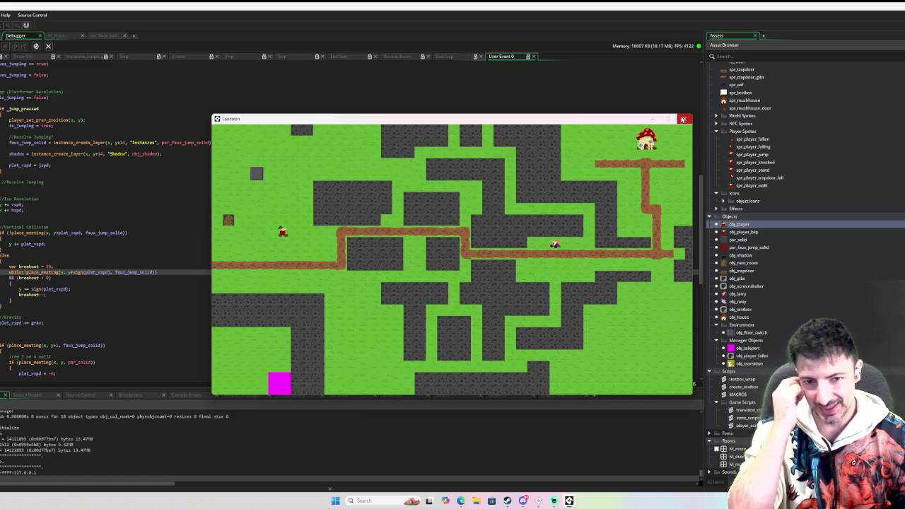
# Walk the player right along the path with a jump, then back and forth along it
pyautogui.press('Right')
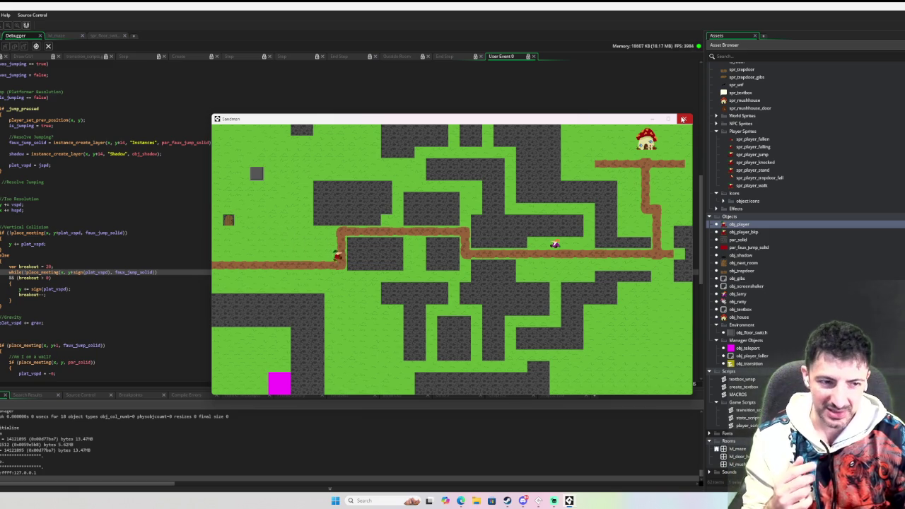
pyautogui.press('space')
pyautogui.press('Left')
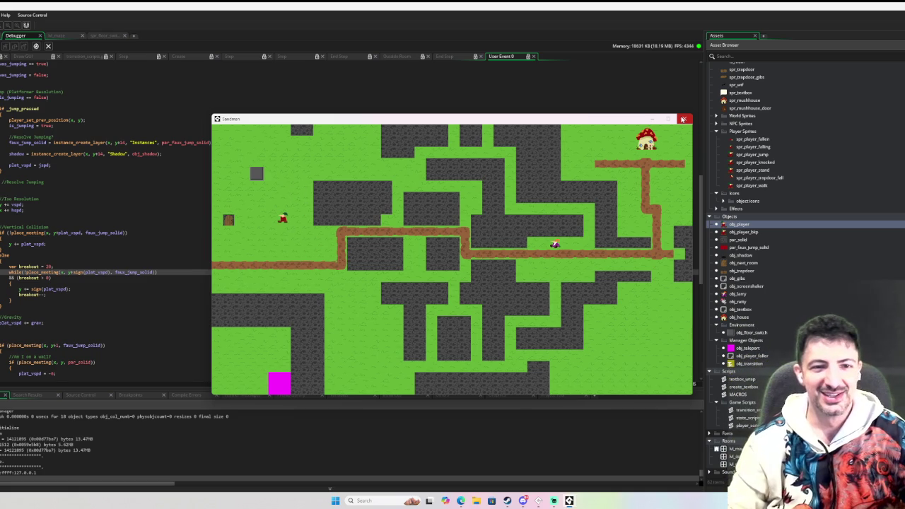
pyautogui.press('Down')
pyautogui.press('Right')
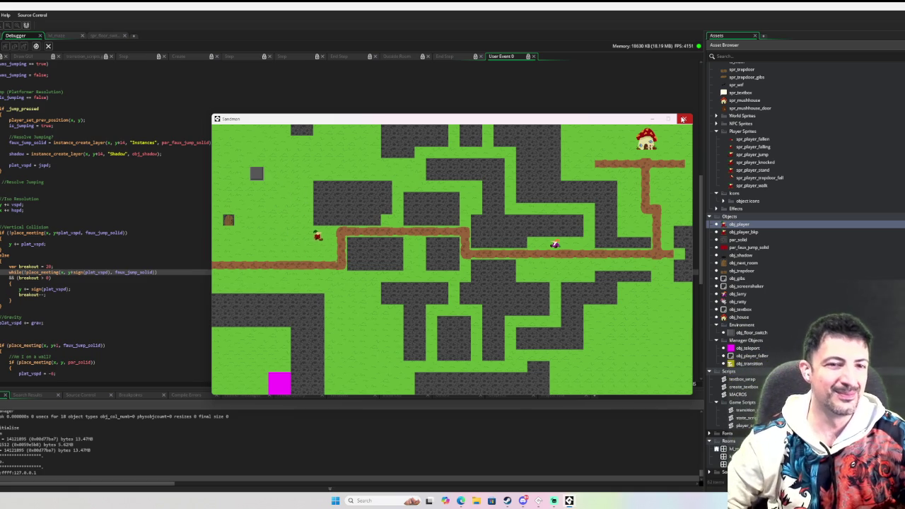
pyautogui.press('Right')
pyautogui.press('Left')
pyautogui.press('Down')
pyautogui.press('Right')
pyautogui.press('Left')
pyautogui.press('Up')
pyautogui.press('Right')
pyautogui.press('Down')
pyautogui.press('Left')
# Hop the player around and rightward along the path
pyautogui.press('space')
pyautogui.press('Right')
pyautogui.press('space')
pyautogui.press('Down')
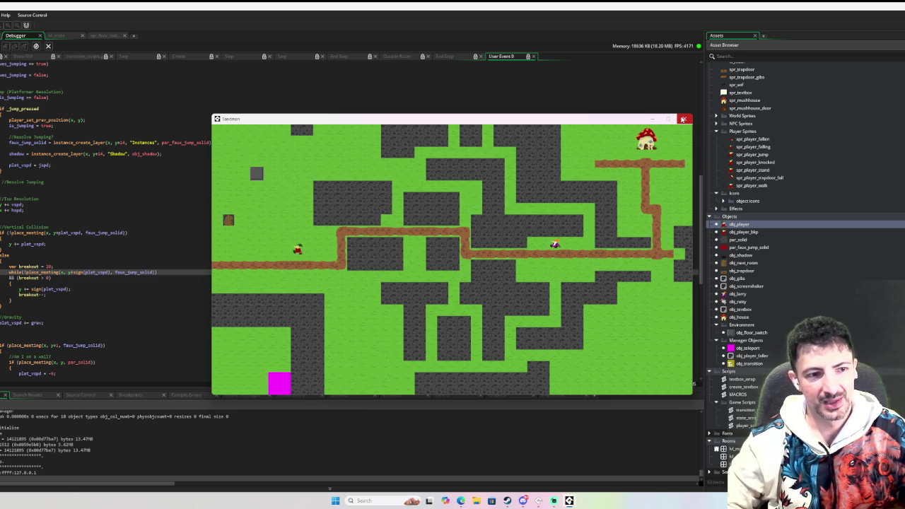
pyautogui.press('Right')
pyautogui.press('Left')
pyautogui.press('Up')
pyautogui.press('Left')
pyautogui.press('space')
pyautogui.press('Right')
pyautogui.press('space')
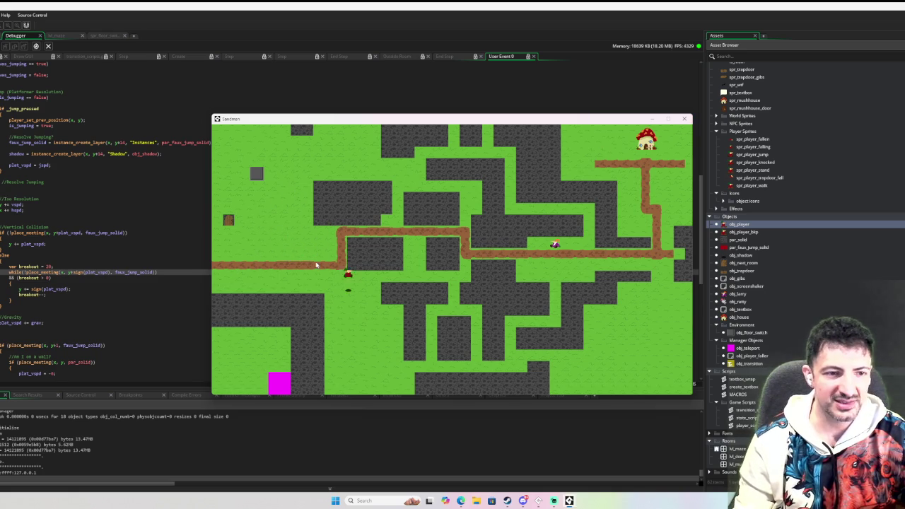
# Move the player up into the maze and back down, then jump onto the upper path
pyautogui.press('Left')
pyautogui.press('Up')
pyautogui.press('Down')
pyautogui.press('Left')
pyautogui.press('Right')
pyautogui.press('Up')
pyautogui.press('Left')
pyautogui.press('Right')
pyautogui.press('Left')
pyautogui.press('Left')
pyautogui.press('Right')
pyautogui.press('Down')
pyautogui.press('Left')
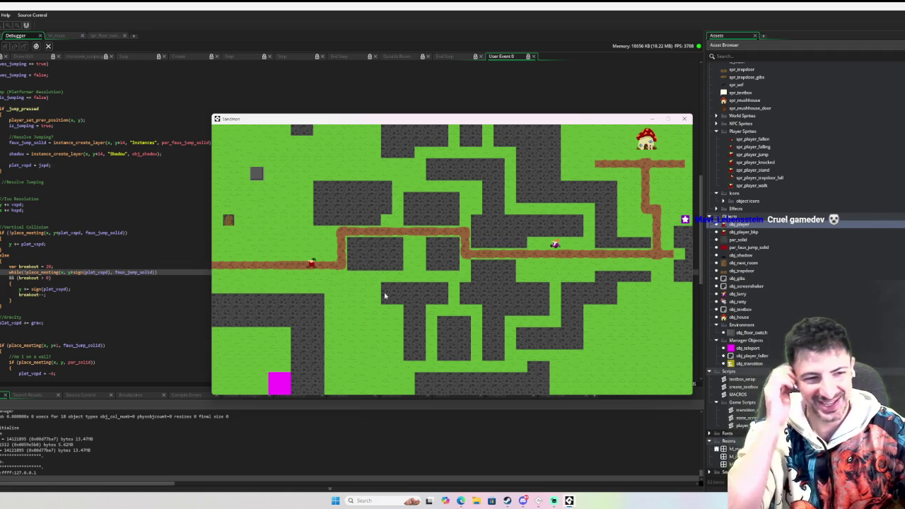
pyautogui.press('Up')
pyautogui.press('Right')
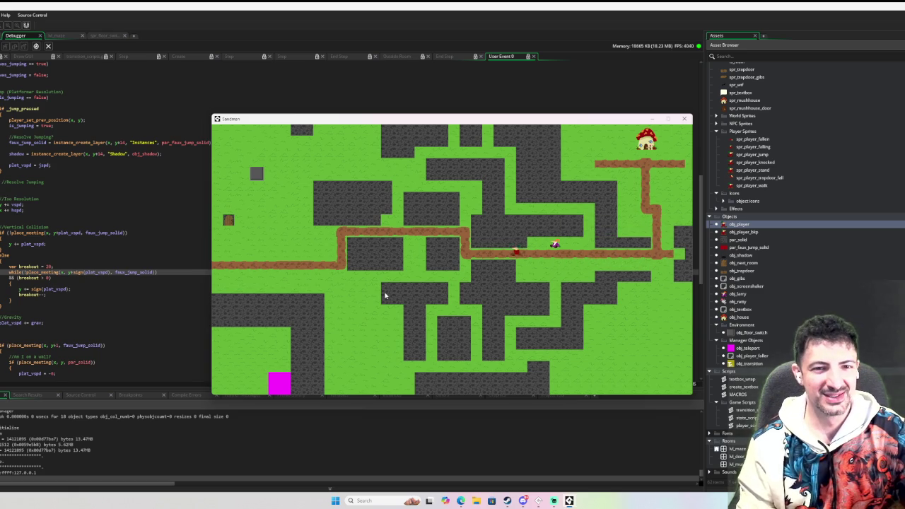
# Talk to the NPC, advance its dialogue, and dismiss the speech box walking left
pyautogui.press('space')
pyautogui.press('Left')
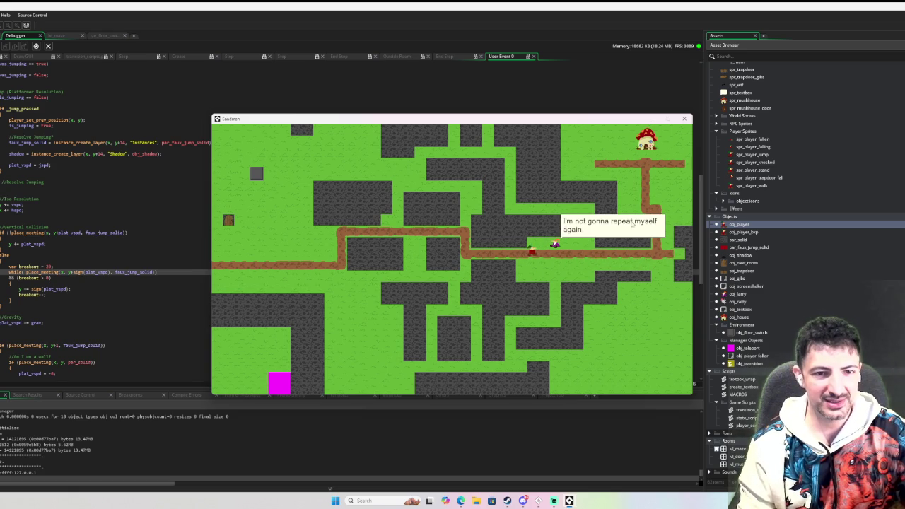
pyautogui.press('Right')
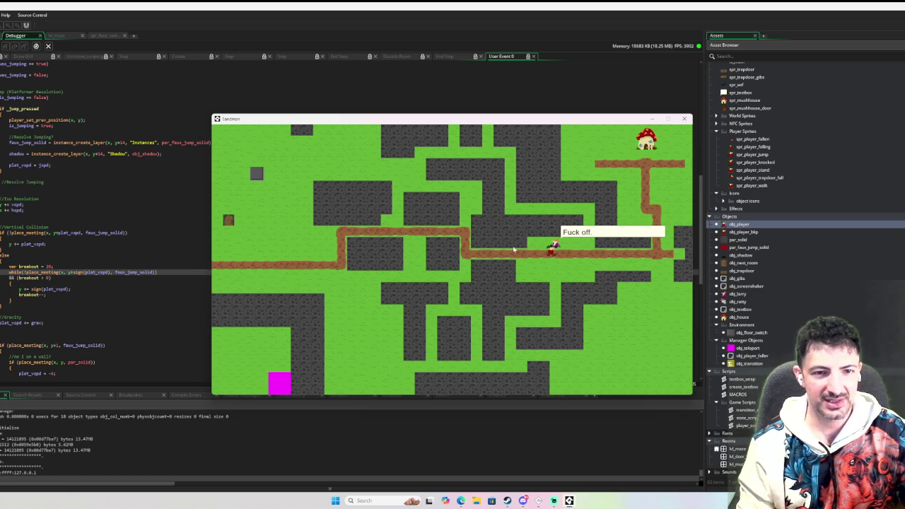
pyautogui.press('Left')
pyautogui.press('Right')
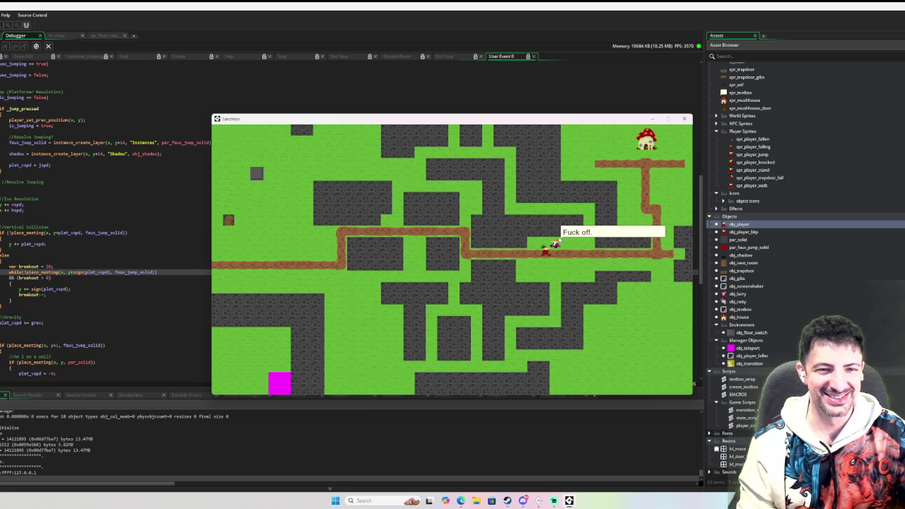
pyautogui.press('Left')
# Walk the player back left along the path and across the upper path
pyautogui.press('Right')
pyautogui.press('Left')
pyautogui.press('Down')
pyautogui.press('Up')
pyautogui.press('space')
pyautogui.press('Left')
pyautogui.press('Left')
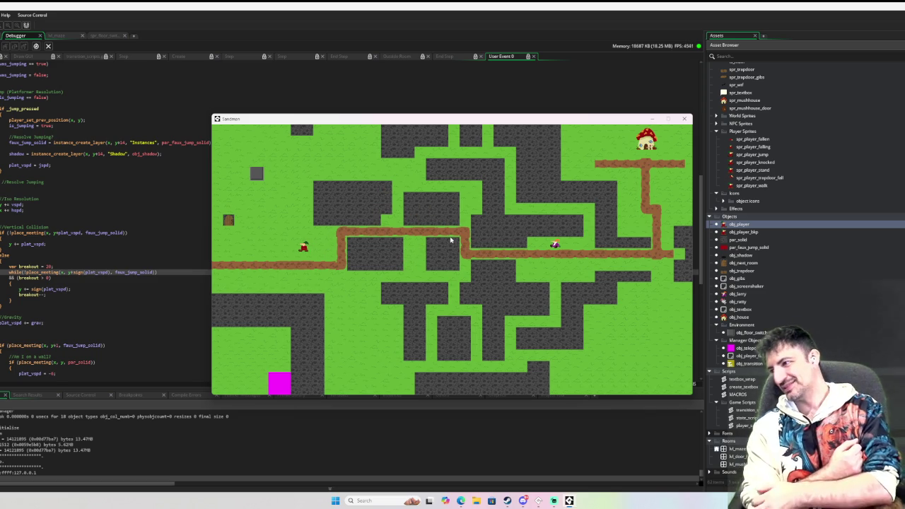
# Step onto the floor switch, jump off the brown box in the grass room, then close the game
pyautogui.press('Left')
pyautogui.press('Up')
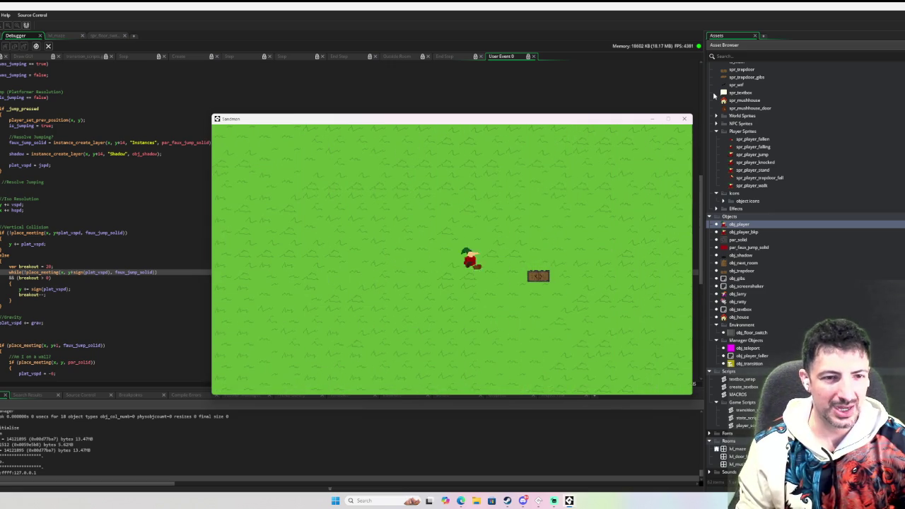
pyautogui.press('Right')
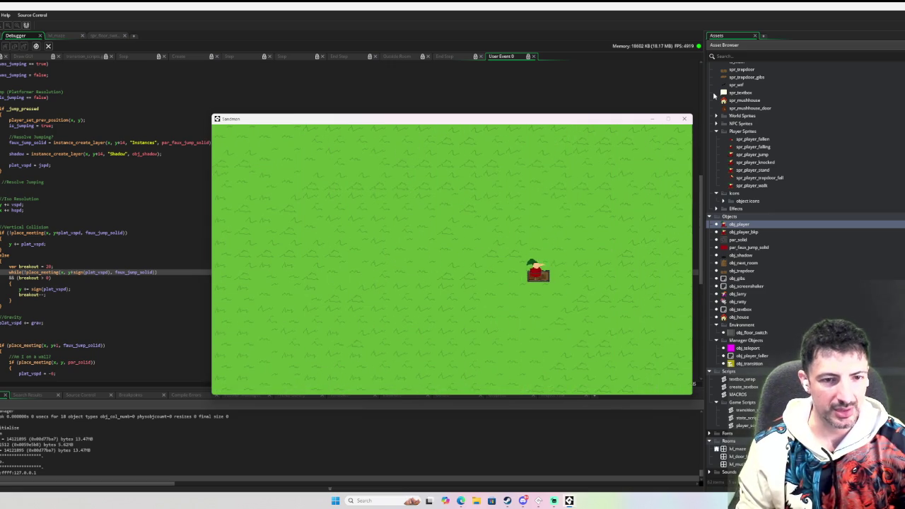
pyautogui.press('space')
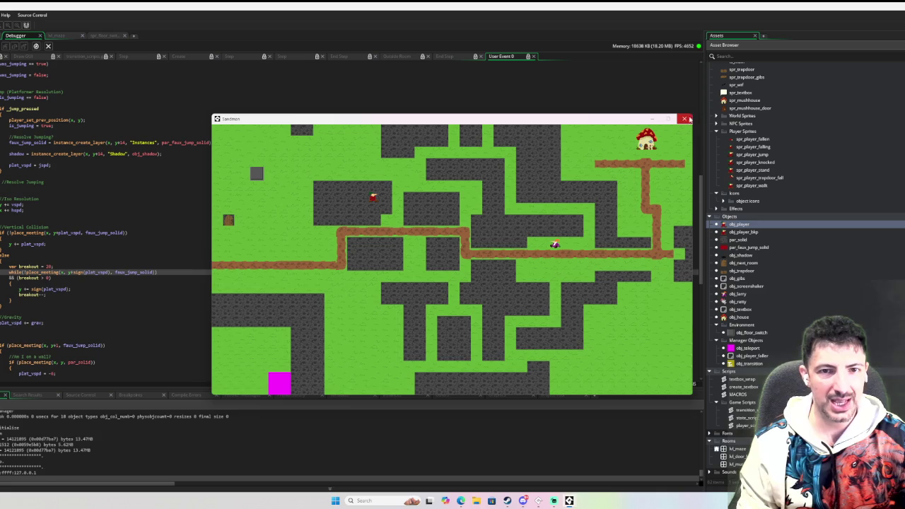
pyautogui.click(684, 118)
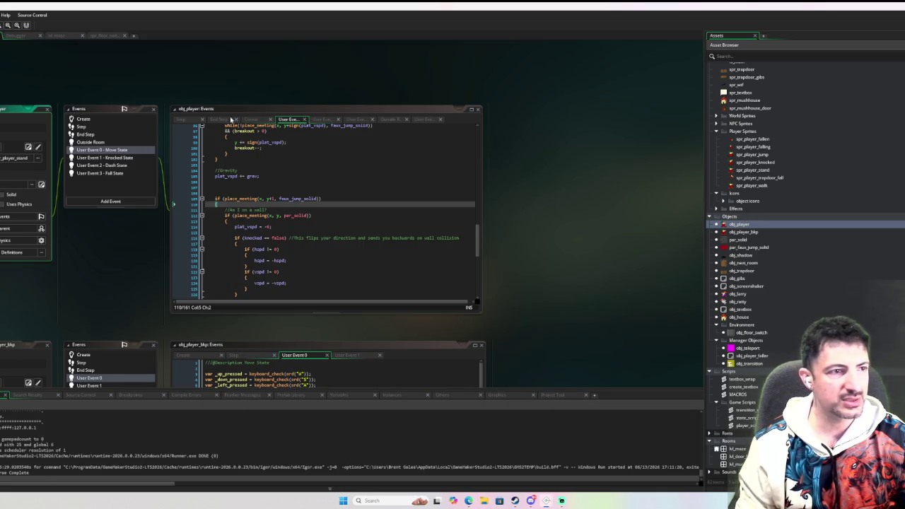
# Add a Draw event to obj_player
pyautogui.click(104, 201)
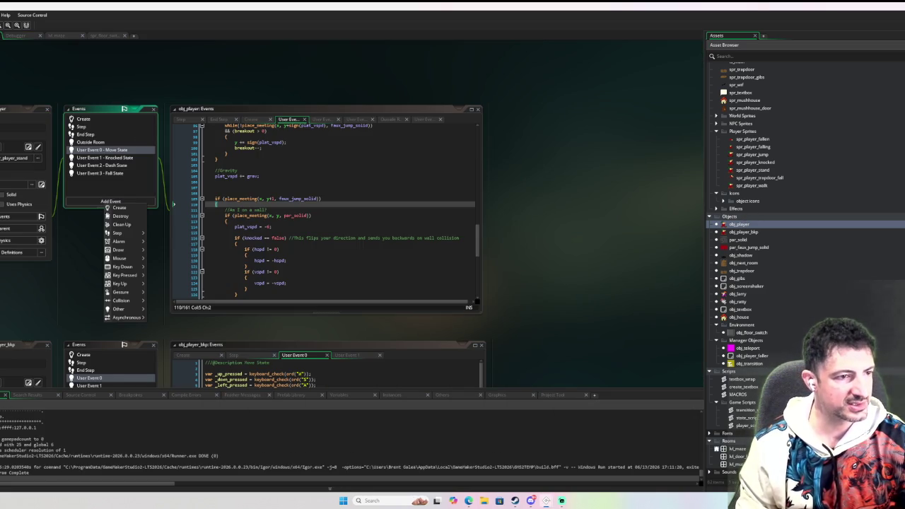
pyautogui.moveTo(124, 249)
pyautogui.click(170, 251)
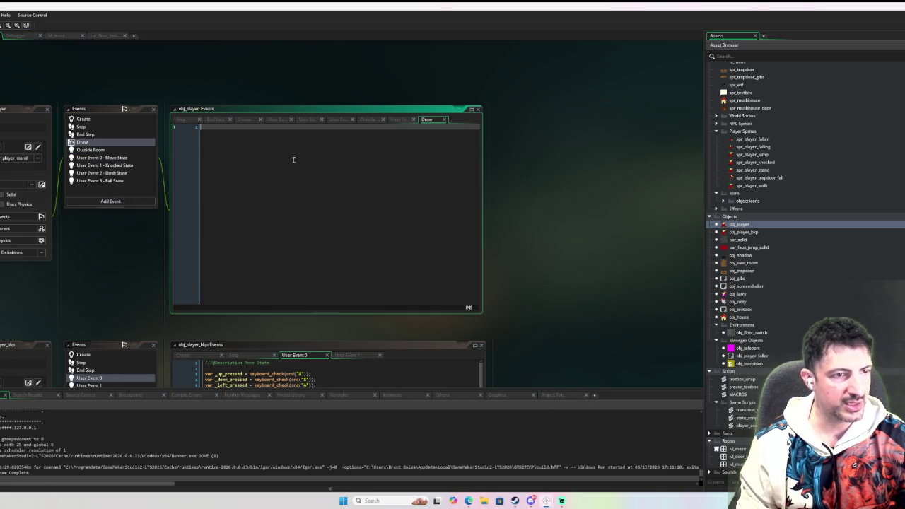
# Write draw_self(); in the Draw event and begin a var _state_string line below it
pyautogui.write('draw_self')
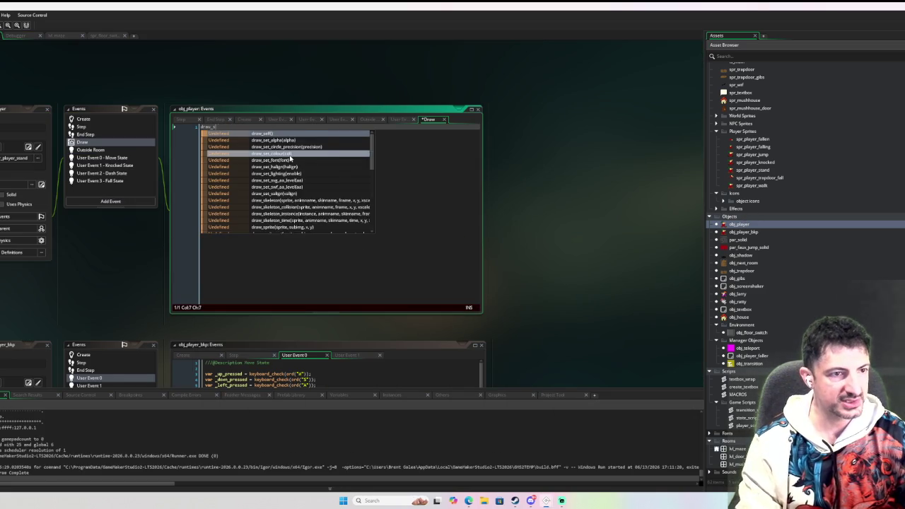
pyautogui.press('Escape')
pyautogui.press('BackSpace')
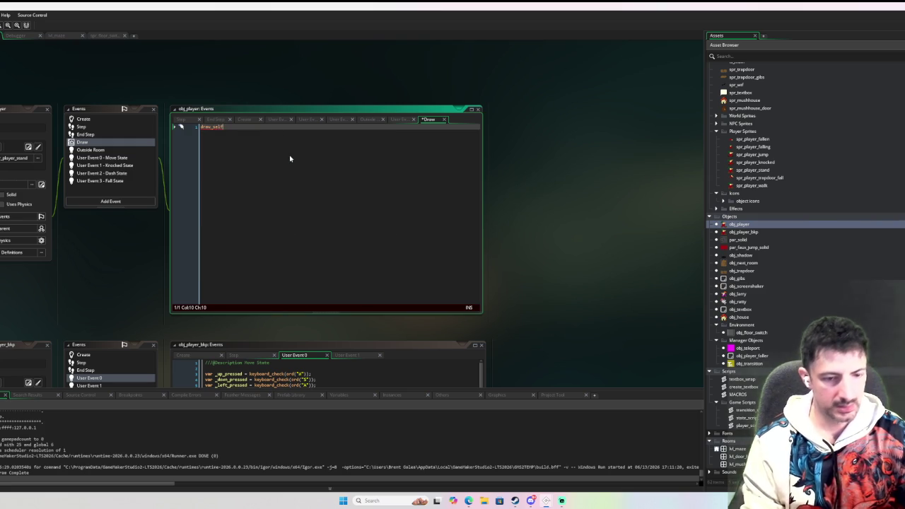
pyautogui.press('Return')
pyautogui.press('Return')
pyautogui.press('Return')
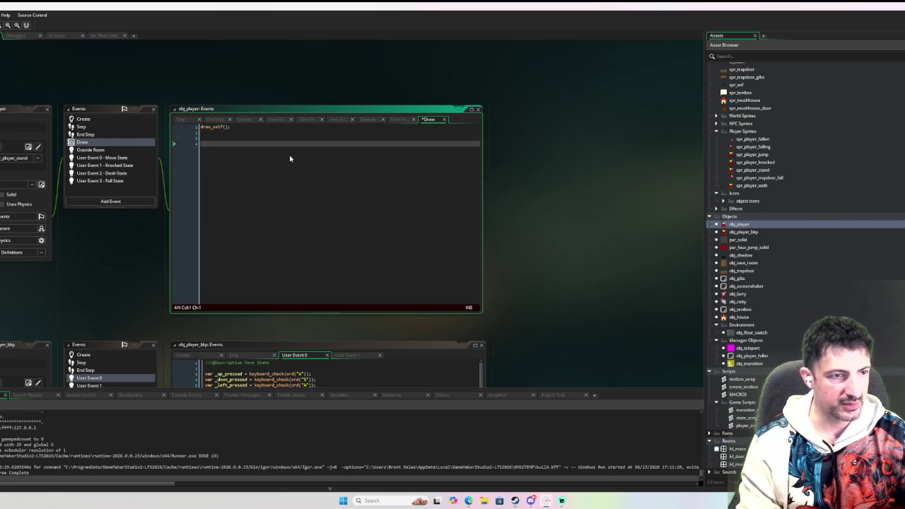
pyautogui.press('BackSpace')
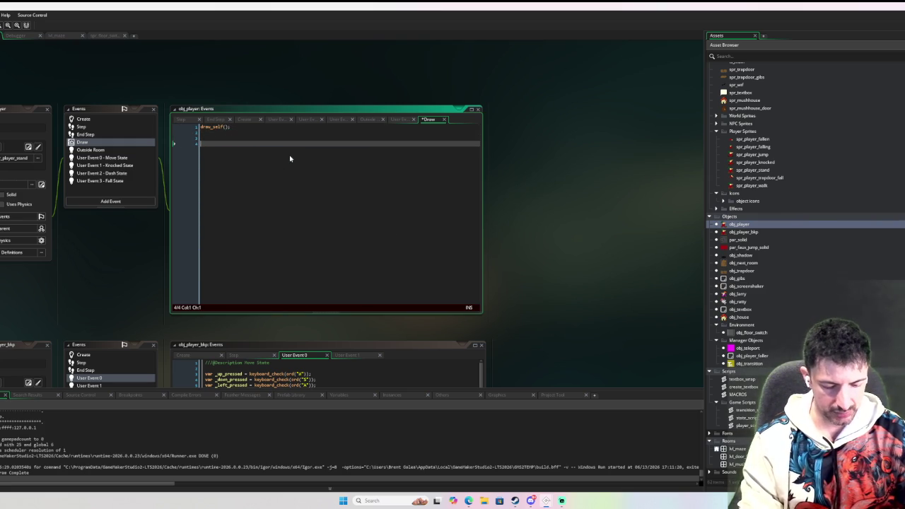
pyautogui.write('var _tate_string')
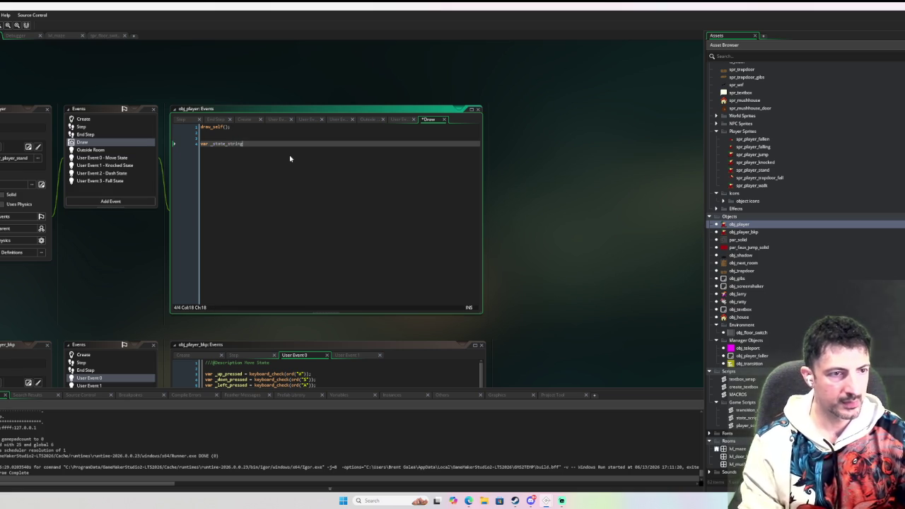
pyautogui.scroll(3, 290, 158)
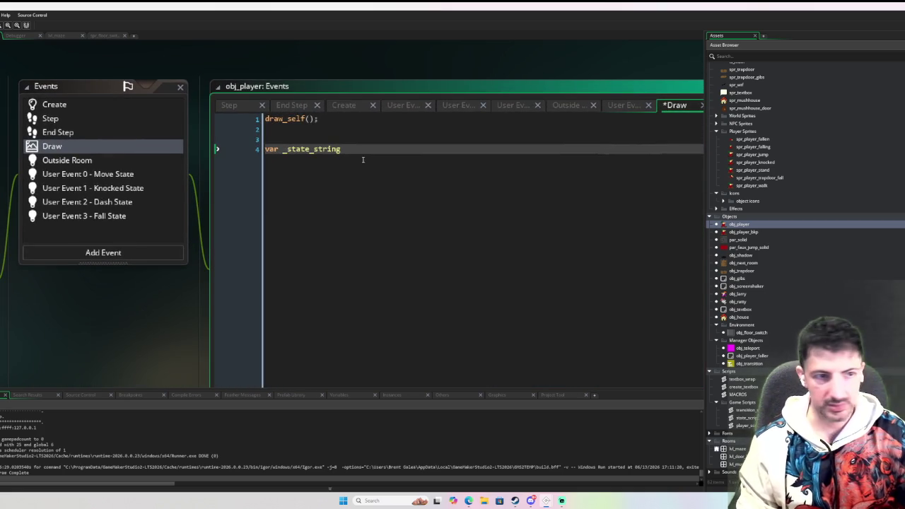
# Finish the _state_string = ""; declaration and open a switch on state_ below it
pyautogui.write('= ""')
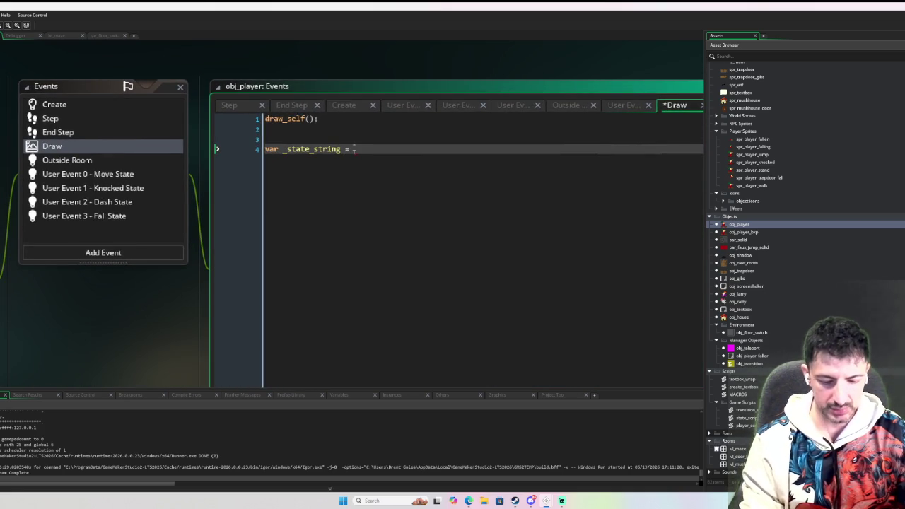
pyautogui.write(';')
pyautogui.press('Return')
pyautogui.press('Return')
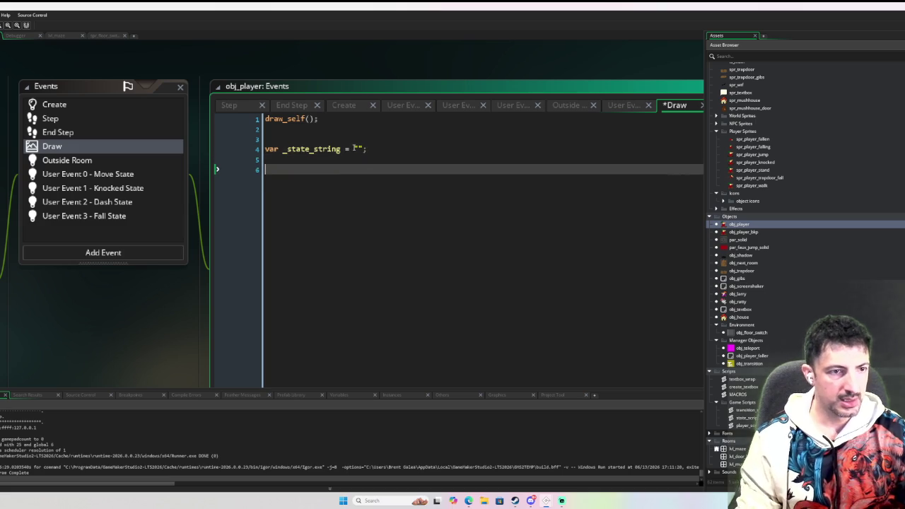
pyautogui.write('switch ')
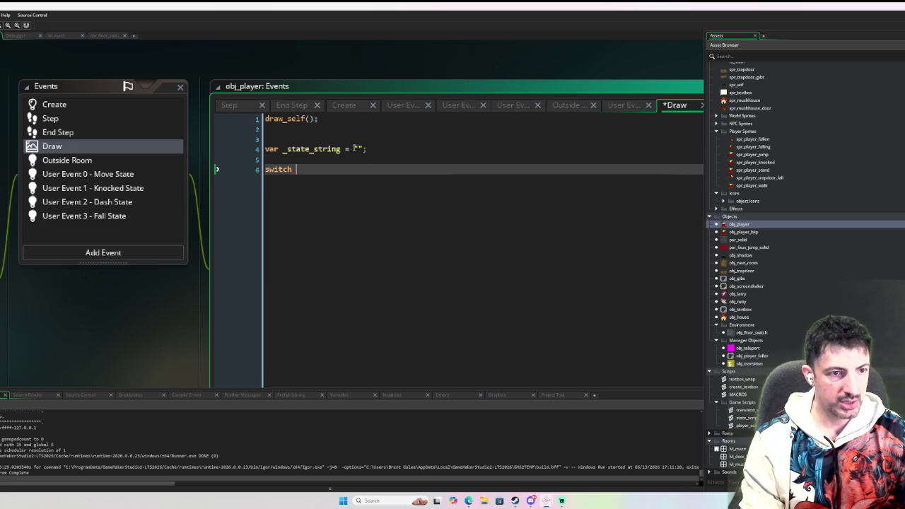
pyautogui.write('state_')
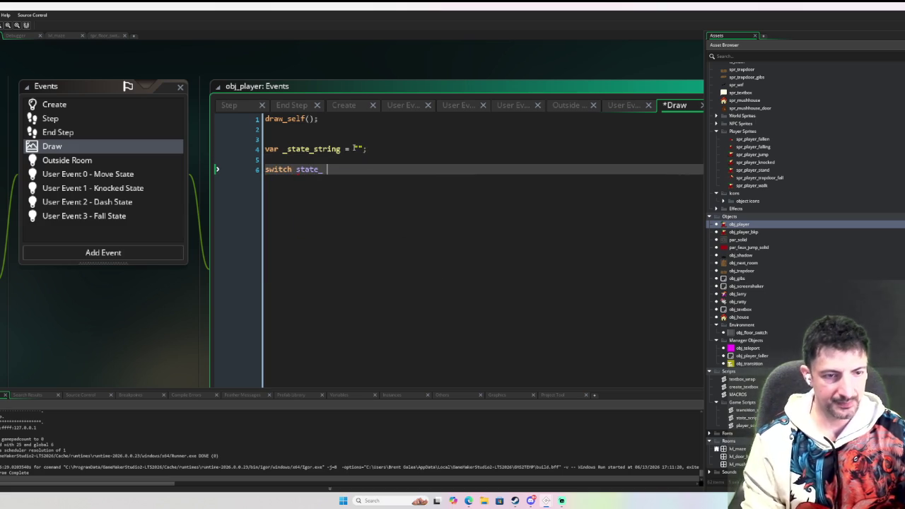
pyautogui.write(' {')
pyautogui.press('Return')
pyautogui.press('Return')
pyautogui.press('Up')
pyautogui.press('Up')
pyautogui.press('Down')
# Add a case player_state.move: label with "move"; and break; lines beneath it
pyautogui.write('p')
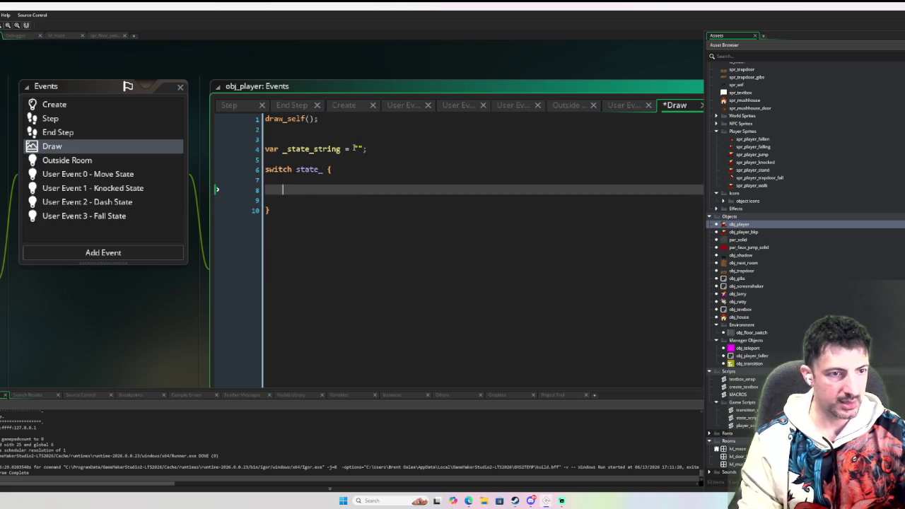
pyautogui.write('layer_stya')
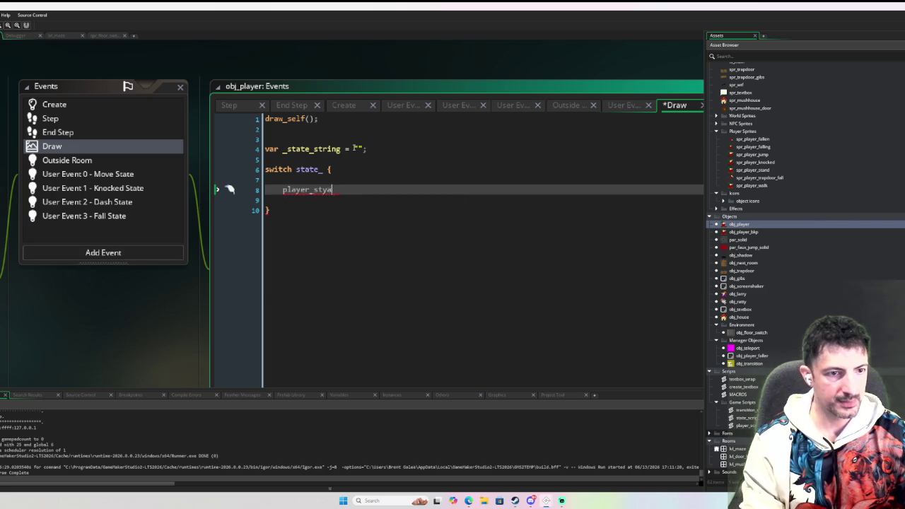
pyautogui.press('BackSpace')
pyautogui.press('BackSpace')
pyautogui.write('ate.mov')
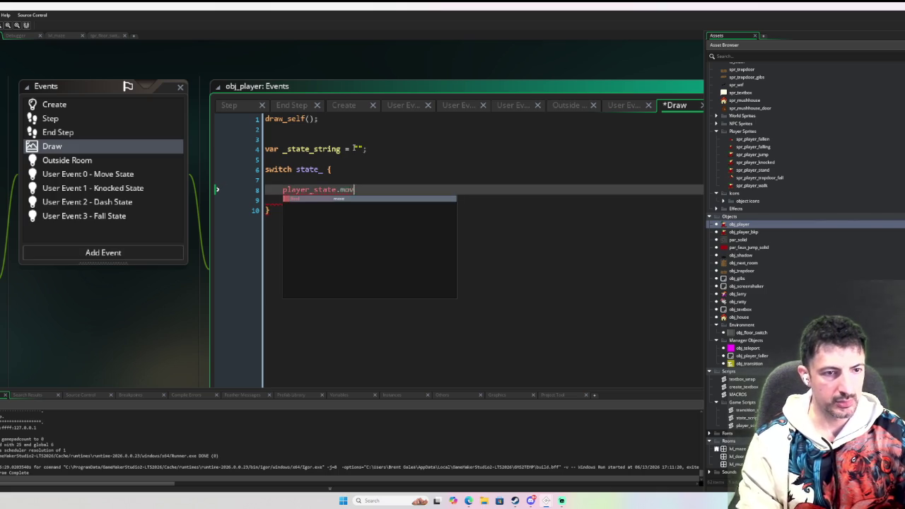
pyautogui.write('e:')
pyautogui.press('Return')
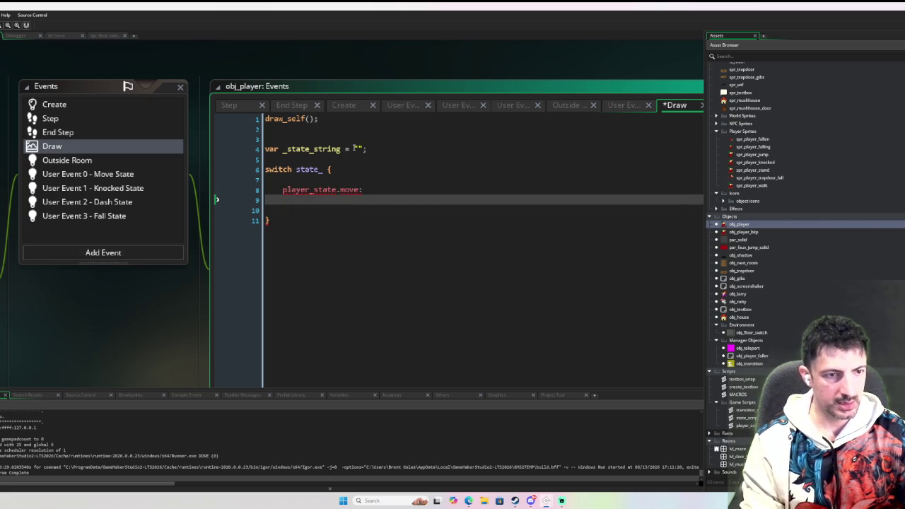
pyautogui.press('Up')
pyautogui.press('Home')
pyautogui.write('case')
pyautogui.press('Down')
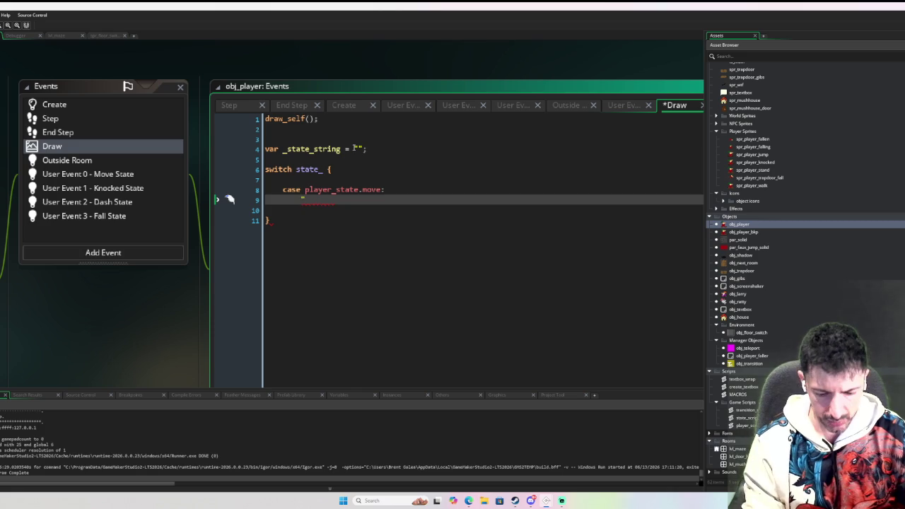
pyautogui.write('move"')
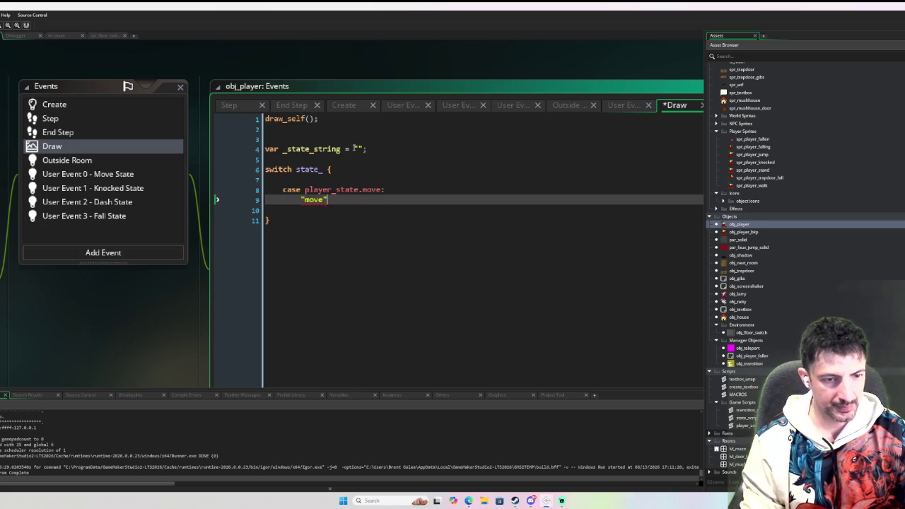
pyautogui.write(';')
pyautogui.press('Return')
pyautogui.write('break;')
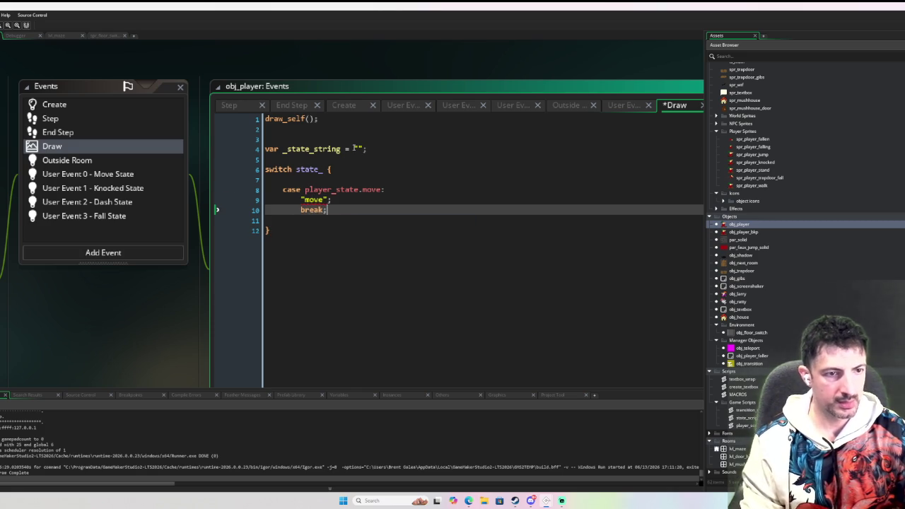
# Join case player_state.move: "move"; break; onto one line and duplicate it several times
pyautogui.press('Up')
pyautogui.press('Home')
pyautogui.press('BackSpace')
pyautogui.press('BackSpace')
pyautogui.press('BackSpace')
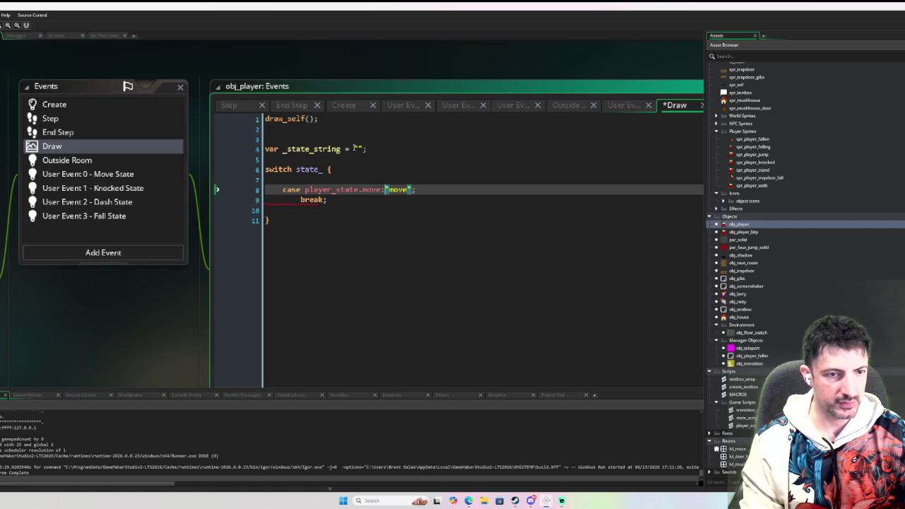
pyautogui.press('Down')
pyautogui.press('Home')
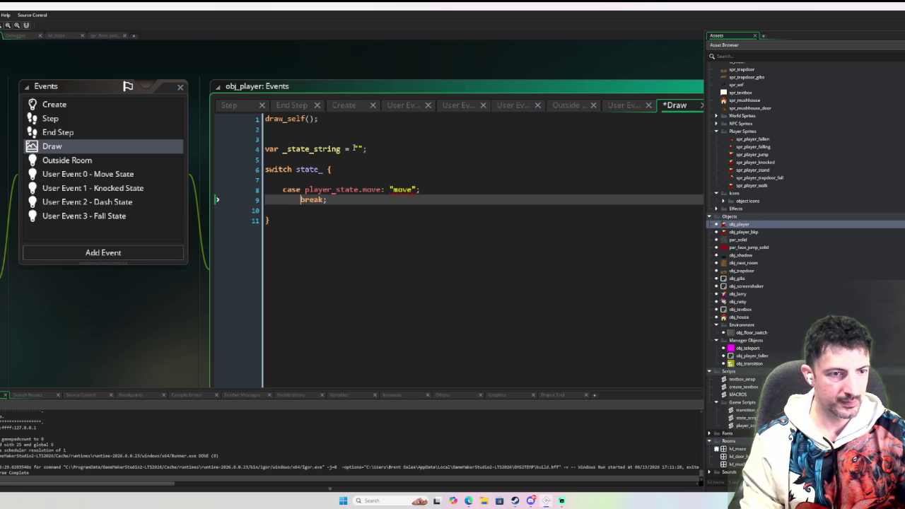
pyautogui.press('BackSpace')
pyautogui.press('BackSpace')
pyautogui.press('BackSpace')
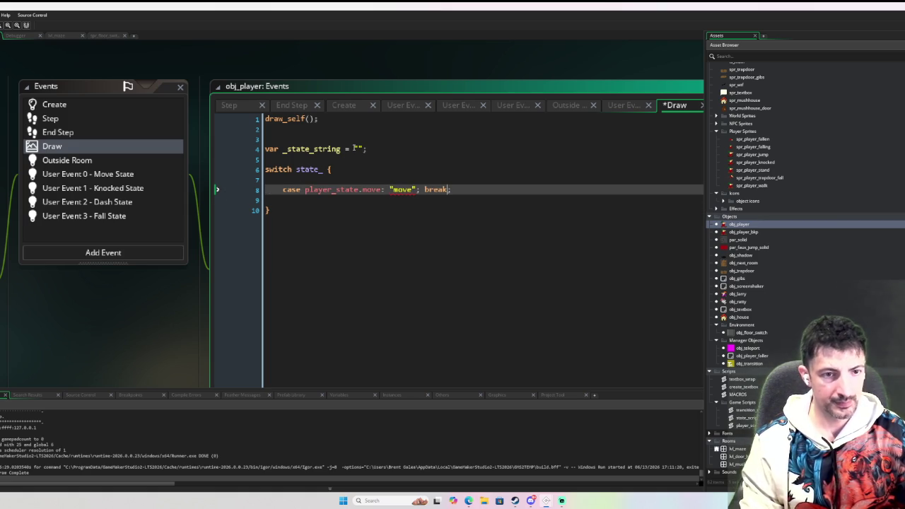
pyautogui.hotkey('ctrl', 'd')
pyautogui.hotkey('ctrl', 'd')
pyautogui.hotkey('ctrl', 'd')
pyautogui.press('Up')
pyautogui.press('Up')
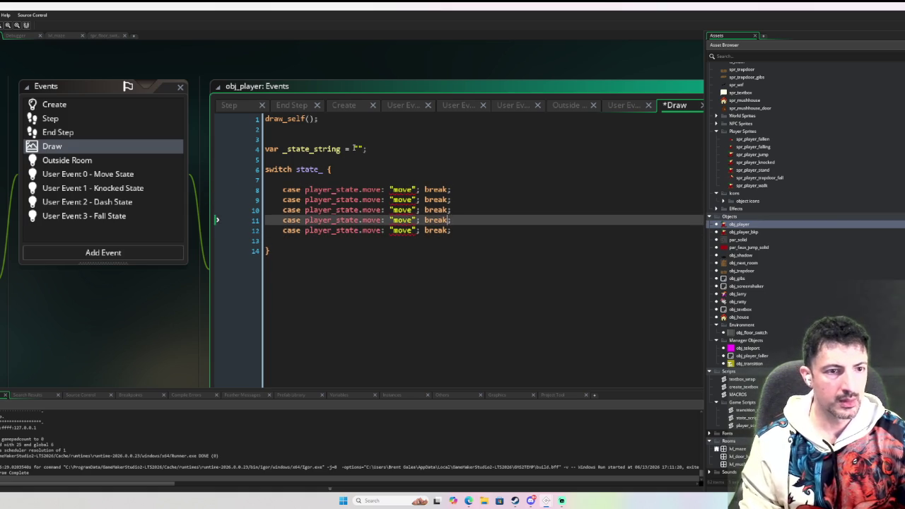
# Rename the second case and its string to knocked, and tab-align the quoted strings
pyautogui.click(371, 199)
pyautogui.write('knocked')
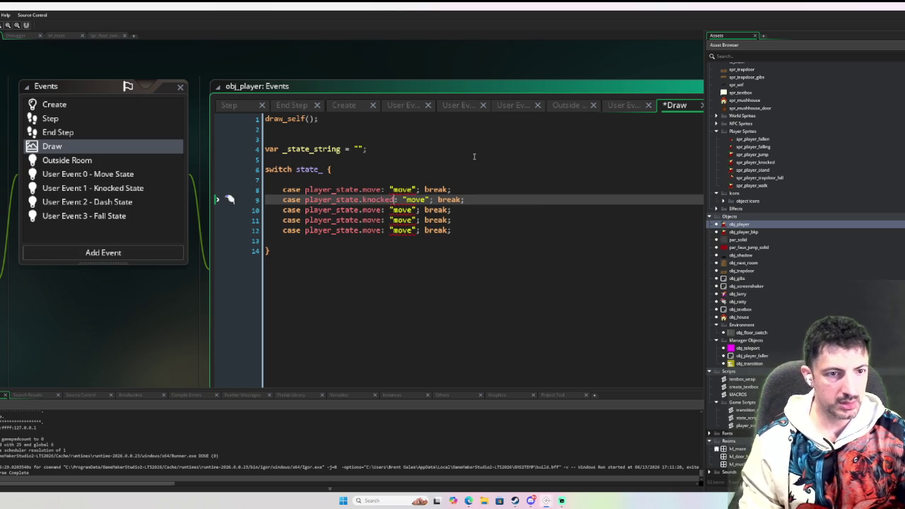
pyautogui.doubleClick(415, 200)
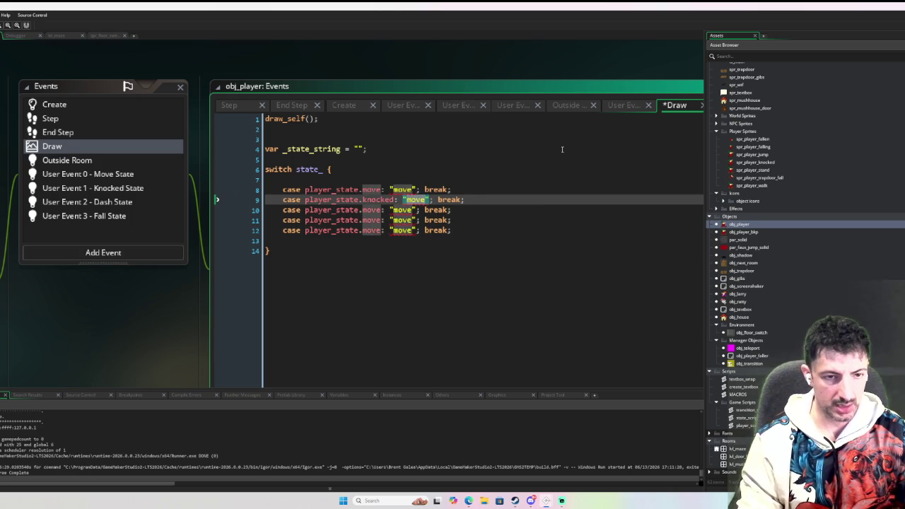
pyautogui.write('knocked')
pyautogui.doubleClick(394, 189)
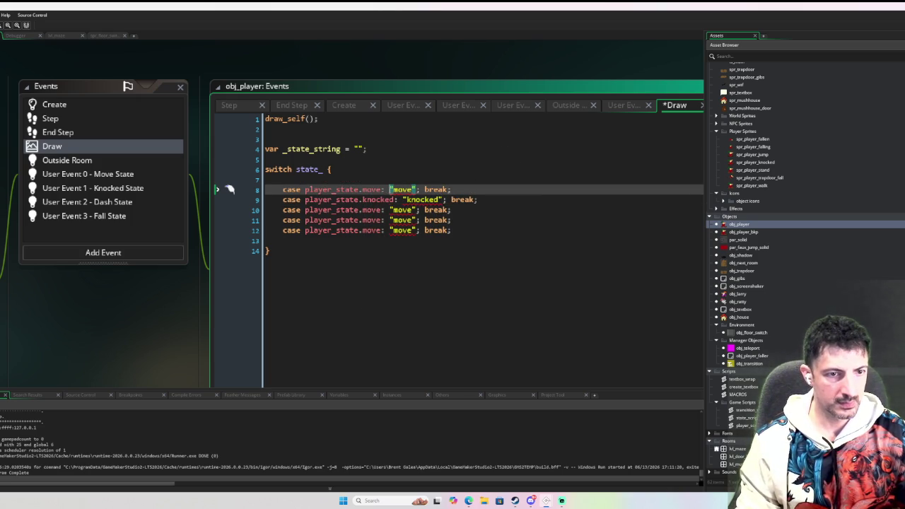
pyautogui.press('Tab')
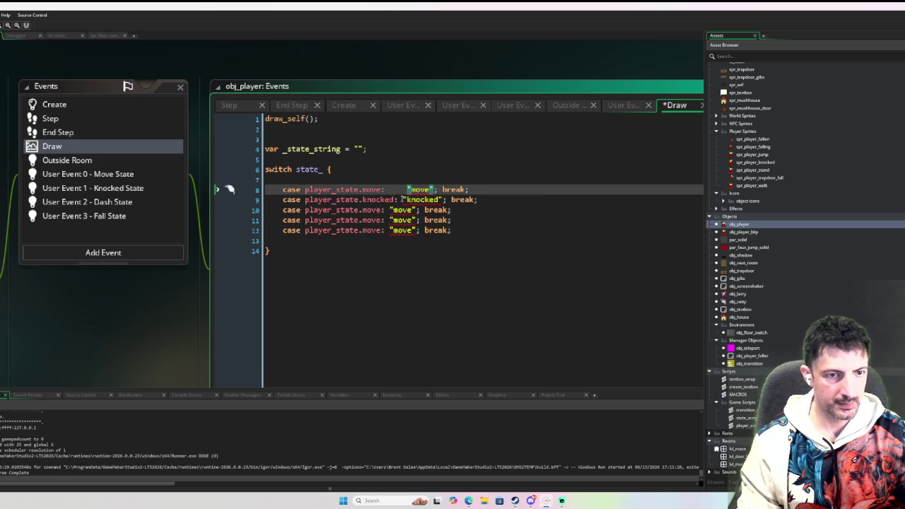
pyautogui.click(402, 199)
pyautogui.press('Tab')
pyautogui.click(389, 210)
pyautogui.press('Tab')
pyautogui.click(388, 220)
pyautogui.press('Tab')
pyautogui.click(388, 230)
pyautogui.press('Tab')
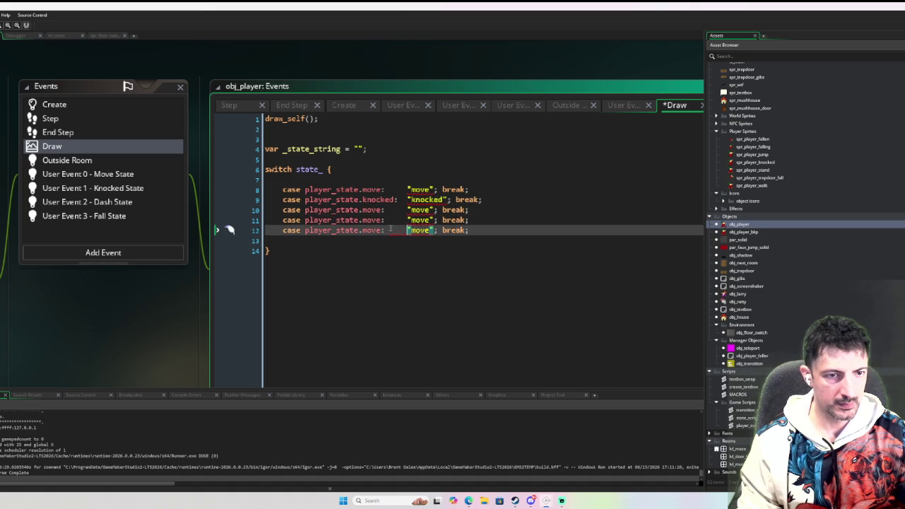
# Tab-align the break statements on case lines 8 through 12
pyautogui.click(440, 190)
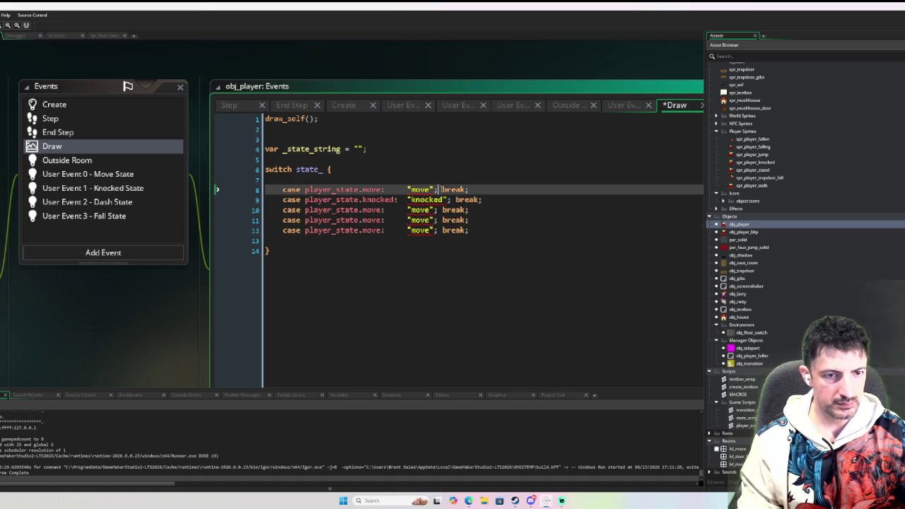
pyautogui.press('Tab')
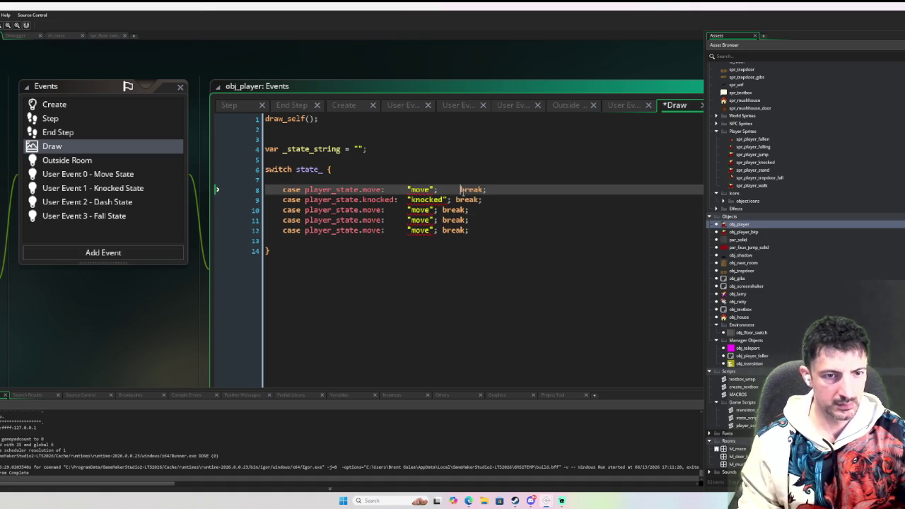
pyautogui.click(455, 200)
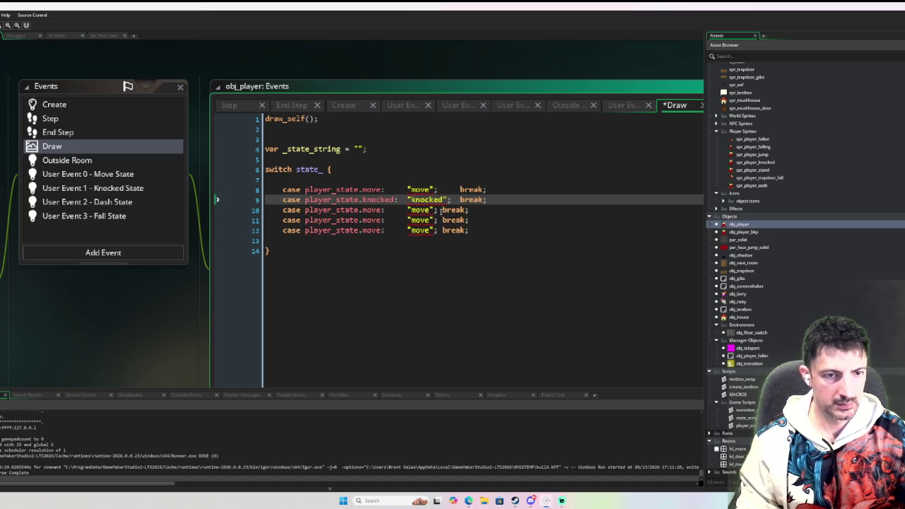
pyautogui.click(440, 210)
pyautogui.press('Tab')
pyautogui.click(441, 220)
pyautogui.press('Tab')
pyautogui.click(442, 230)
pyautogui.press('Tab')
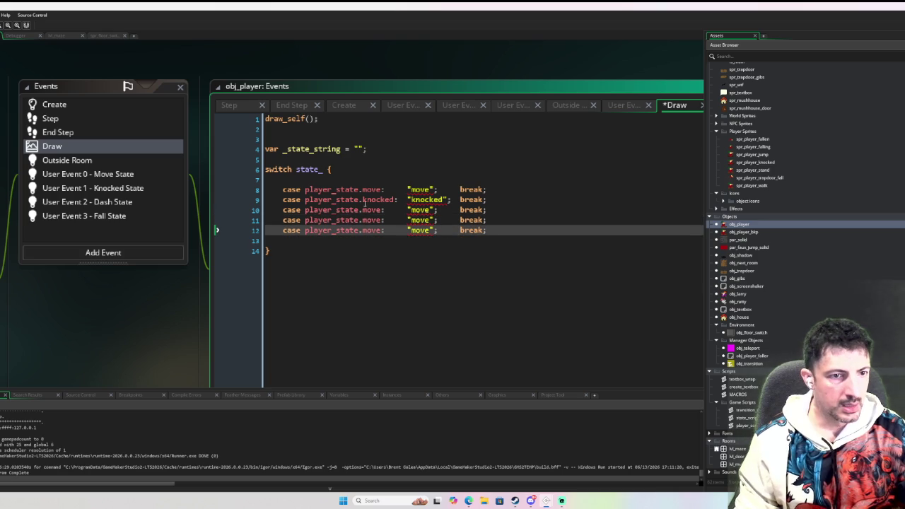
# Rename the third and fourth cases to dash and fall, and delete the leftover fifth case
pyautogui.doubleClick(373, 210)
pyautogui.write('dash')
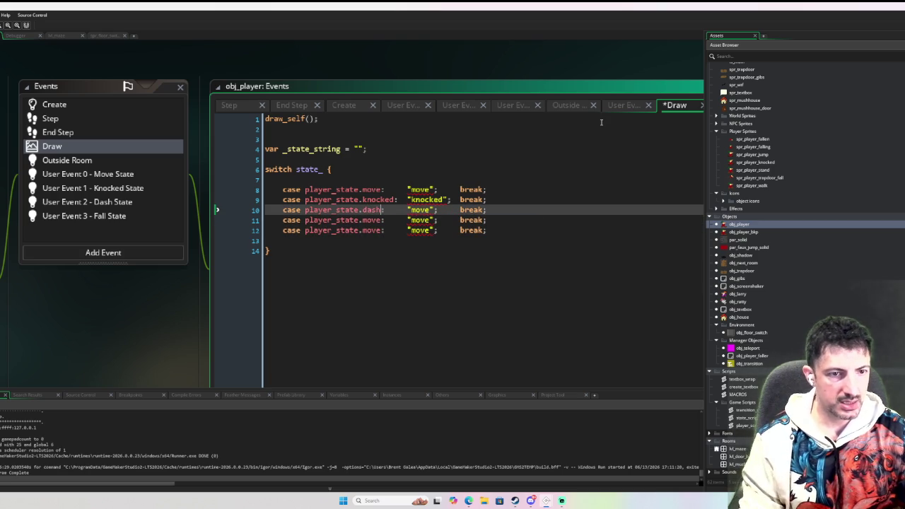
pyautogui.doubleClick(421, 210)
pyautogui.write('dash')
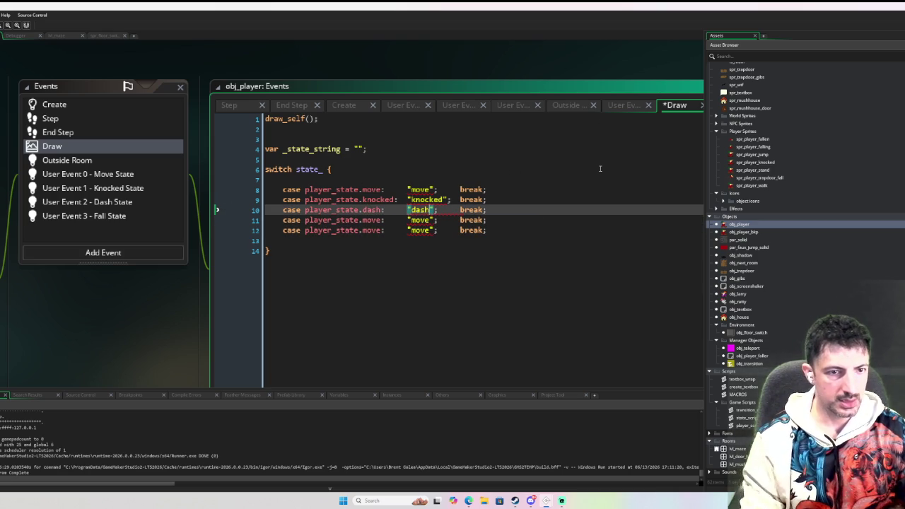
pyautogui.doubleClick(373, 220)
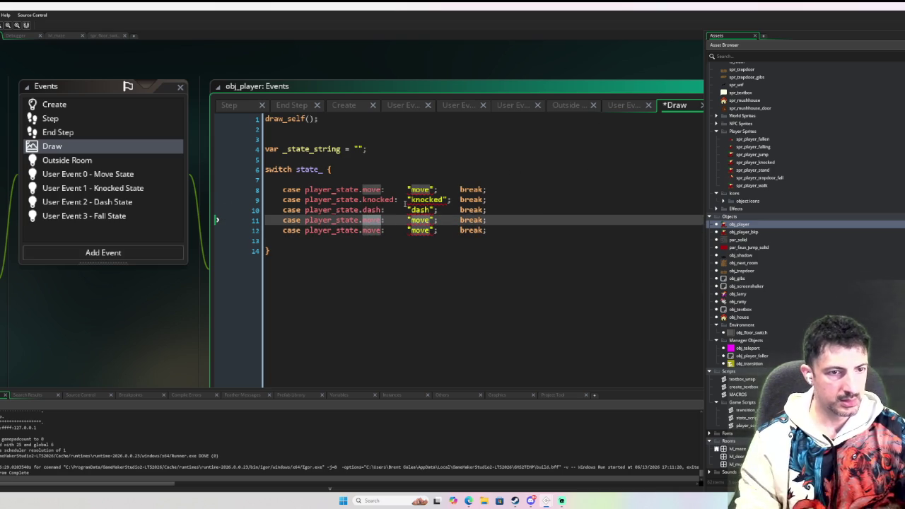
pyautogui.write('fall')
pyautogui.doubleClick(422, 220)
pyautogui.write('fall')
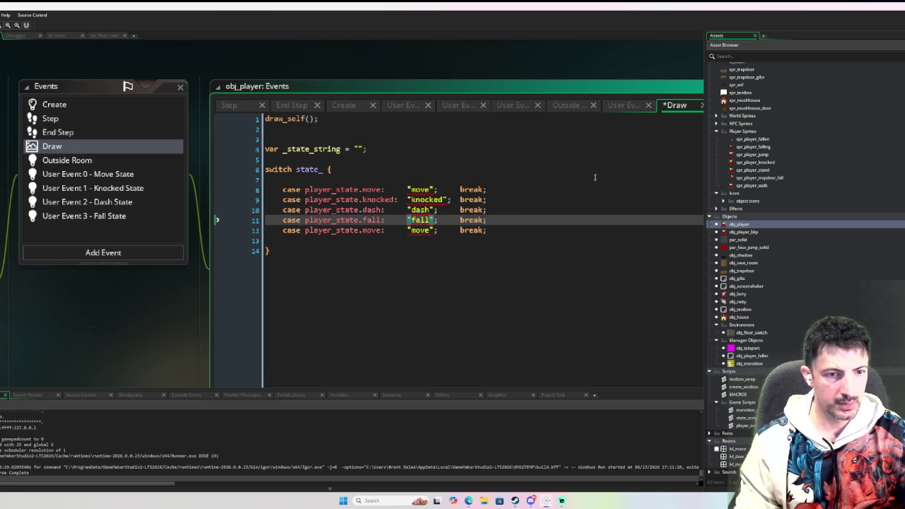
pyautogui.moveTo(508, 232); pyautogui.dragTo(515, 224)
pyautogui.press('BackSpace')
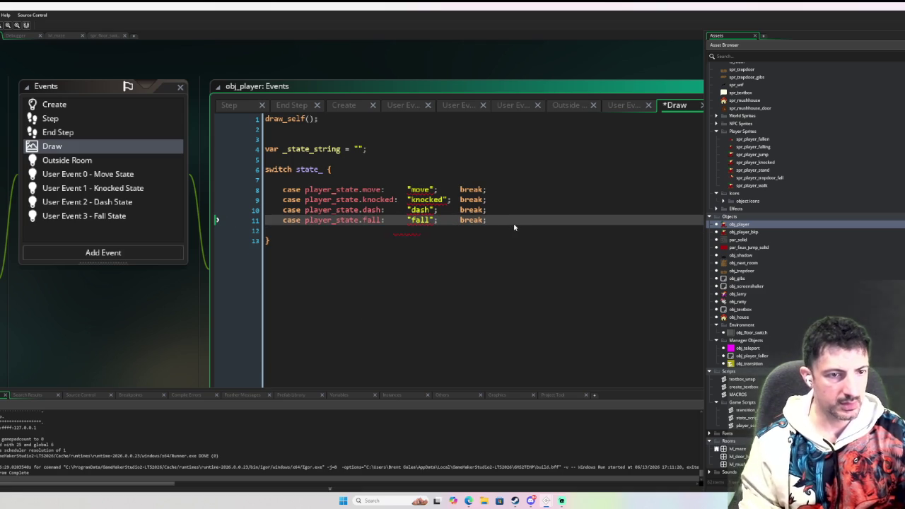
# Add draw_text(x + 10, y + 10, $"State: {_state_string}"); below the switch and debug-run with F6
pyautogui.click(302, 264)
pyautogui.press('Return')
pyautogui.press('Return')
pyautogui.press('Return')
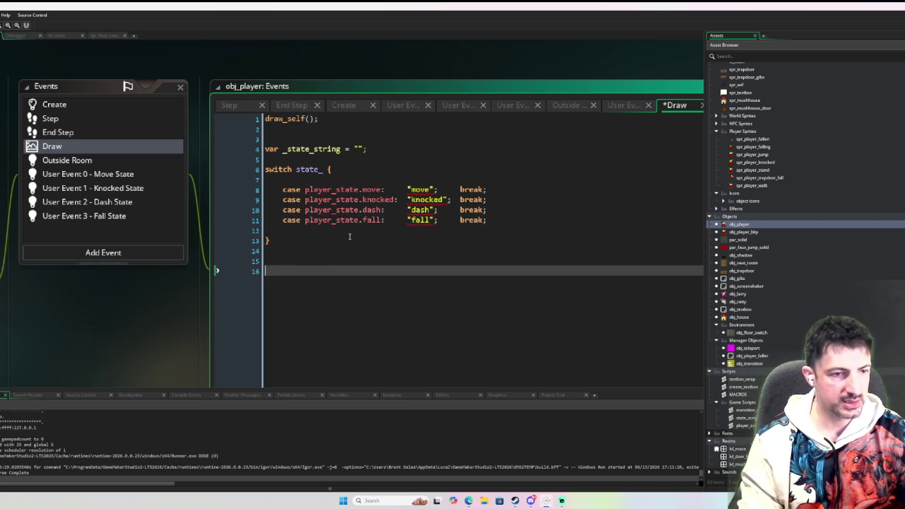
pyautogui.write('draw_text')
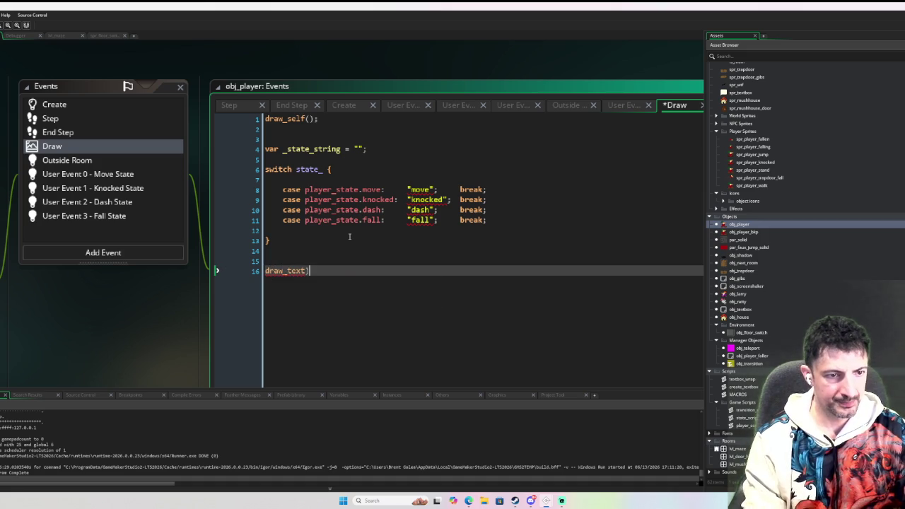
pyautogui.write('(x')
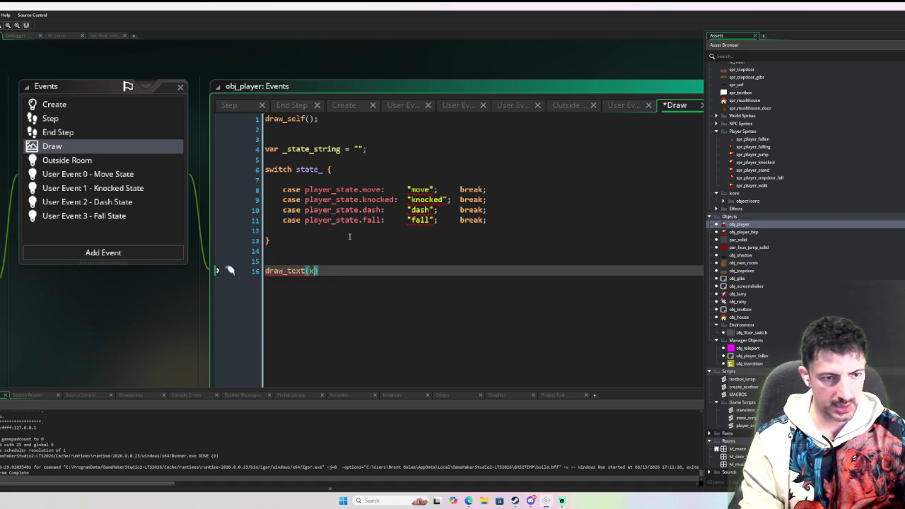
pyautogui.write(' + 10, y + 10')
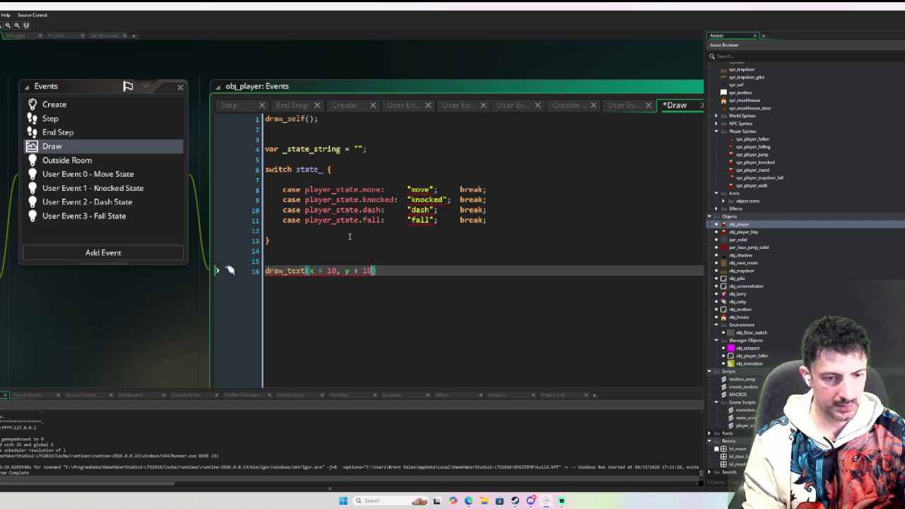
pyautogui.write(', ')
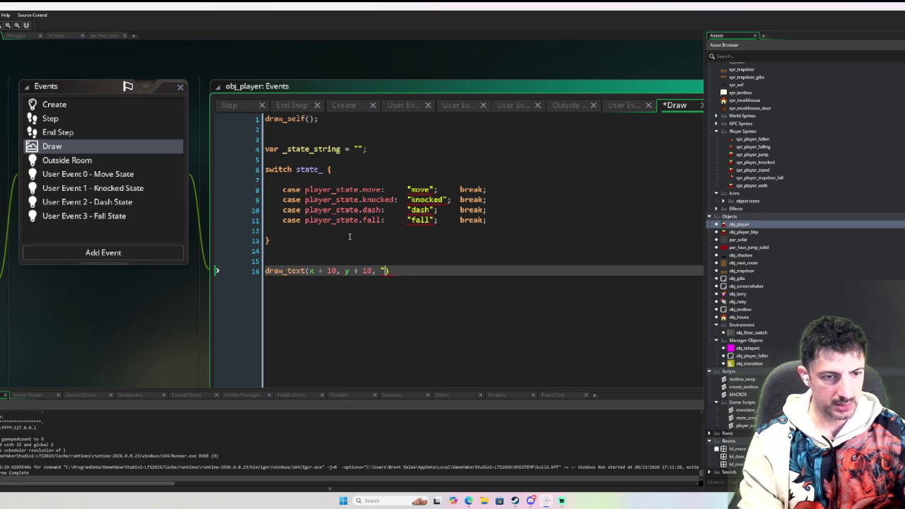
pyautogui.write('$')
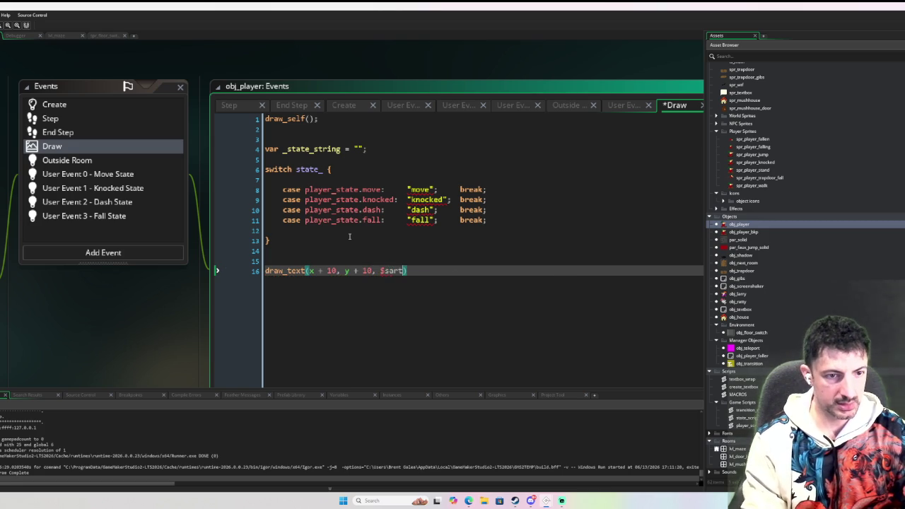
pyautogui.write('"State: {}')
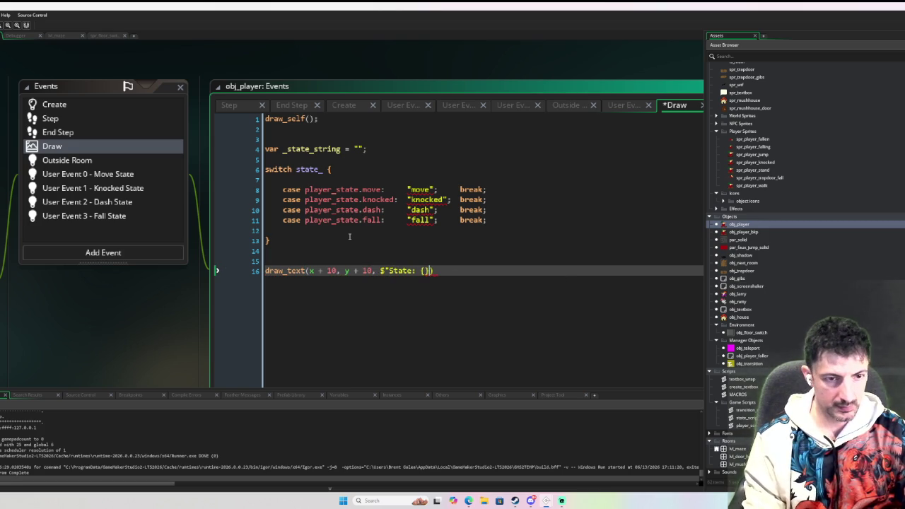
pyautogui.write('"')
pyautogui.press('End')
pyautogui.write(';')
pyautogui.doubleClick(319, 148)
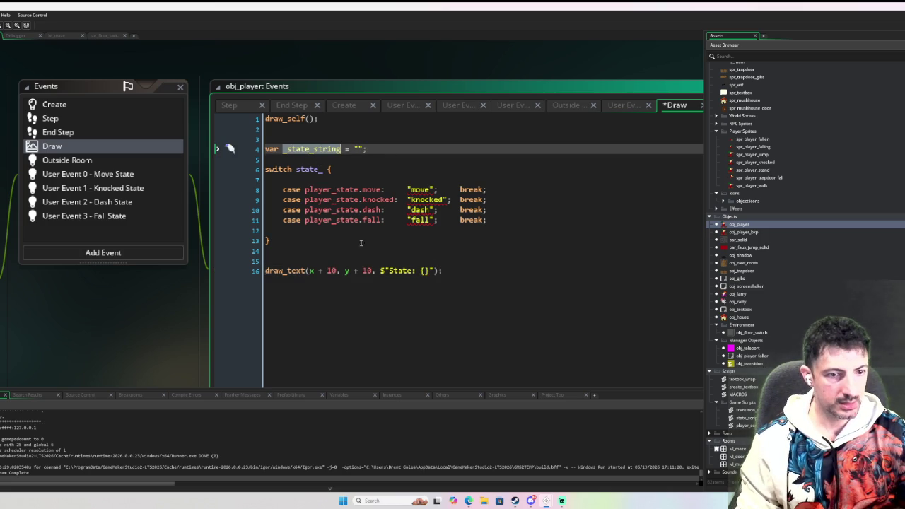
pyautogui.hotkey('ctrl', 'c')
pyautogui.click(424, 271)
pyautogui.hotkey('ctrl', 'v')
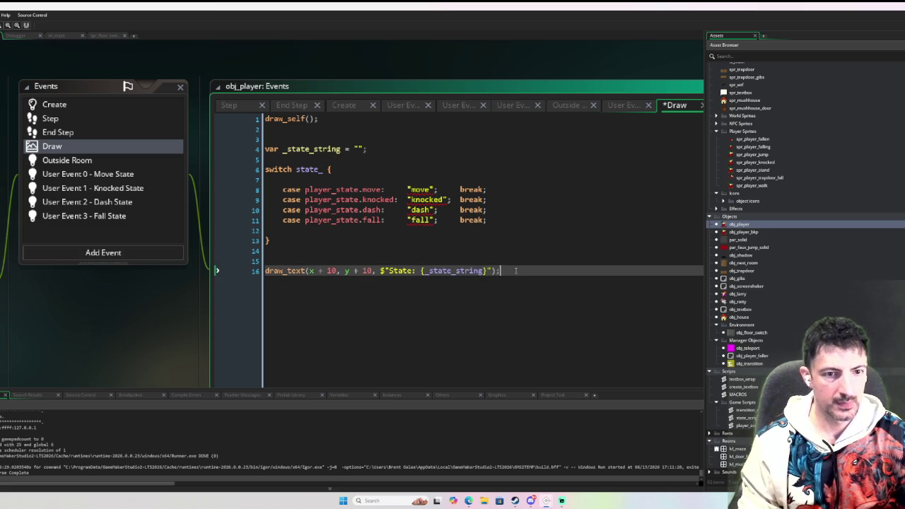
pyautogui.press('F6')
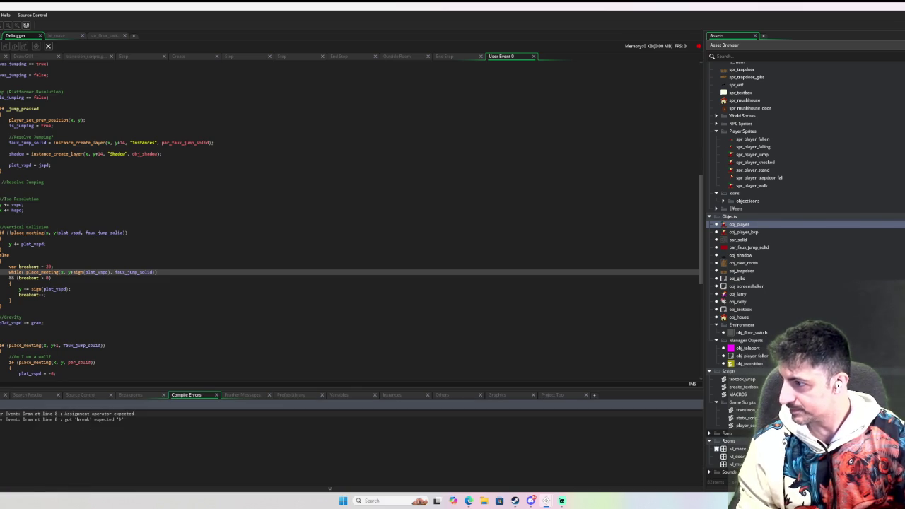
# Inspect the compile error and delete the blank line below the switch header
pyautogui.doubleClick(101, 420)
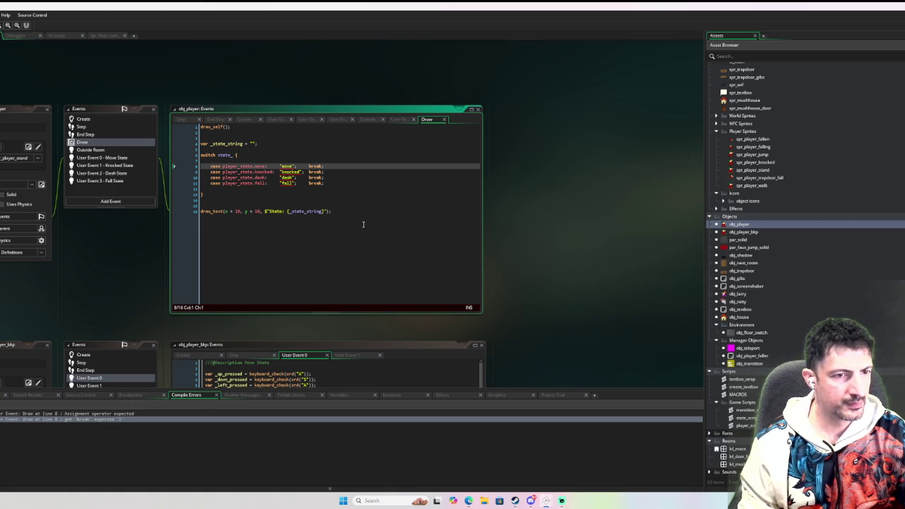
pyautogui.click(106, 416)
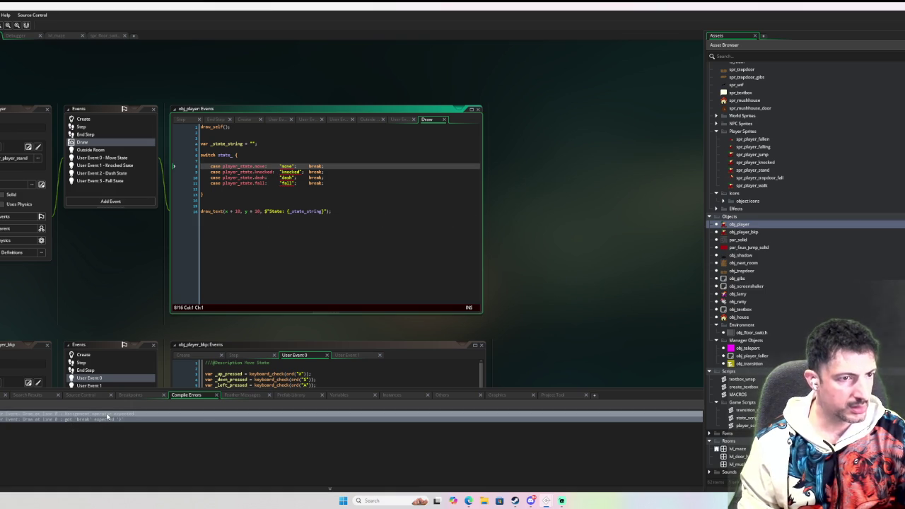
pyautogui.click(253, 156)
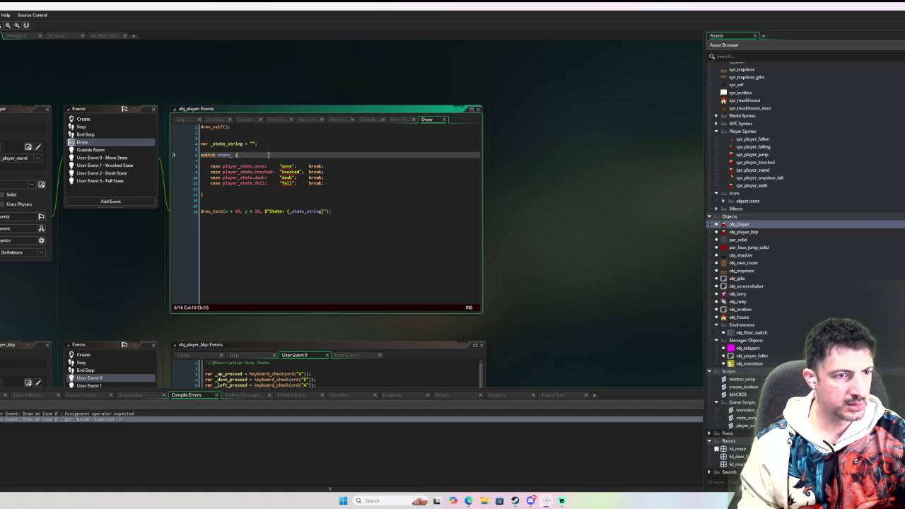
pyautogui.press('Down')
pyautogui.press('BackSpace')
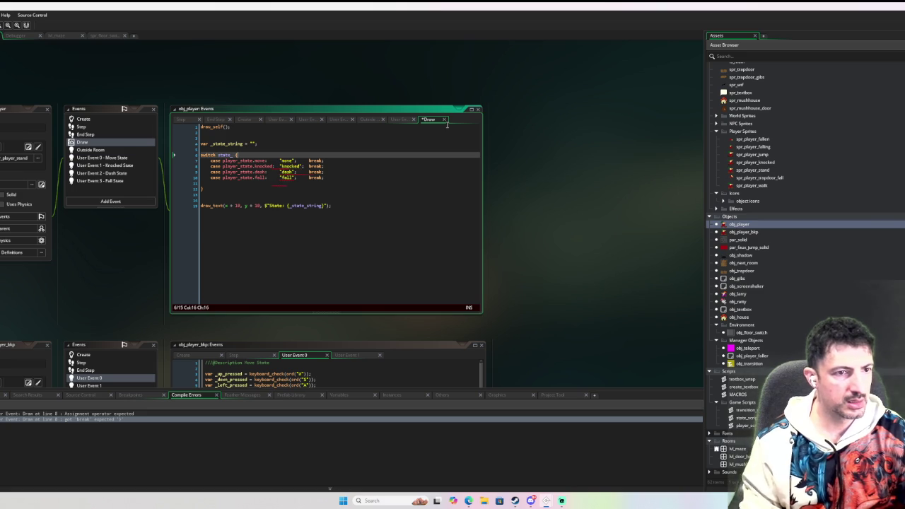
# Paste "_state_string = " onto all four case lines with multi-caret, then debug-run with F6
pyautogui.scroll(1, 269, 186)
pyautogui.scroll(-1, 268, 186)
pyautogui.scroll(3, 297, 185)
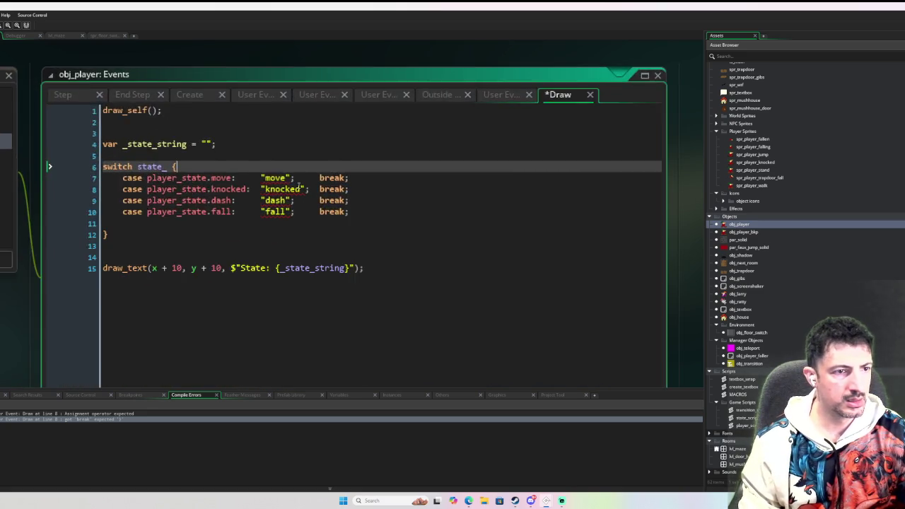
pyautogui.doubleClick(199, 152)
pyautogui.moveTo(222, 152); pyautogui.dragTo(165, 157)
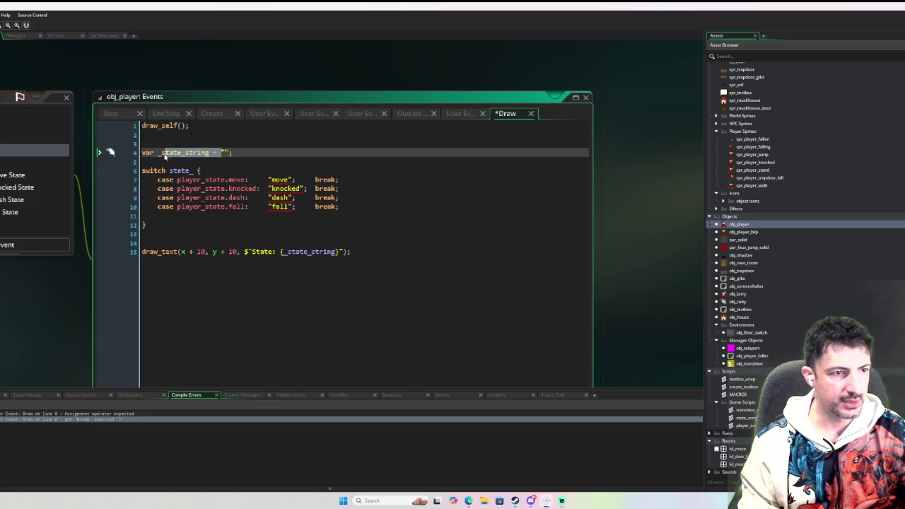
pyautogui.click(267, 180)
pyautogui.moveTo(267, 179); pyautogui.dragTo(267, 207)
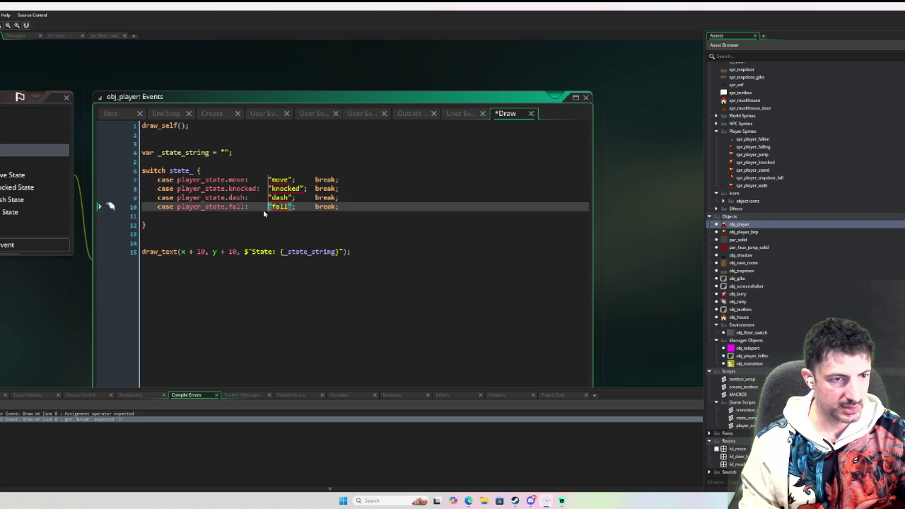
pyautogui.hotkey('ctrl', 'v')
pyautogui.click(344, 234)
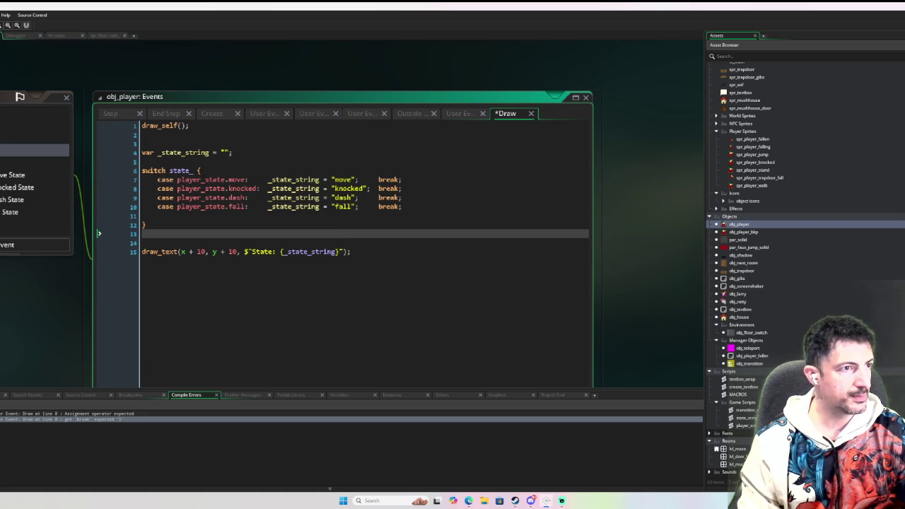
pyautogui.press('F6')
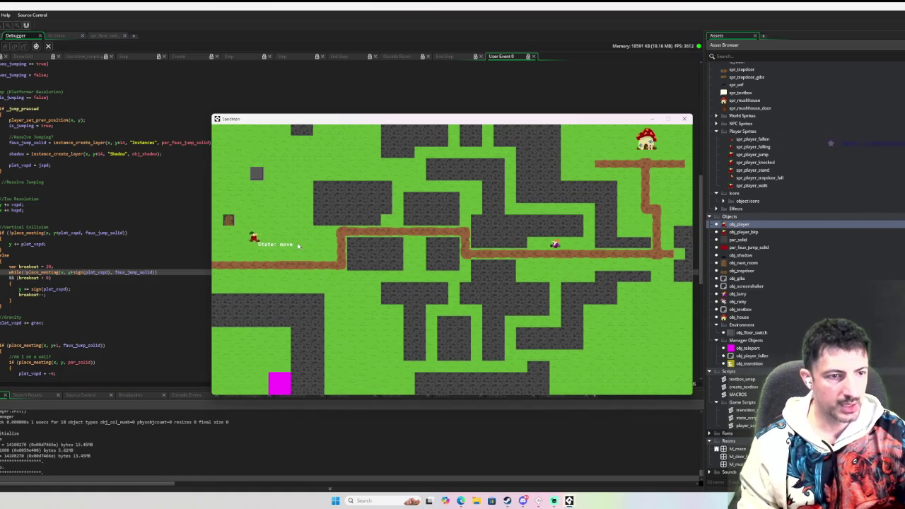
# Walk the player around the maze with the arrow keys, jump, and step onto the switch
pyautogui.press('Right')
pyautogui.press('Up')
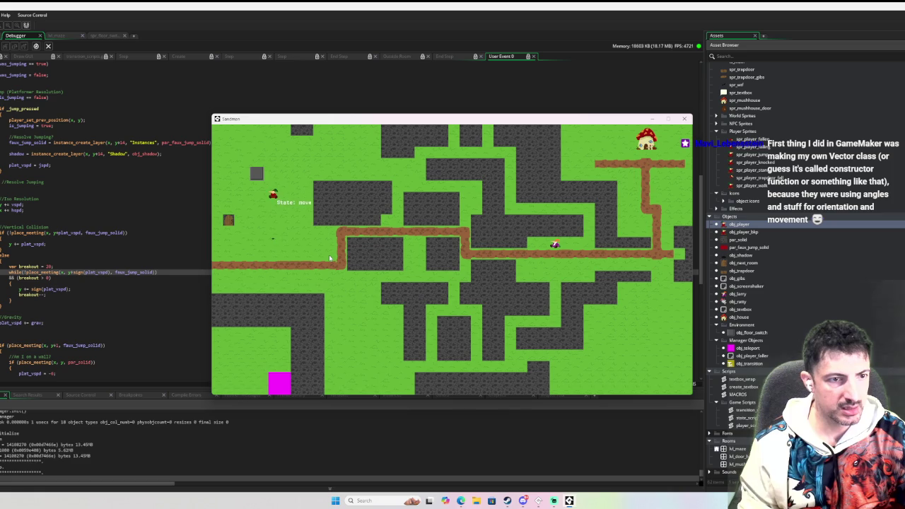
pyautogui.press('Down')
pyautogui.press('Right')
pyautogui.press('Up')
pyautogui.press('Down')
pyautogui.press('Left')
pyautogui.press('Up')
pyautogui.press('Right')
pyautogui.press('Left')
pyautogui.press('Up')
pyautogui.press('Down')
pyautogui.press('Left')
pyautogui.press('Down')
pyautogui.press('Right')
pyautogui.press('Left')
pyautogui.press('Down')
pyautogui.press('Down')
pyautogui.press('Right')
pyautogui.press('Left')
pyautogui.press('Up')
pyautogui.press('Left')
pyautogui.press('Up')
pyautogui.press('Down')
pyautogui.press('Left')
pyautogui.press('space')
pyautogui.press('Left')
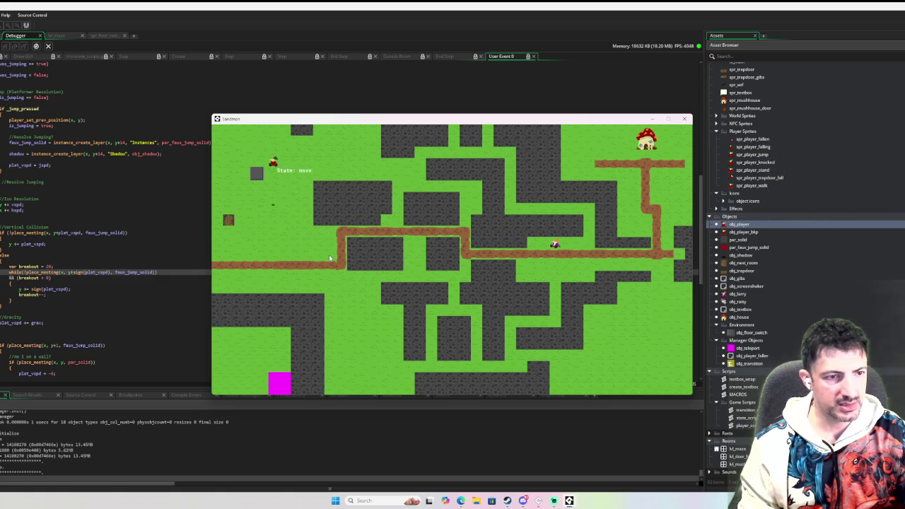
pyautogui.press('Left')
pyautogui.press('Left')
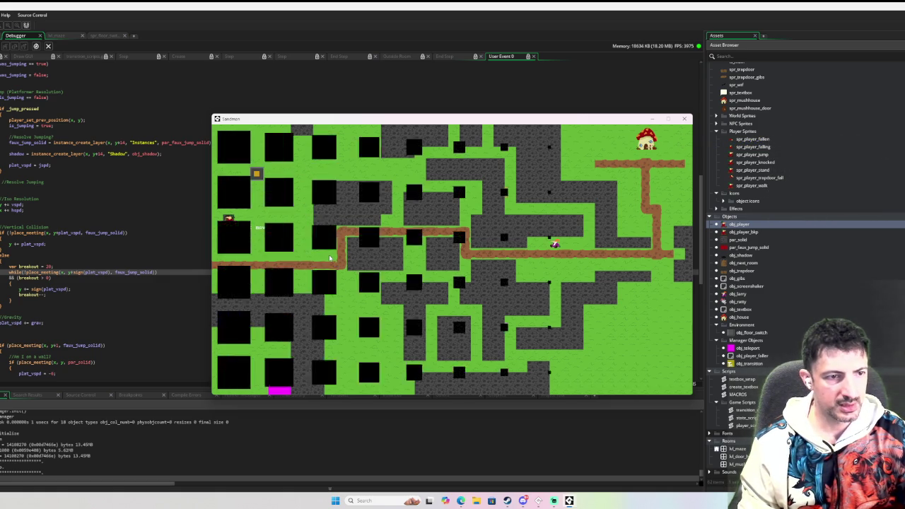
pyautogui.press('Right')
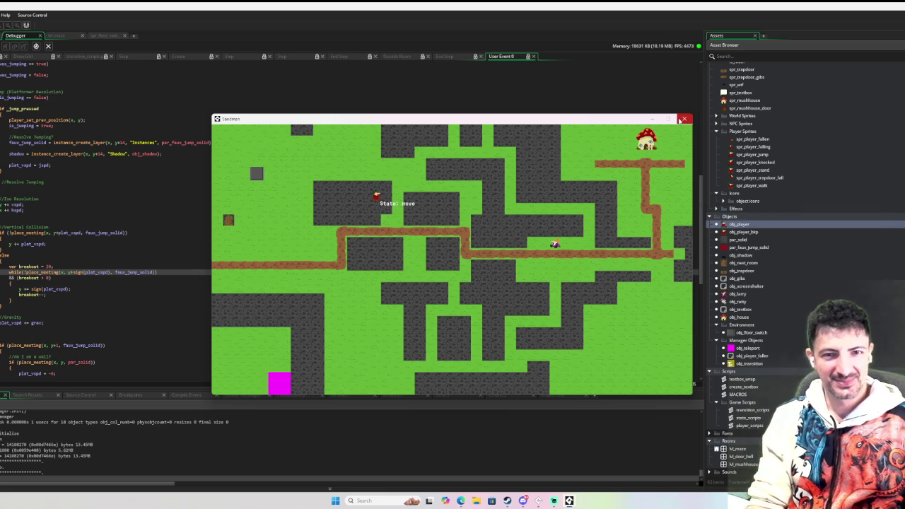
# Move the player up-left and jump, then close the running game window
pyautogui.press('Left')
pyautogui.press('space')
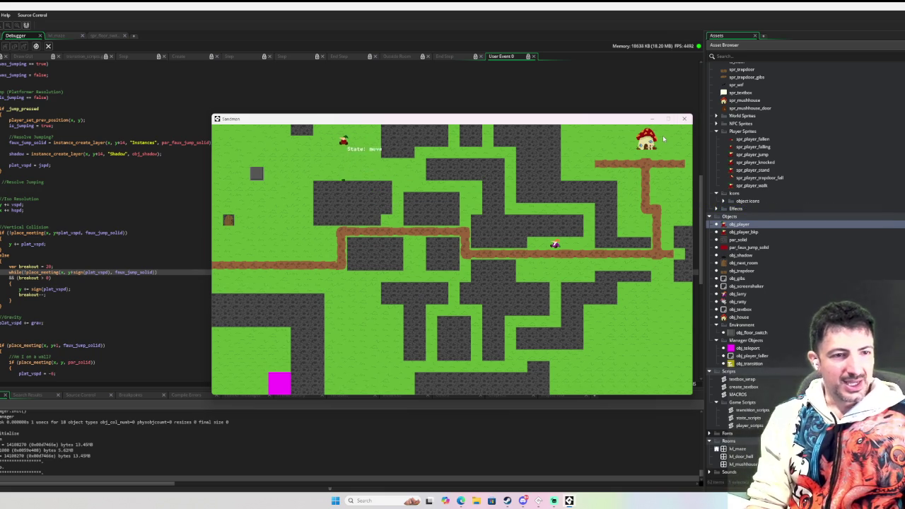
pyautogui.click(684, 118)
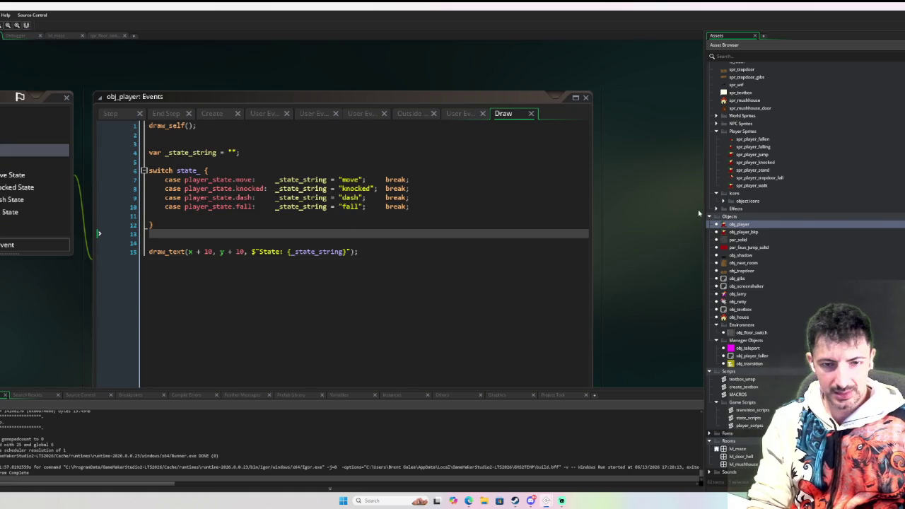
# Open obj_trapdoor's End Step code and set a breakpoint on line 14, image_index = 1
pyautogui.doubleClick(757, 271)
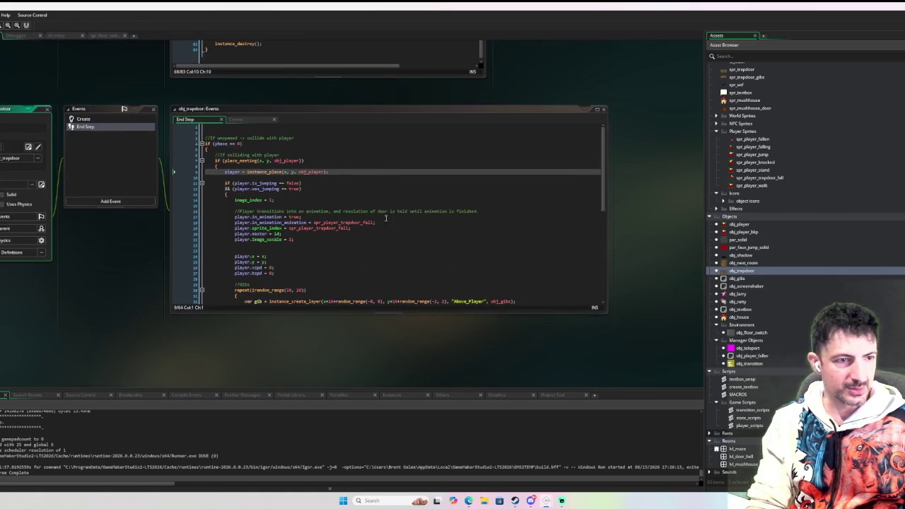
pyautogui.click(376, 221)
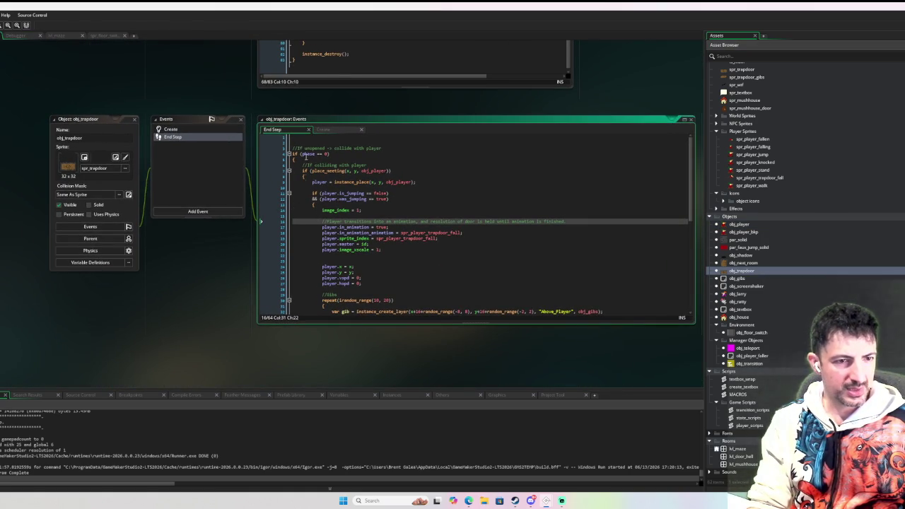
pyautogui.click(276, 210)
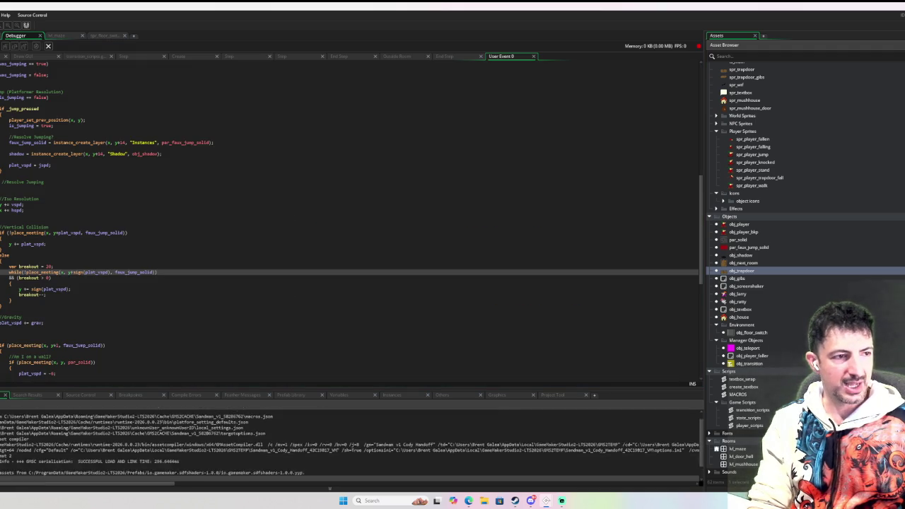
# Run under the debugger and jump onto the trapdoor to hit the breakpoint, moving the game window aside
pyautogui.press('F5')
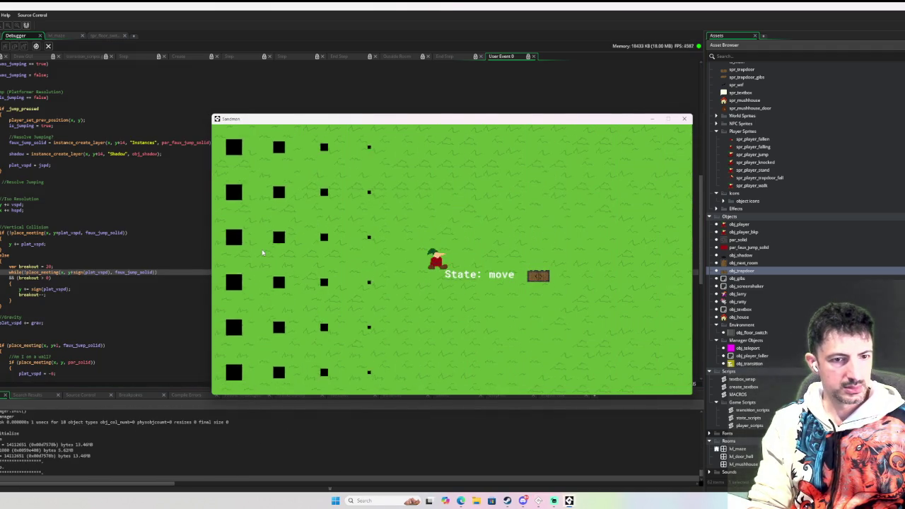
pyautogui.press('Right')
pyautogui.press('space')
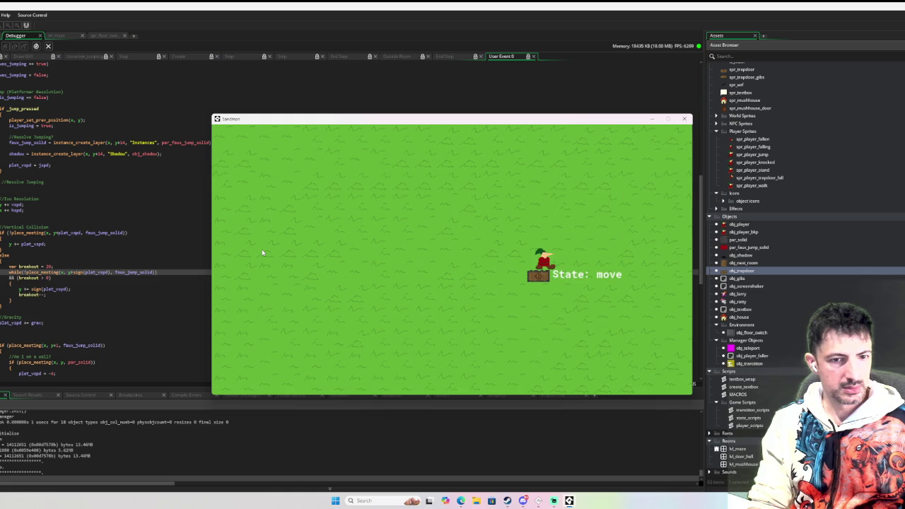
pyautogui.press('space')
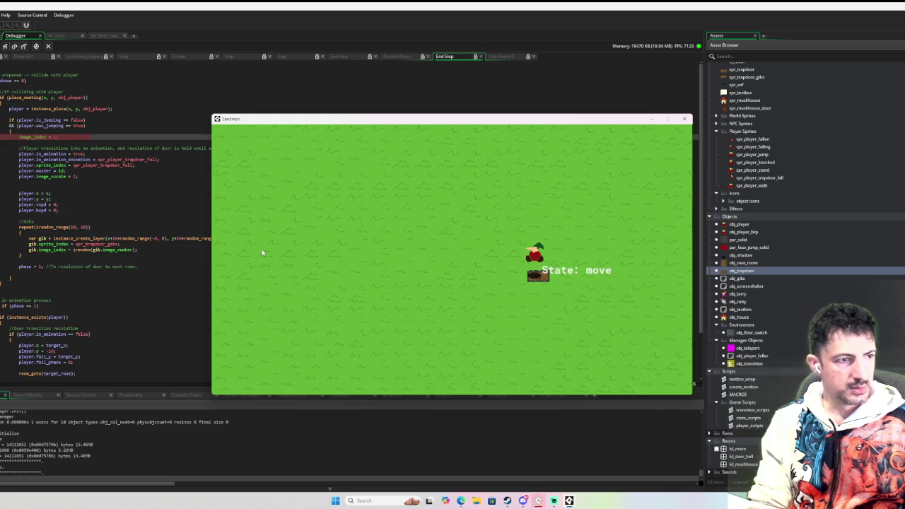
pyautogui.moveTo(292, 120); pyautogui.dragTo(491, 106)
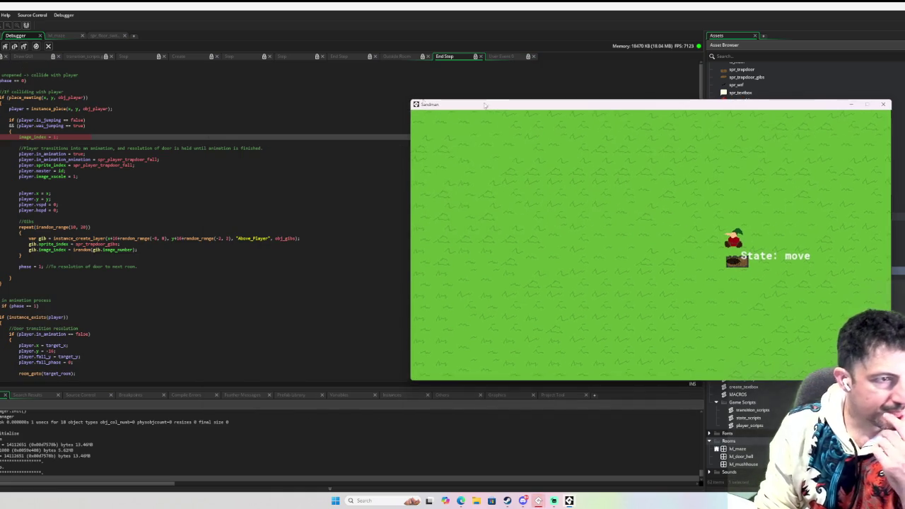
# Step over the End Step code, checking player.x, until reaching player.y = y
pyautogui.click(13, 46)
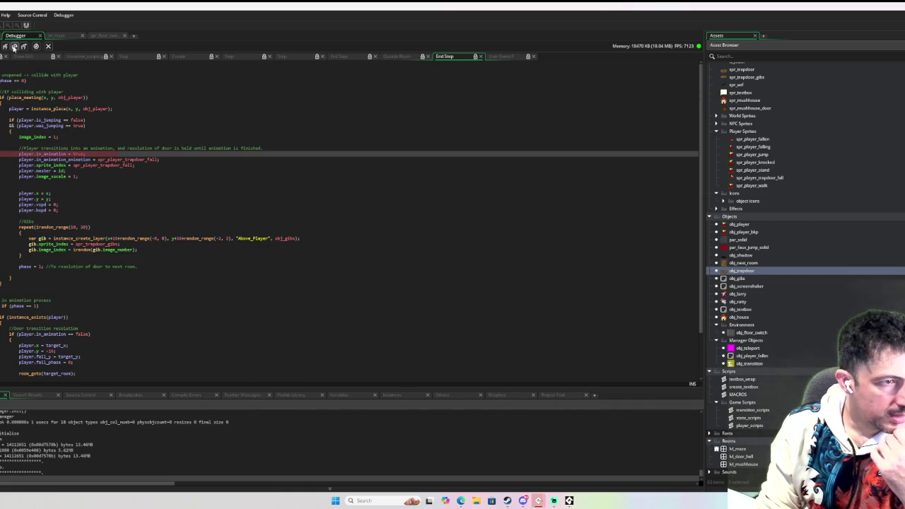
pyautogui.click(14, 46)
pyautogui.click(14, 47)
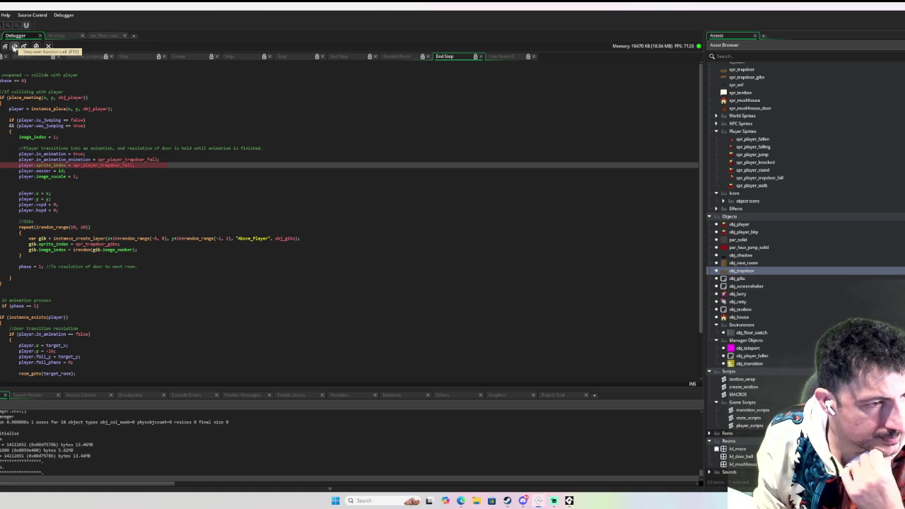
pyautogui.click(14, 47)
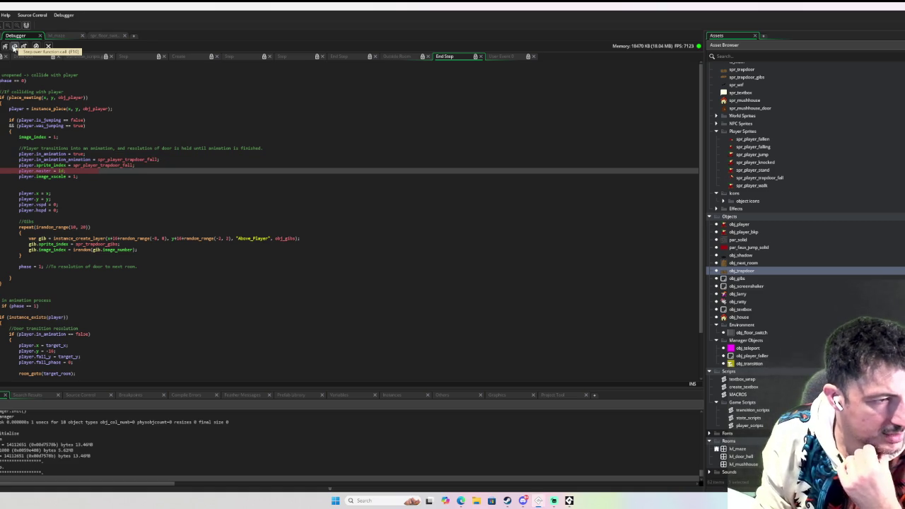
pyautogui.click(14, 47)
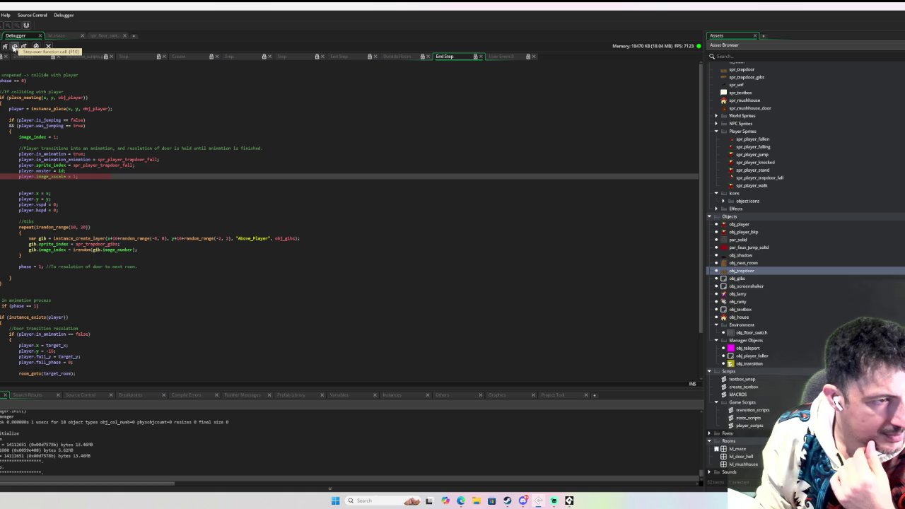
pyautogui.click(13, 46)
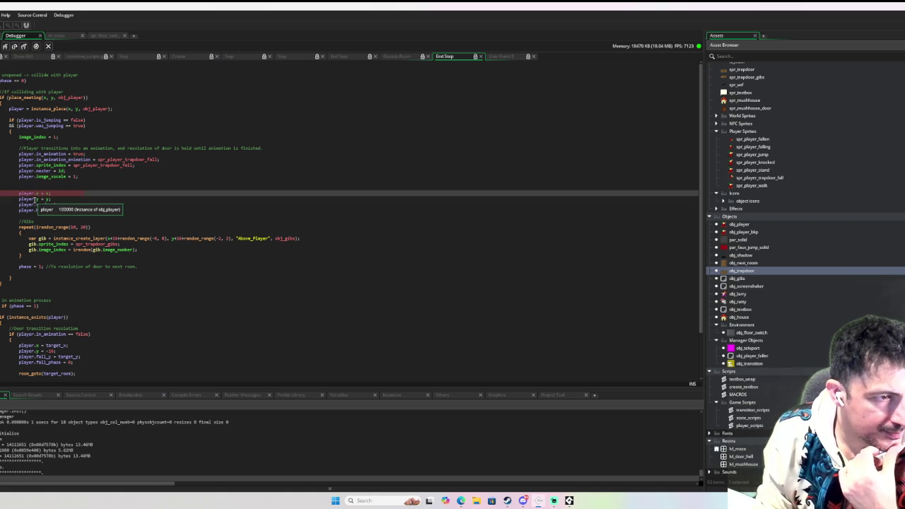
pyautogui.moveTo(47, 193)
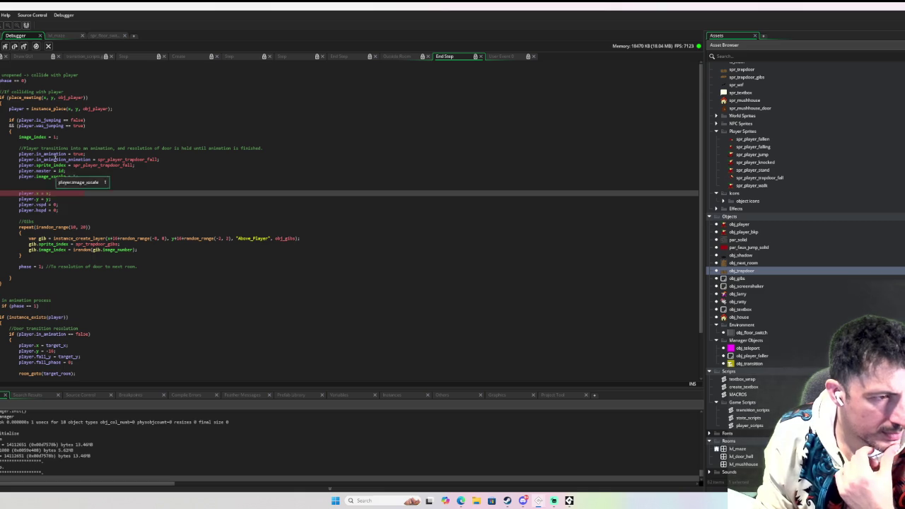
pyautogui.click(15, 47)
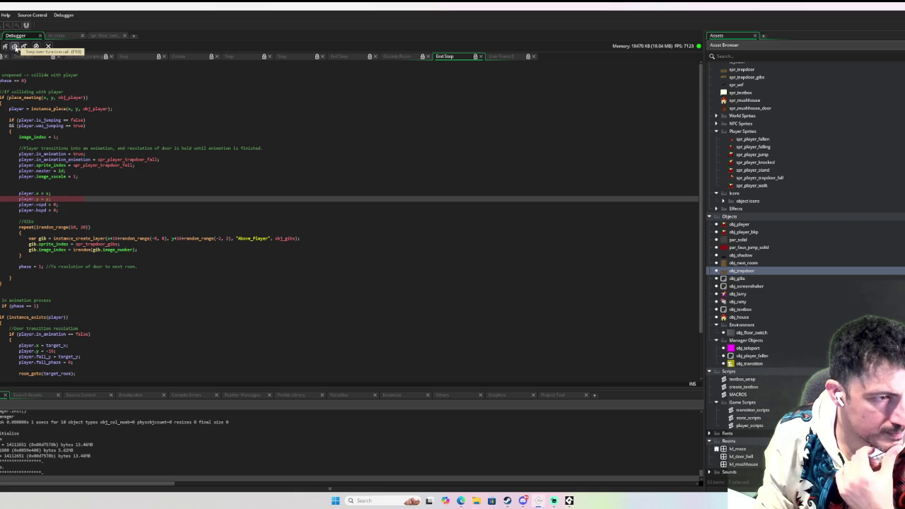